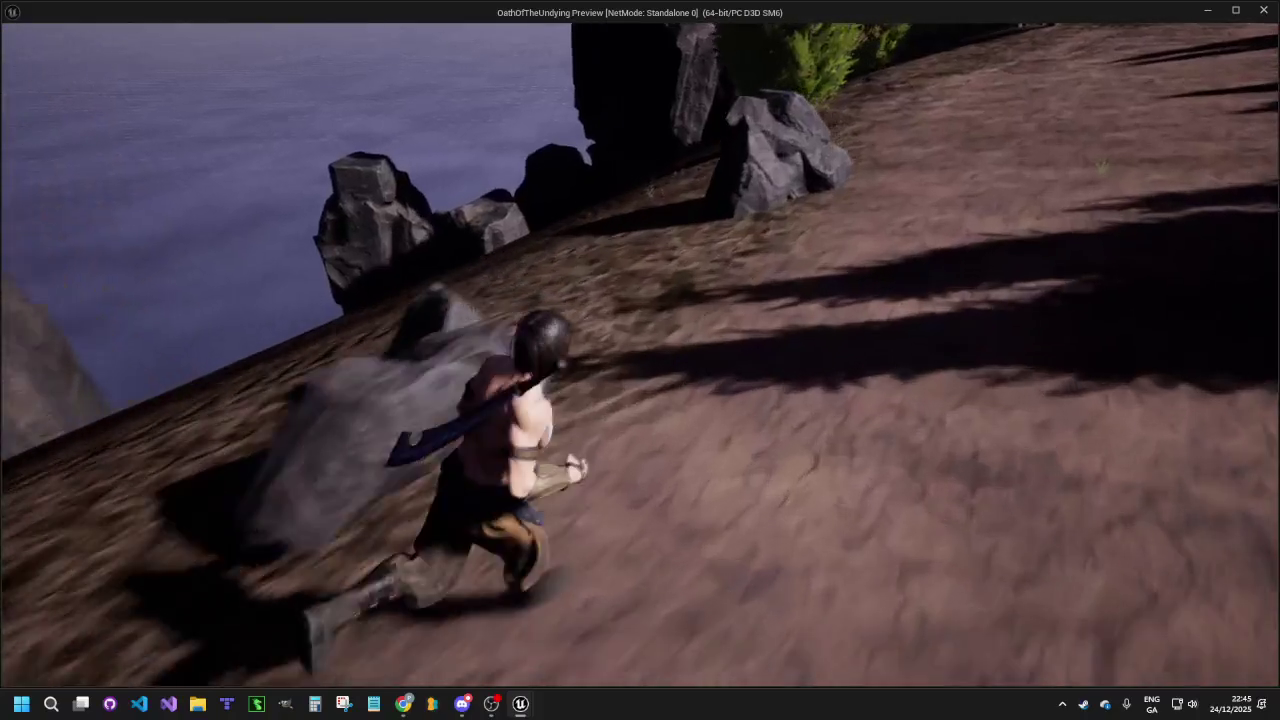
Set SM_Water_Plane Location Z to -2300, then play-test the level briefly and stop
{"action": "key", "text": "Escape"}
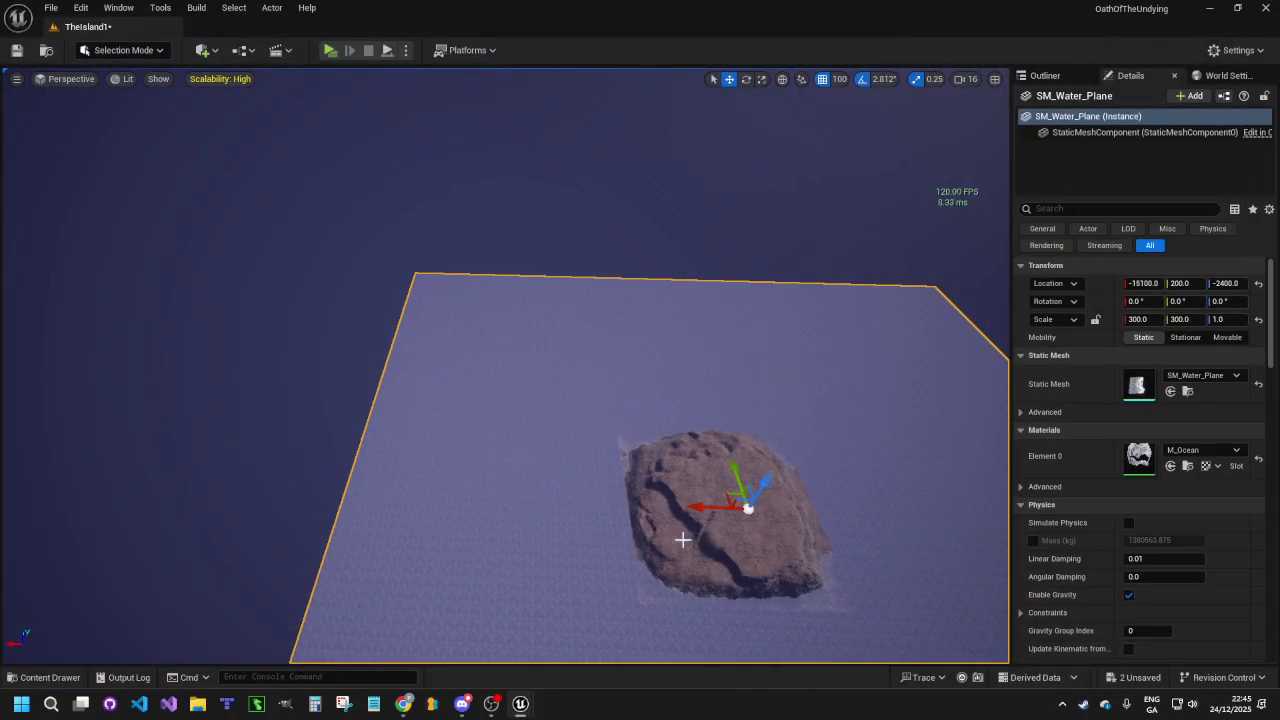
{"action": "left_click", "coordinate": [1229, 286]}
{"action": "type", "text": "-2300"}
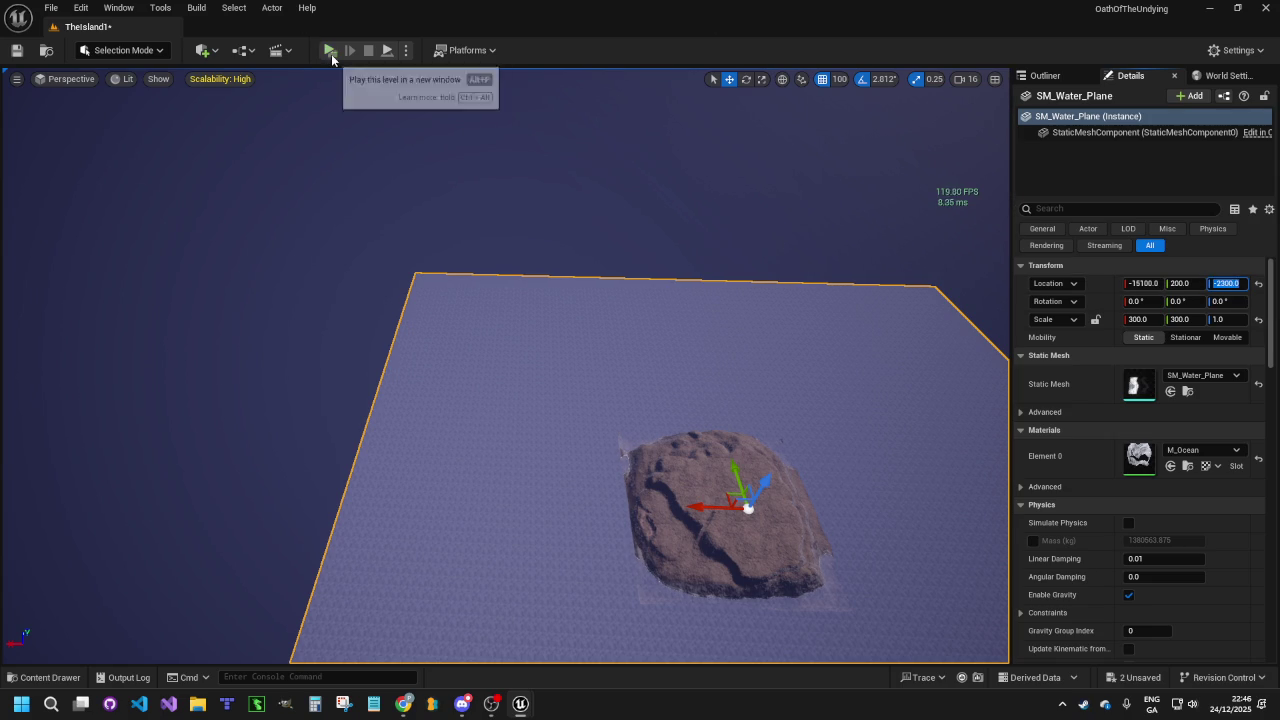
{"action": "left_click", "coordinate": [329, 50]}
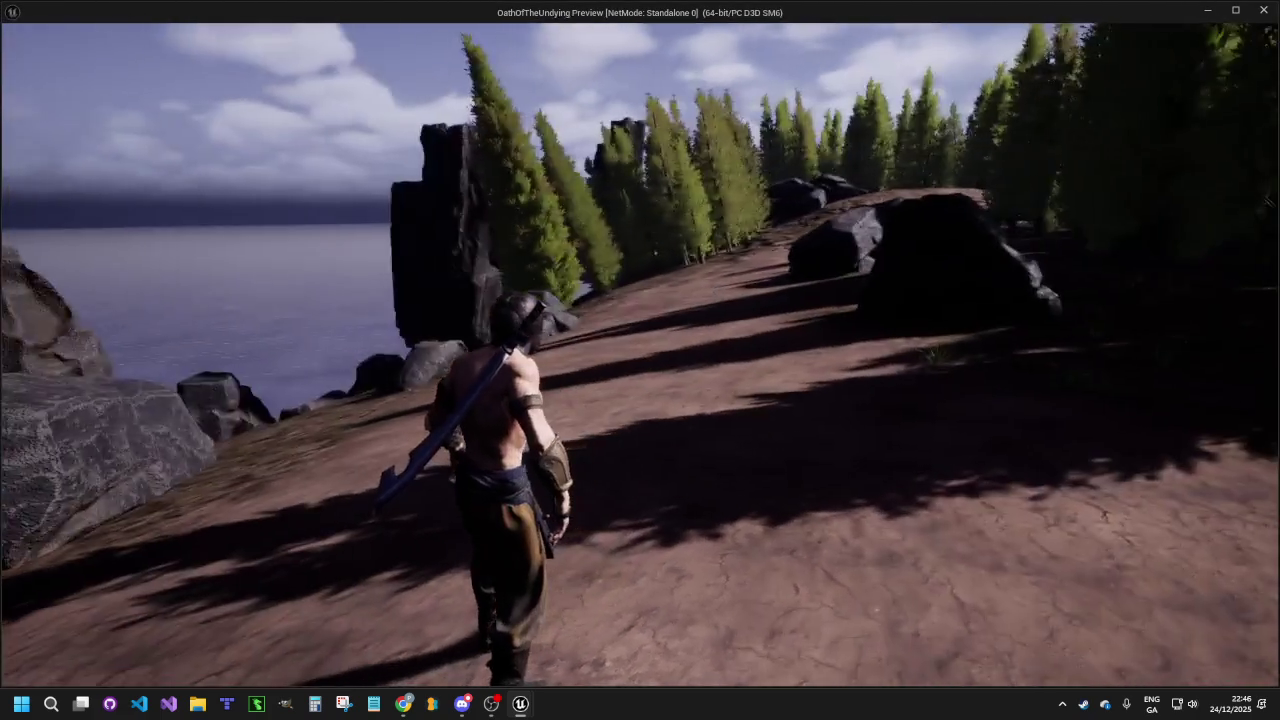
{"action": "key", "text": "w"}
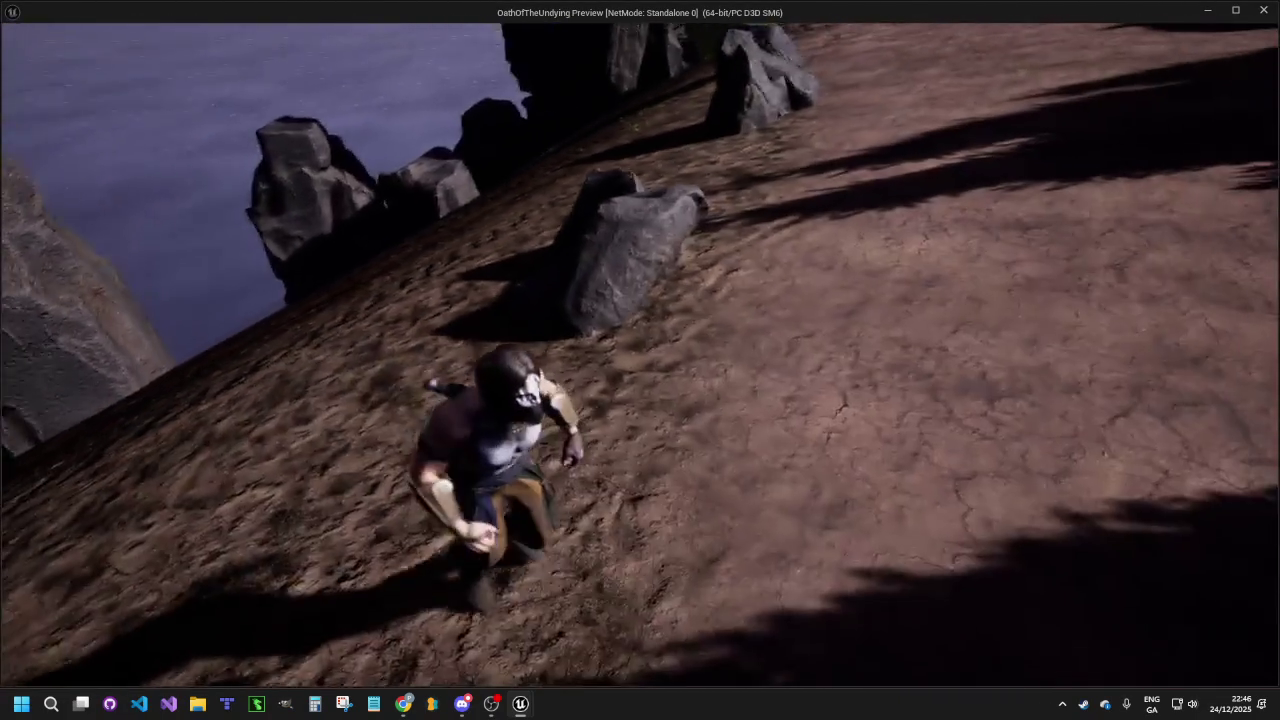
{"action": "key", "text": "Escape"}
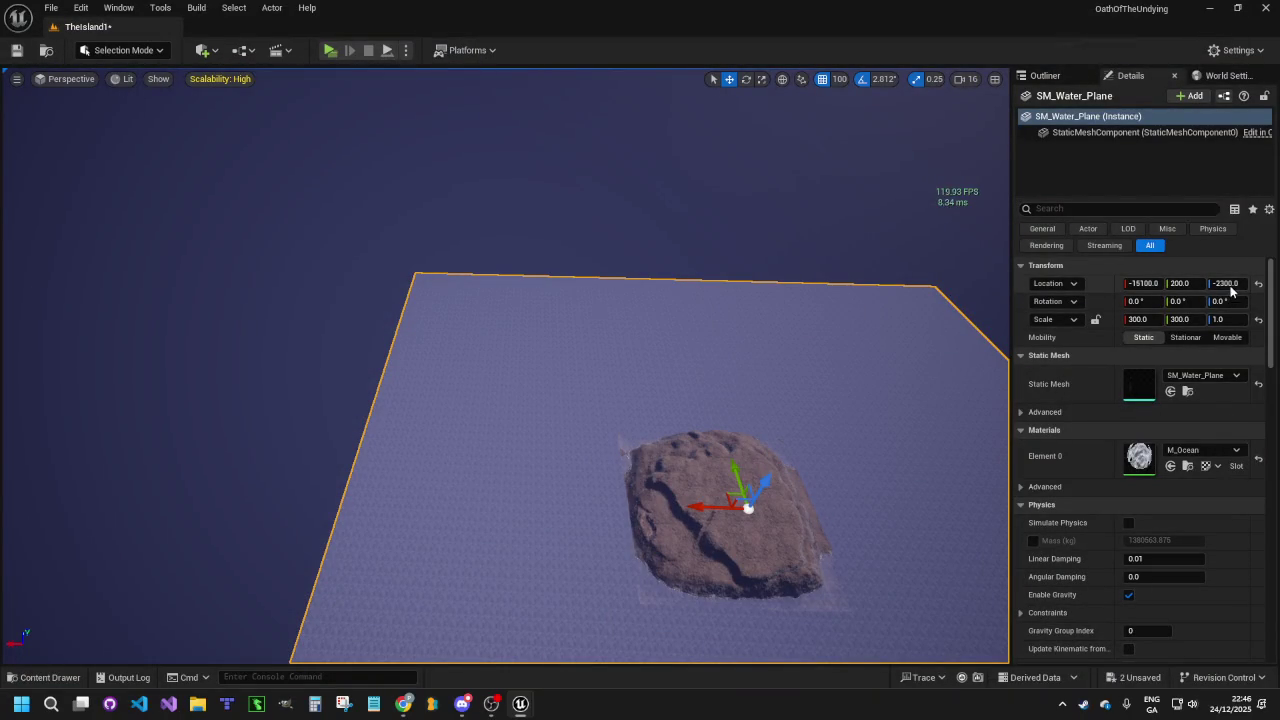
Raise the water plane to Z -2100 and fly closer to the island shoreline
{"action": "left_click", "coordinate": [1228, 284]}
{"action": "type", "text": "-2100"}
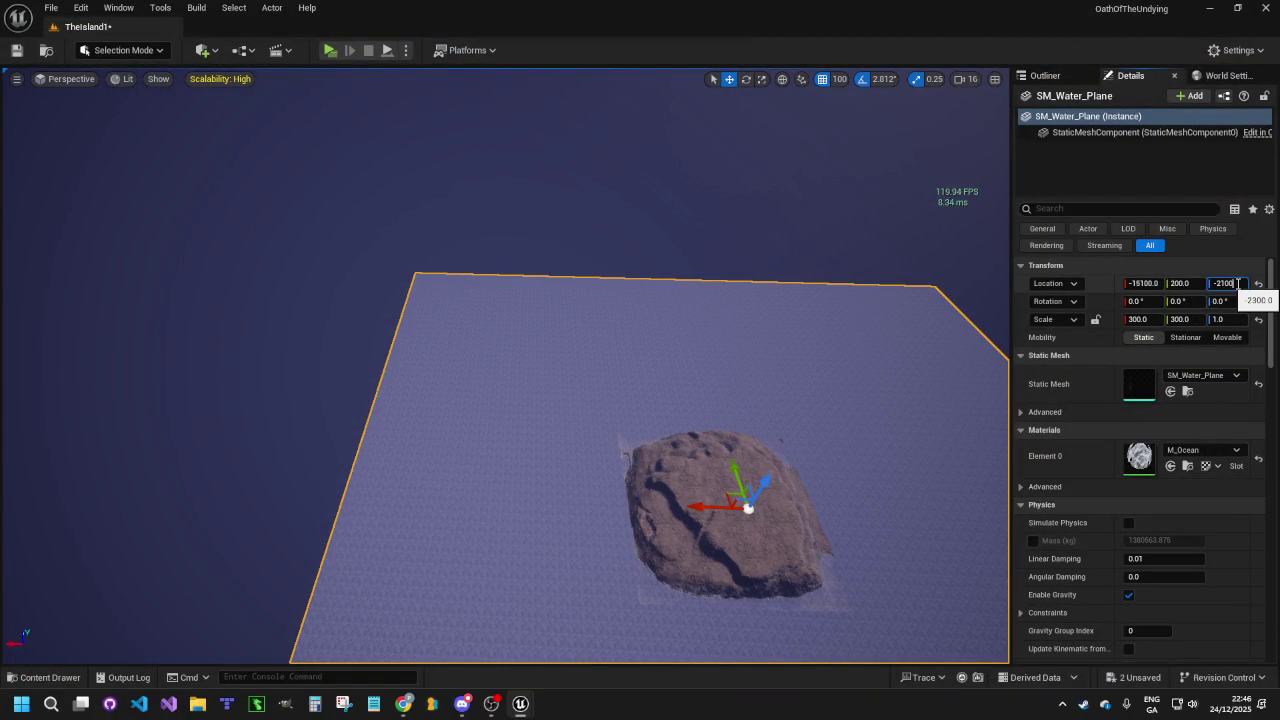
{"action": "key", "text": "Return"}
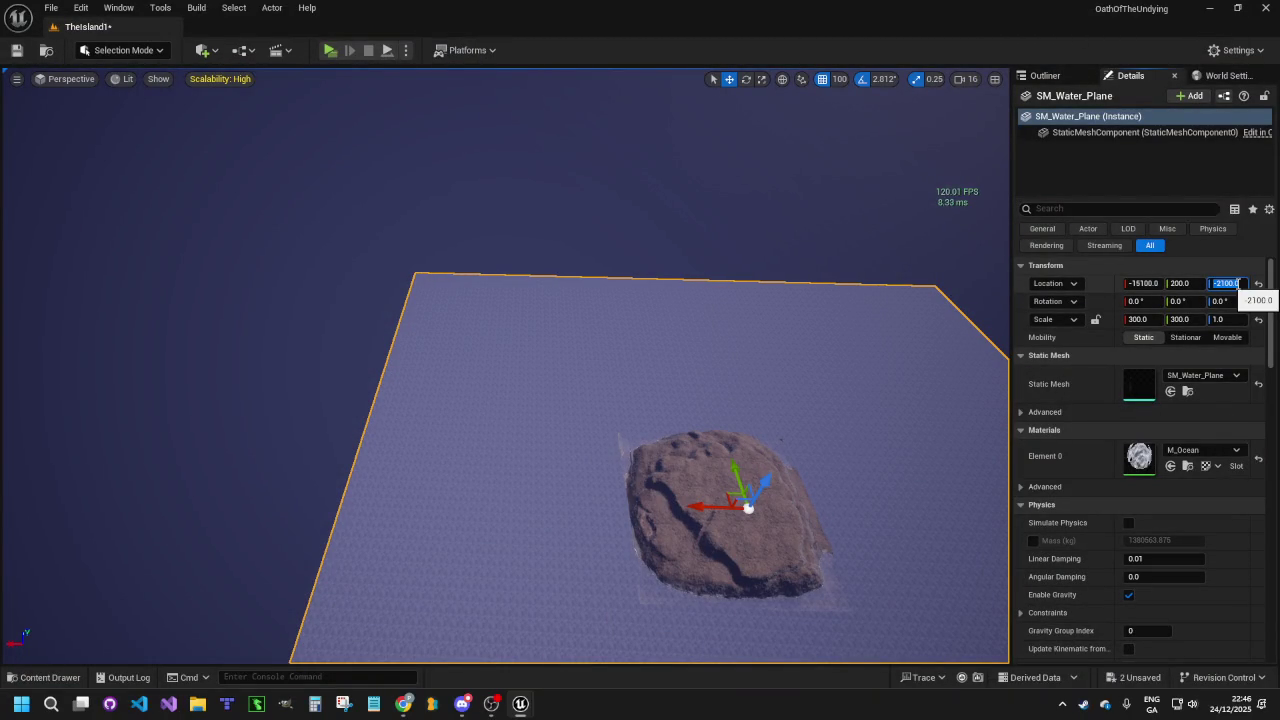
{"action": "left_click", "coordinate": [1231, 284]}
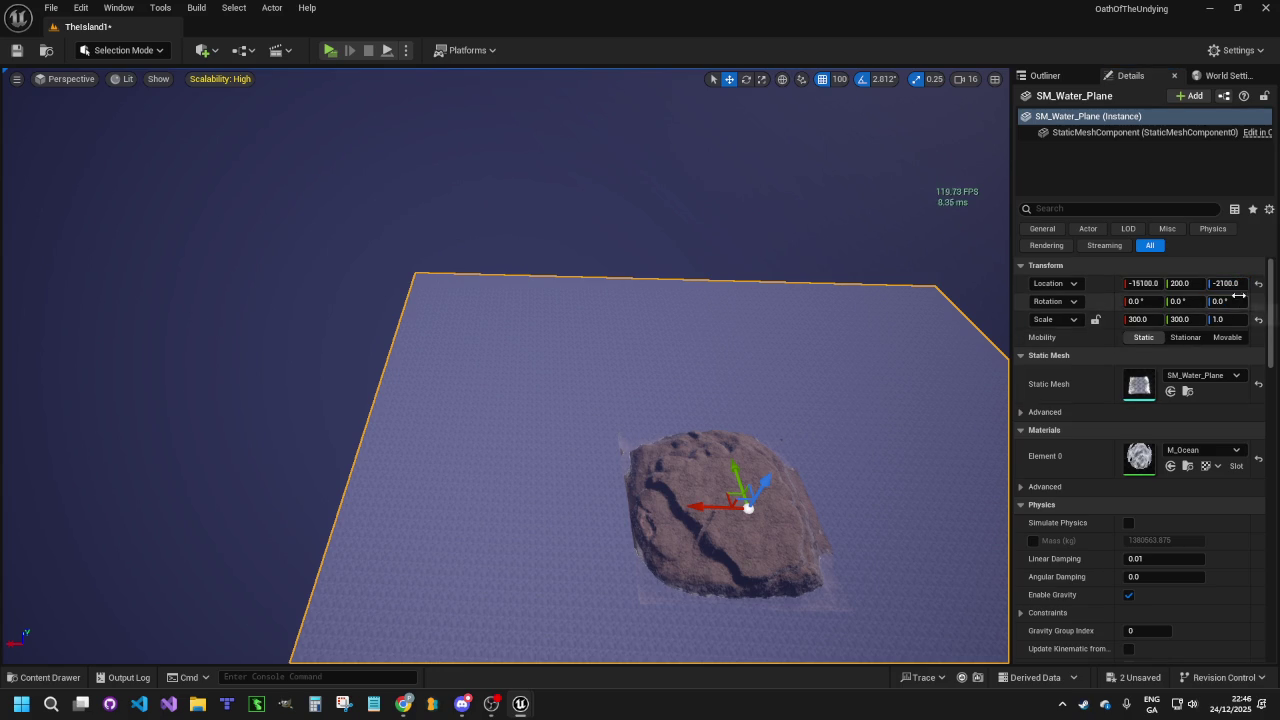
{"action": "mouse_move", "coordinate": [640, 400]}
{"action": "left_mouse_down"}
{"action": "mouse_move", "coordinate": [560, 448]}
{"action": "mouse_move", "coordinate": [996, 117]}
{"action": "left_mouse_up"}
{"action": "left_click", "coordinate": [963, 80]}
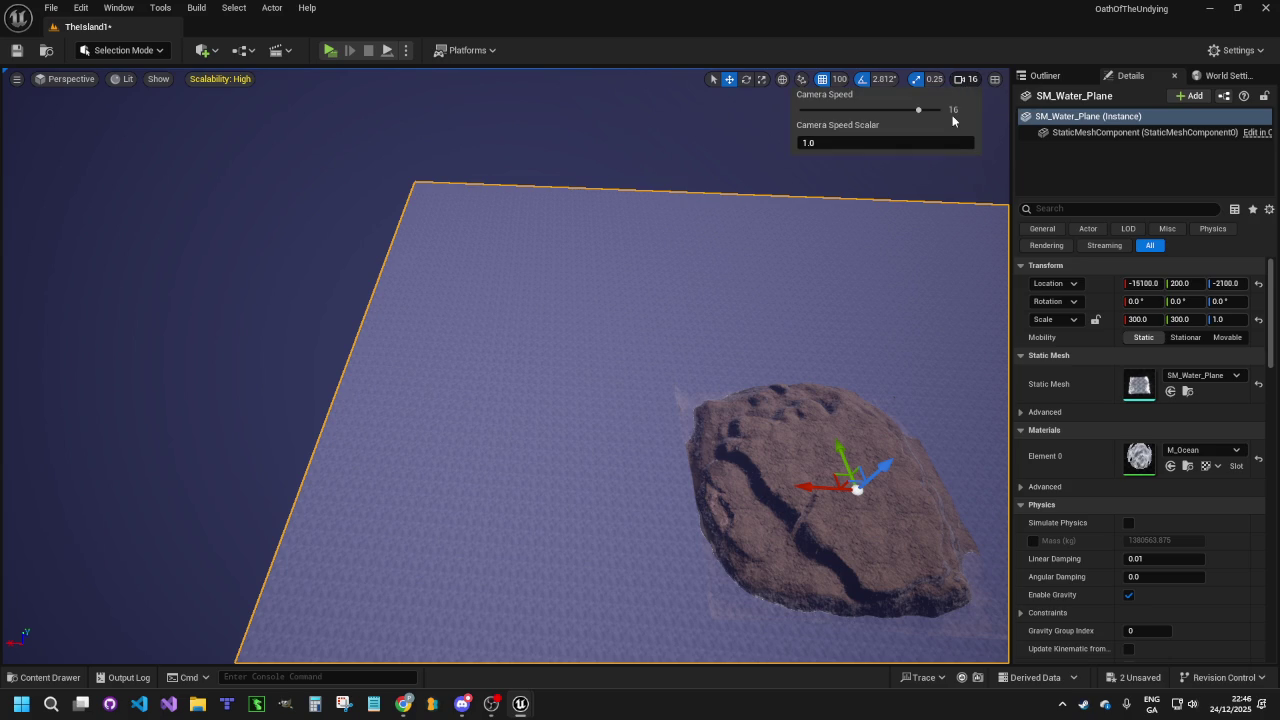
{"action": "left_click_drag", "start_coordinate": [994, 105], "coordinate": [970, 62]}
{"action": "left_click_drag", "start_coordinate": [856, 433], "coordinate": [856, 393]}
Step the water plane Z up through -2000, -1700 and -1200 to -950
{"action": "left_click", "coordinate": [1228, 283]}
{"action": "type", "text": "-"}
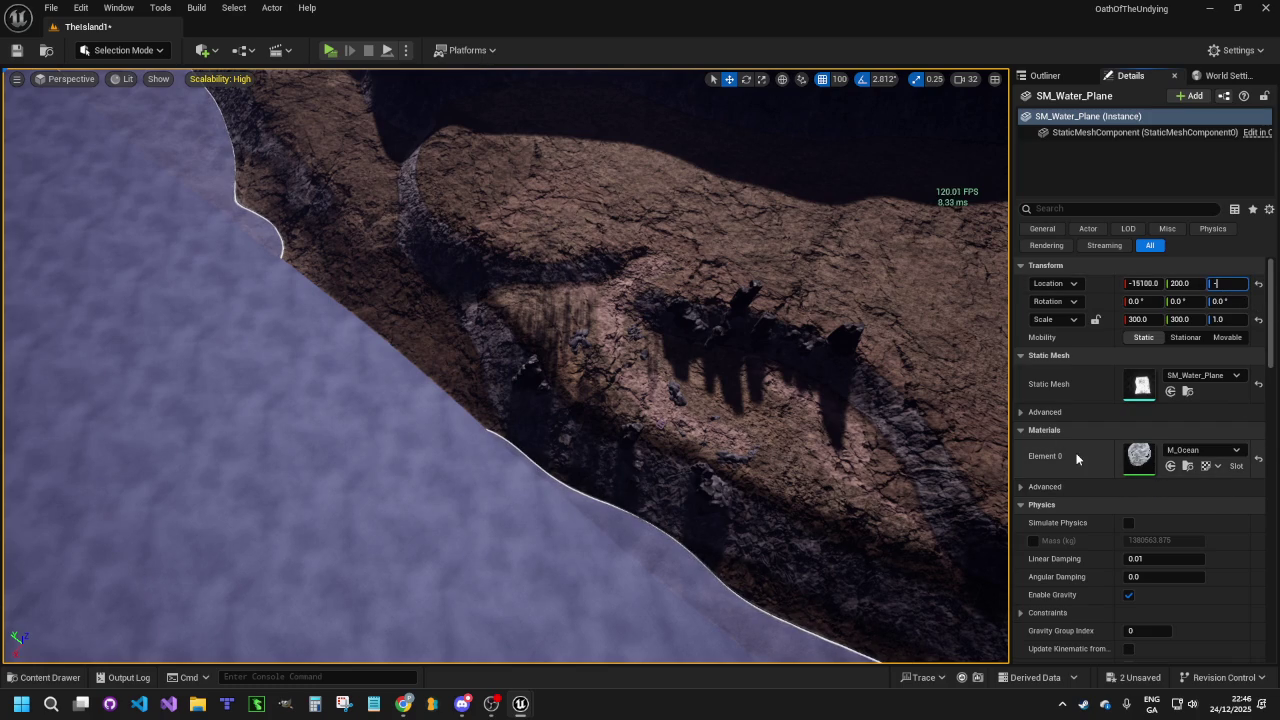
{"action": "key", "text": "Return"}
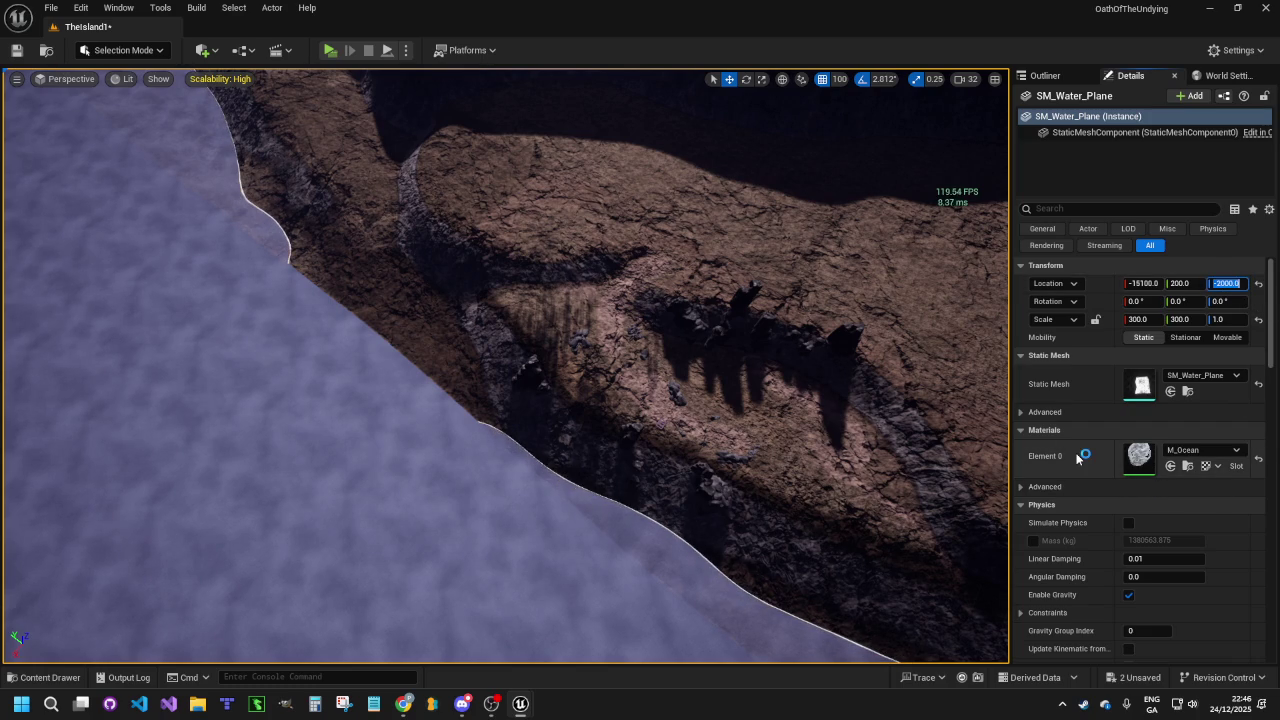
{"action": "type", "text": "-1700"}
{"action": "key", "text": "Return"}
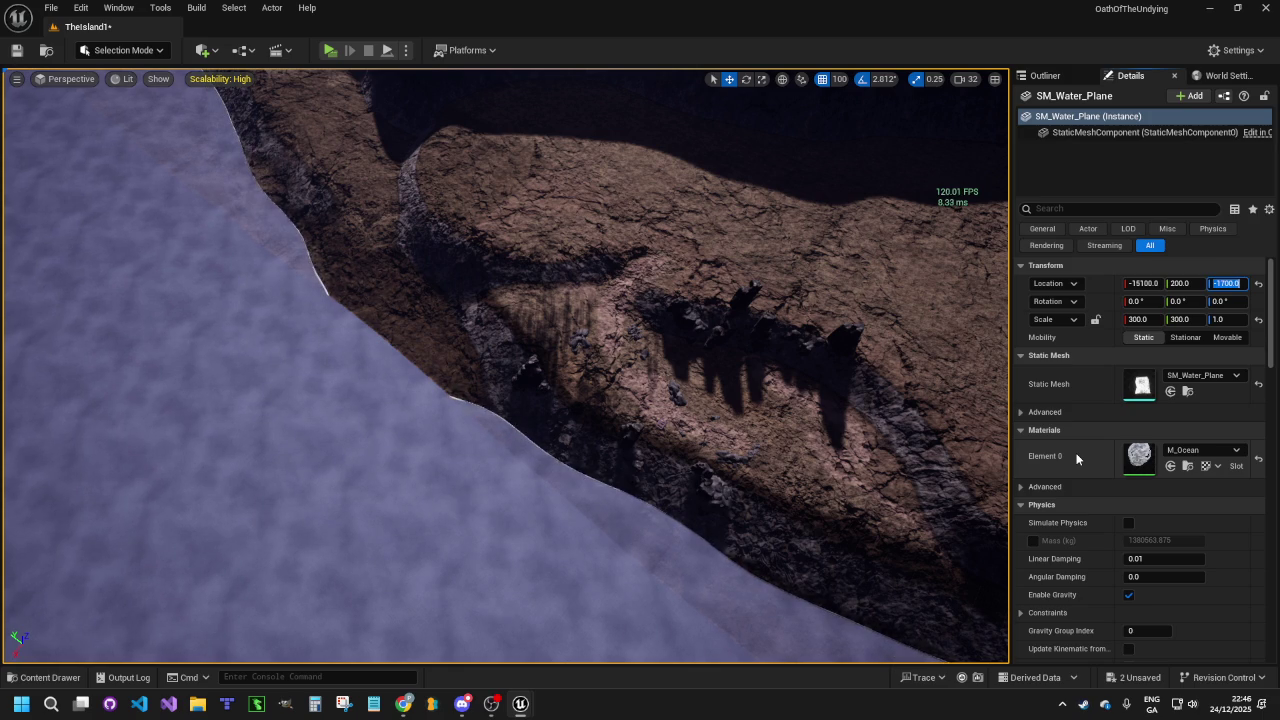
{"action": "type", "text": "-"}
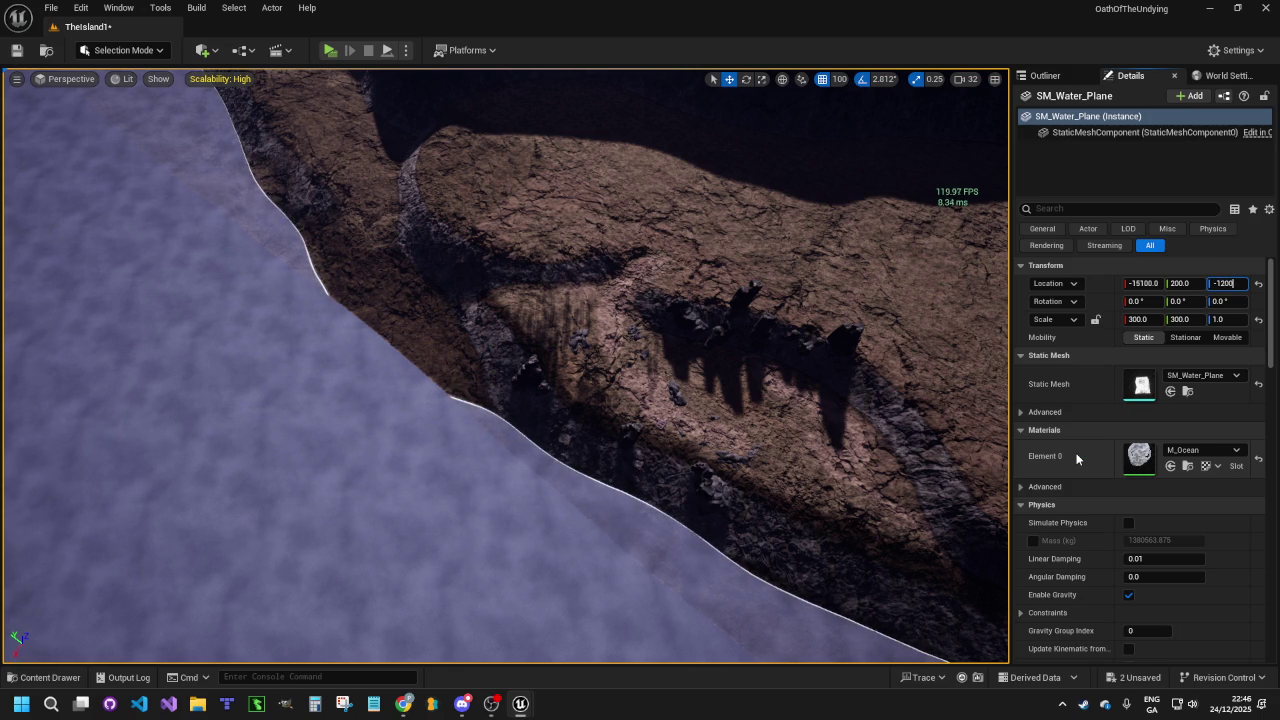
{"action": "key", "text": "Return"}
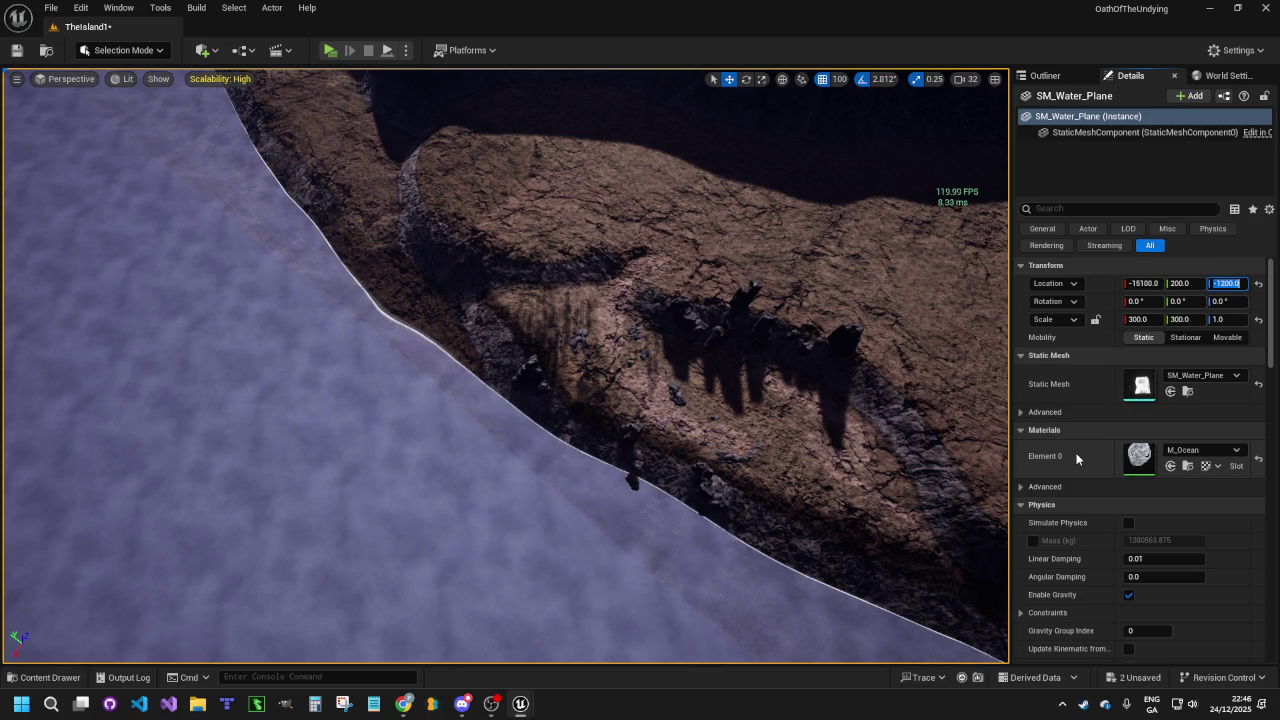
{"action": "type", "text": "950"}
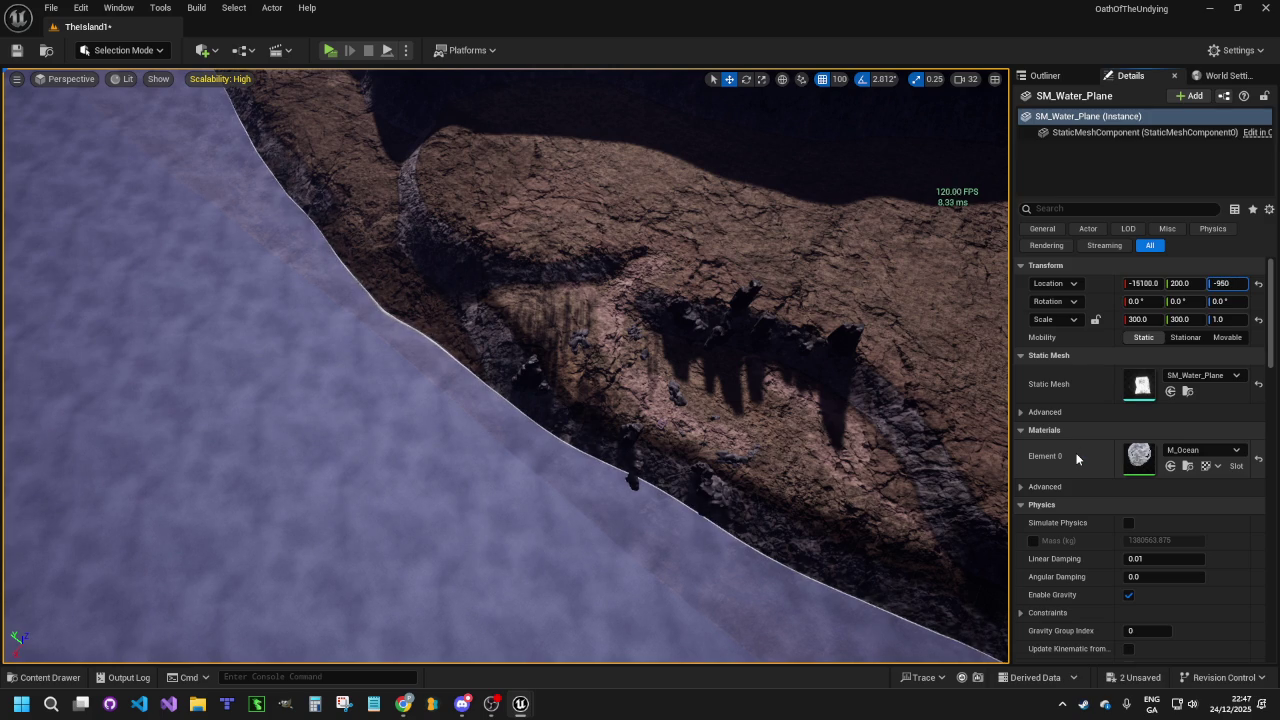
{"action": "key", "text": "Return"}
{"action": "mouse_move", "coordinate": [554, 417]}
{"action": "left_mouse_down"}
{"action": "mouse_move", "coordinate": [568, 290]}
{"action": "mouse_move", "coordinate": [613, 202]}
{"action": "left_mouse_up"}
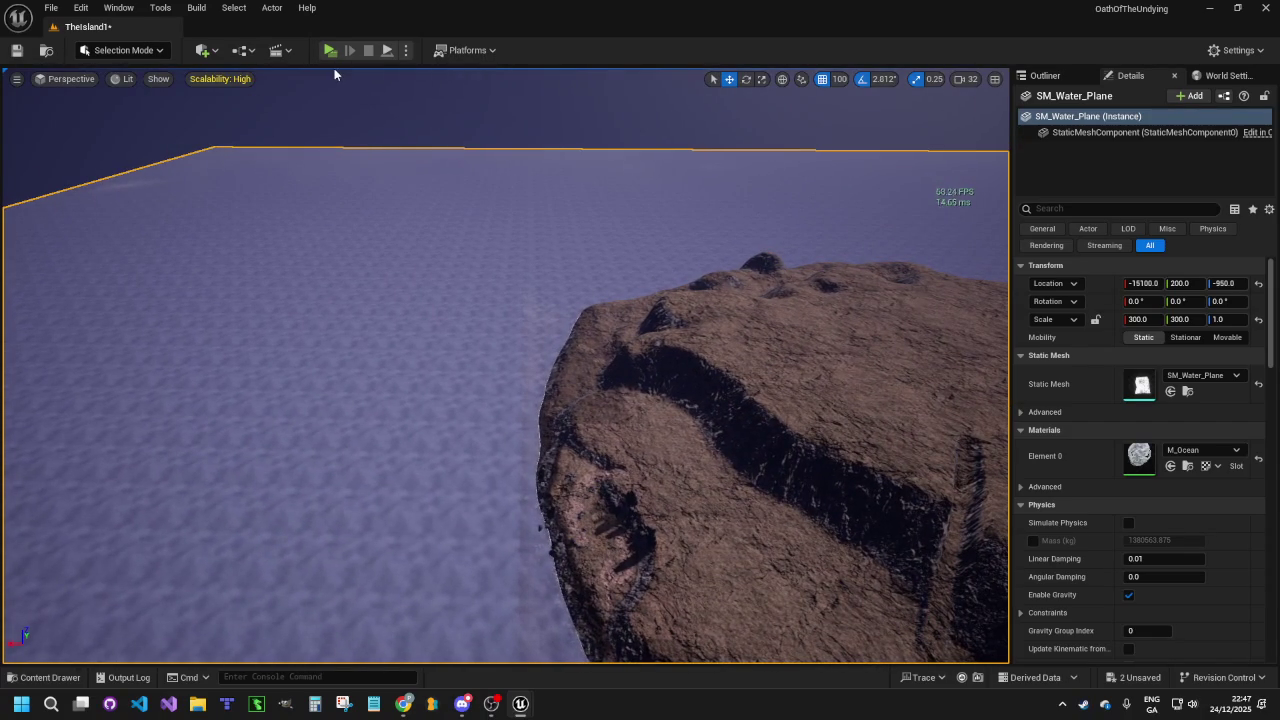
{"action": "left_click", "coordinate": [330, 50]}
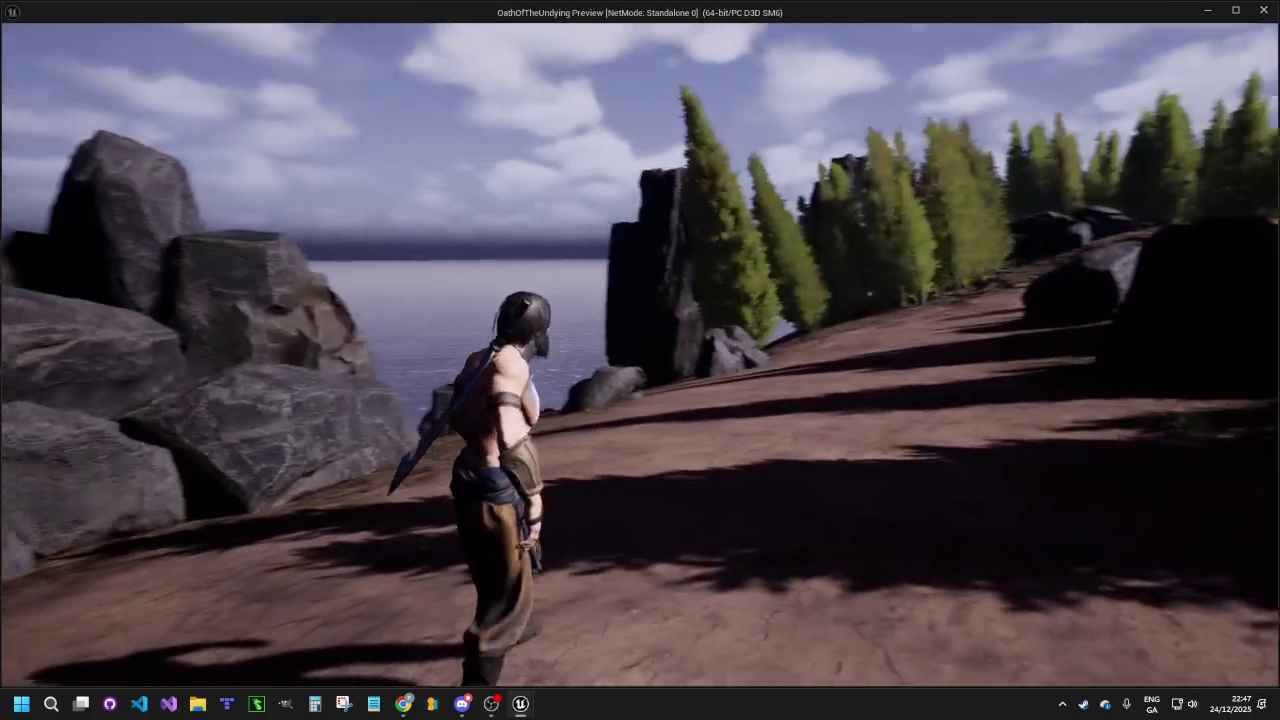
{"action": "mouse_move", "coordinate": [640, 360]}
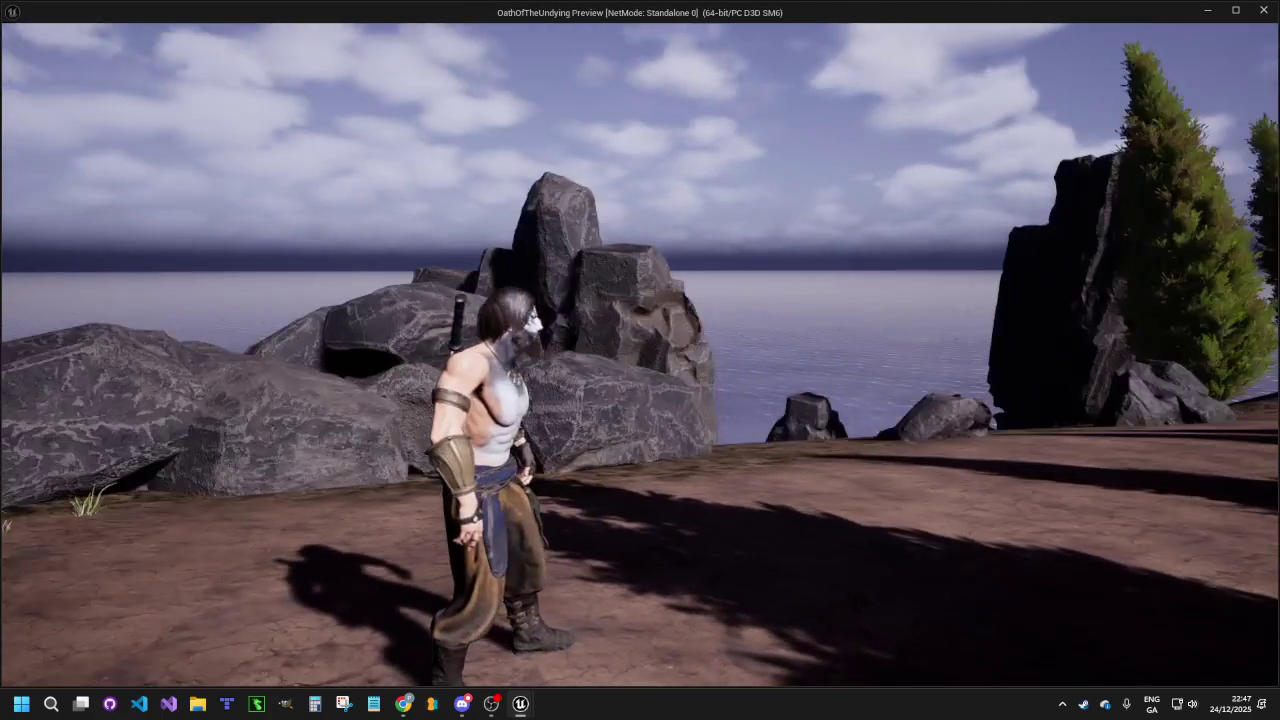
{"action": "key", "text": "w"}
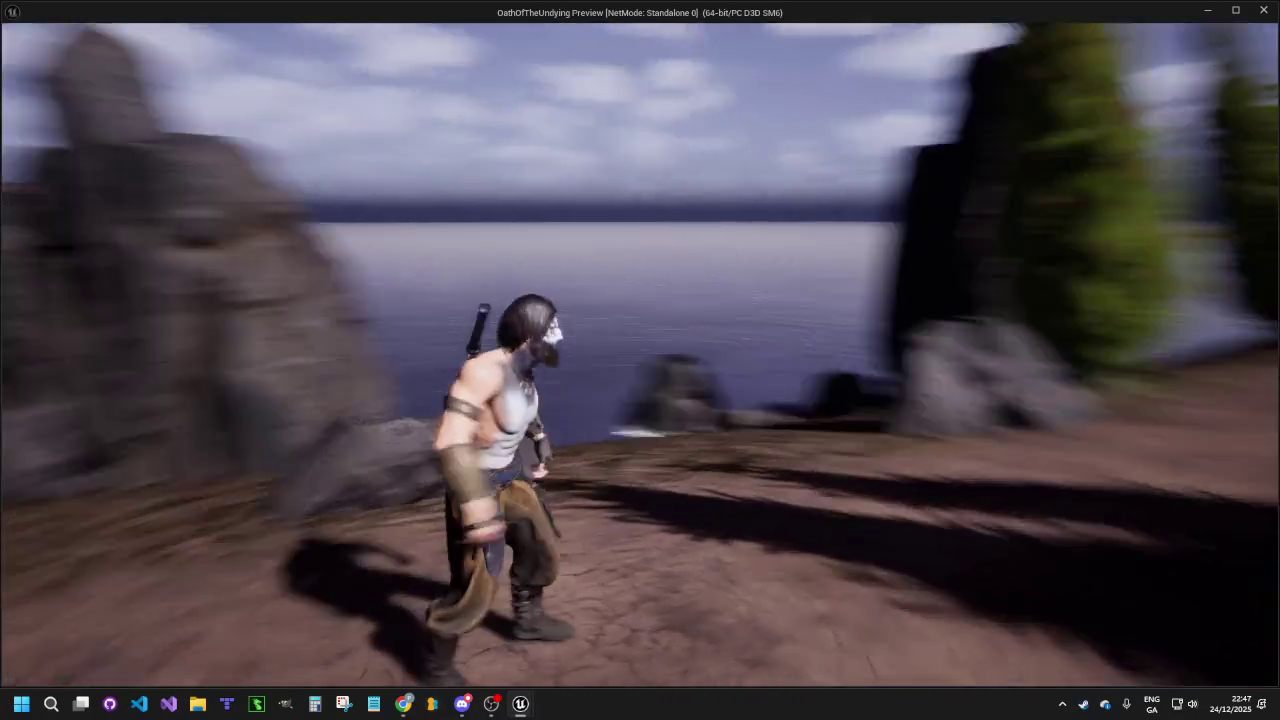
{"action": "key", "text": "w"}
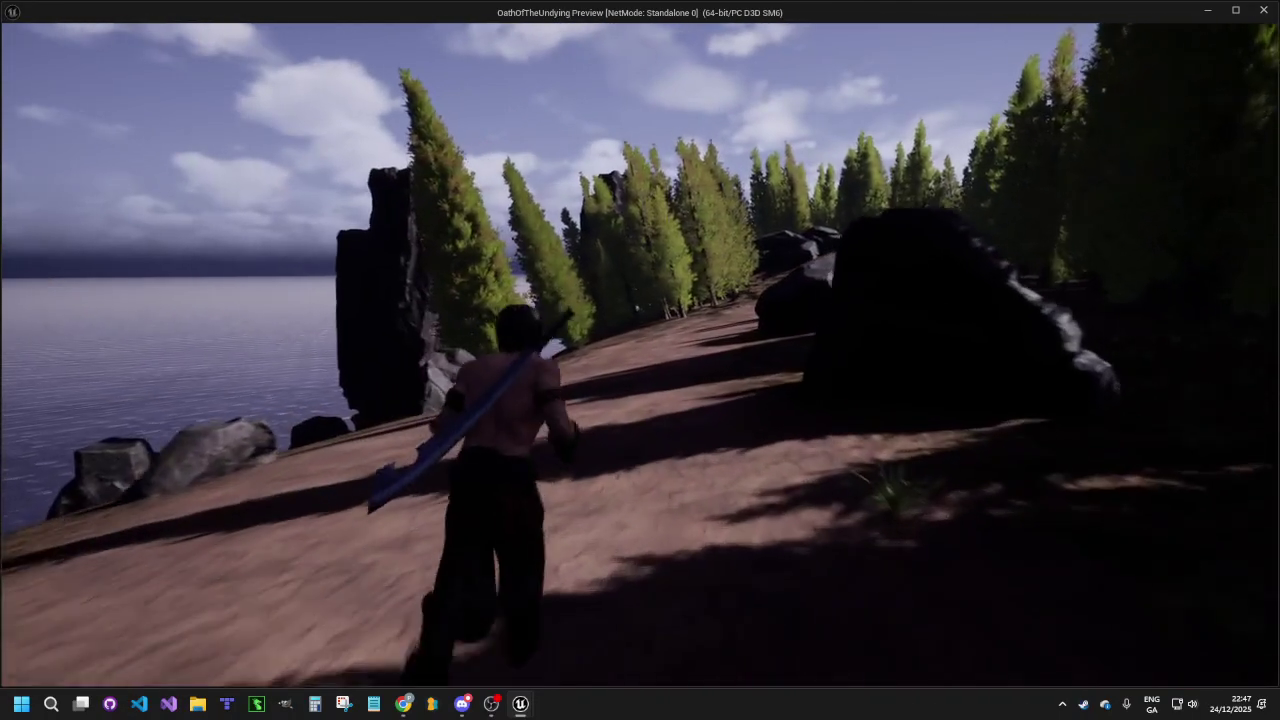
{"action": "key", "text": "Escape"}
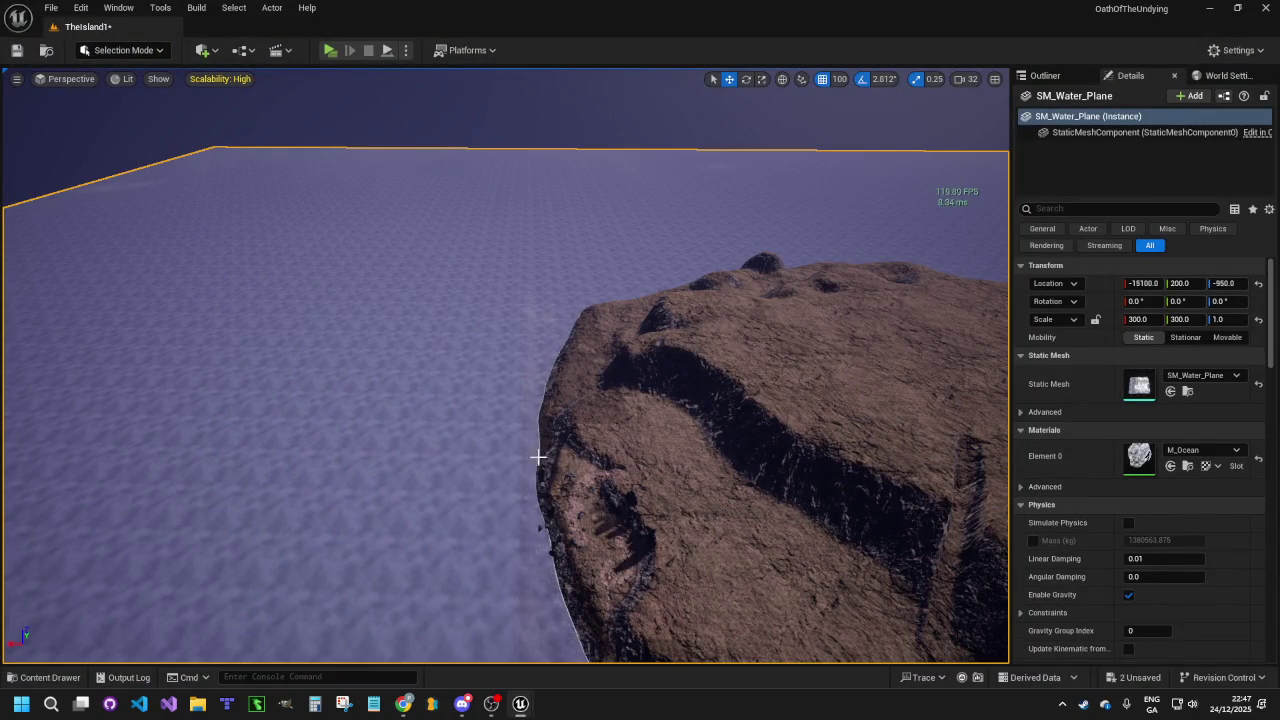
Fly the viewport camera closer to the island
{"action": "left_click_drag", "start_coordinate": [685, 509], "coordinate": [326, 420]}
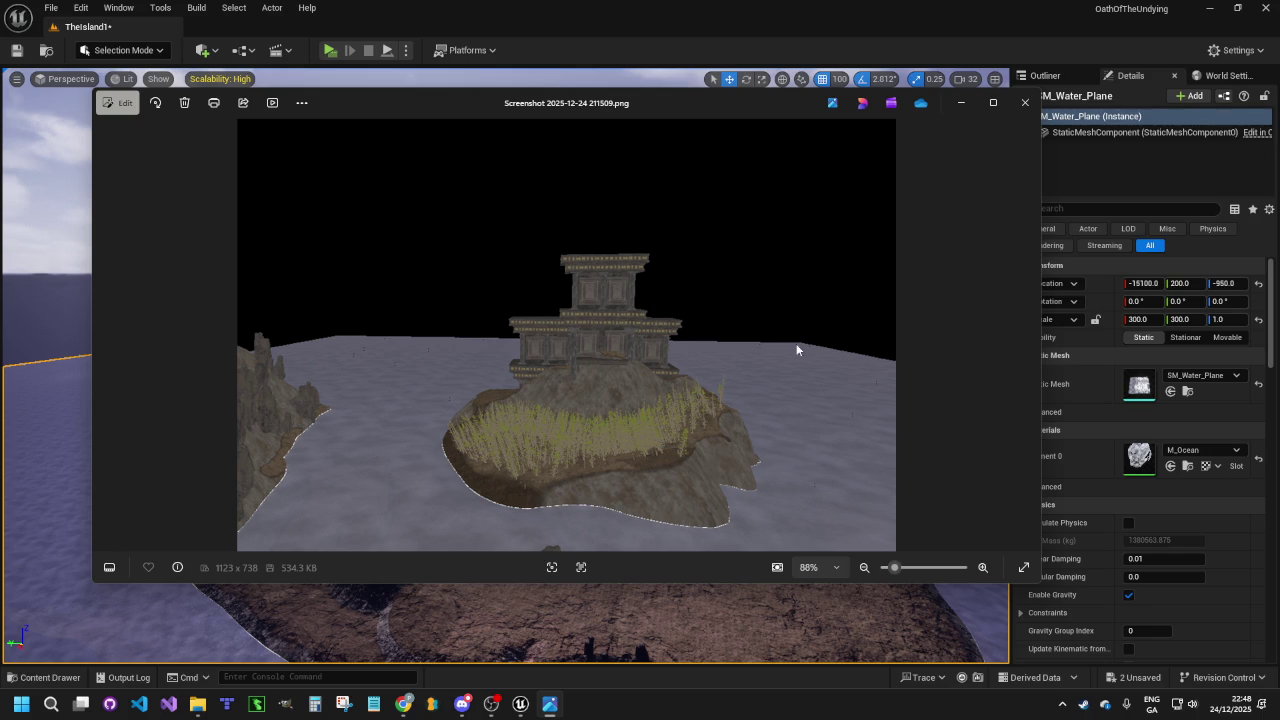
Return from the Photos reference to the Unreal editor and tilt the view toward the water
{"action": "key", "text": "alt+Tab"}
{"action": "mouse_move", "coordinate": [782, 485]}
{"action": "left_mouse_down"}
{"action": "mouse_move", "coordinate": [665, 580]}
{"action": "mouse_move", "coordinate": [665, 360]}
{"action": "mouse_move", "coordinate": [648, 460]}
{"action": "mouse_move", "coordinate": [680, 460]}
{"action": "mouse_move", "coordinate": [640, 674]}
{"action": "left_mouse_up"}
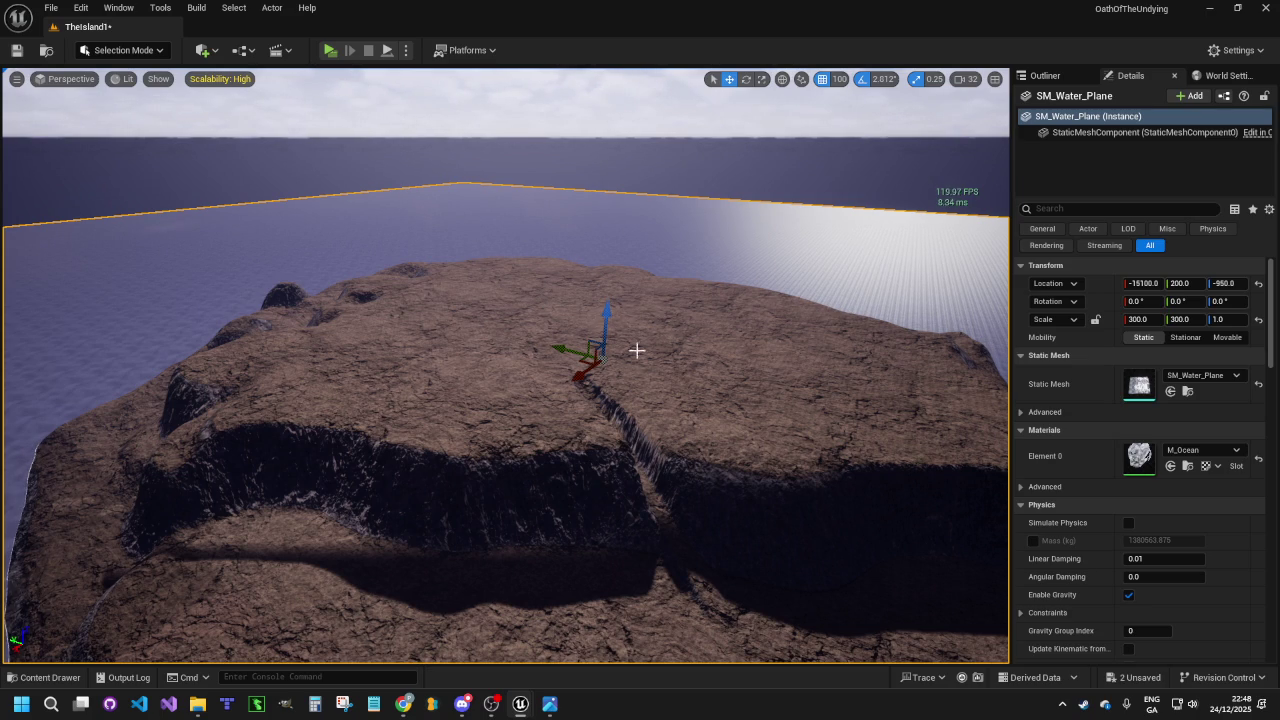
{"action": "left_click_drag", "start_coordinate": [628, 423], "coordinate": [618, 331]}
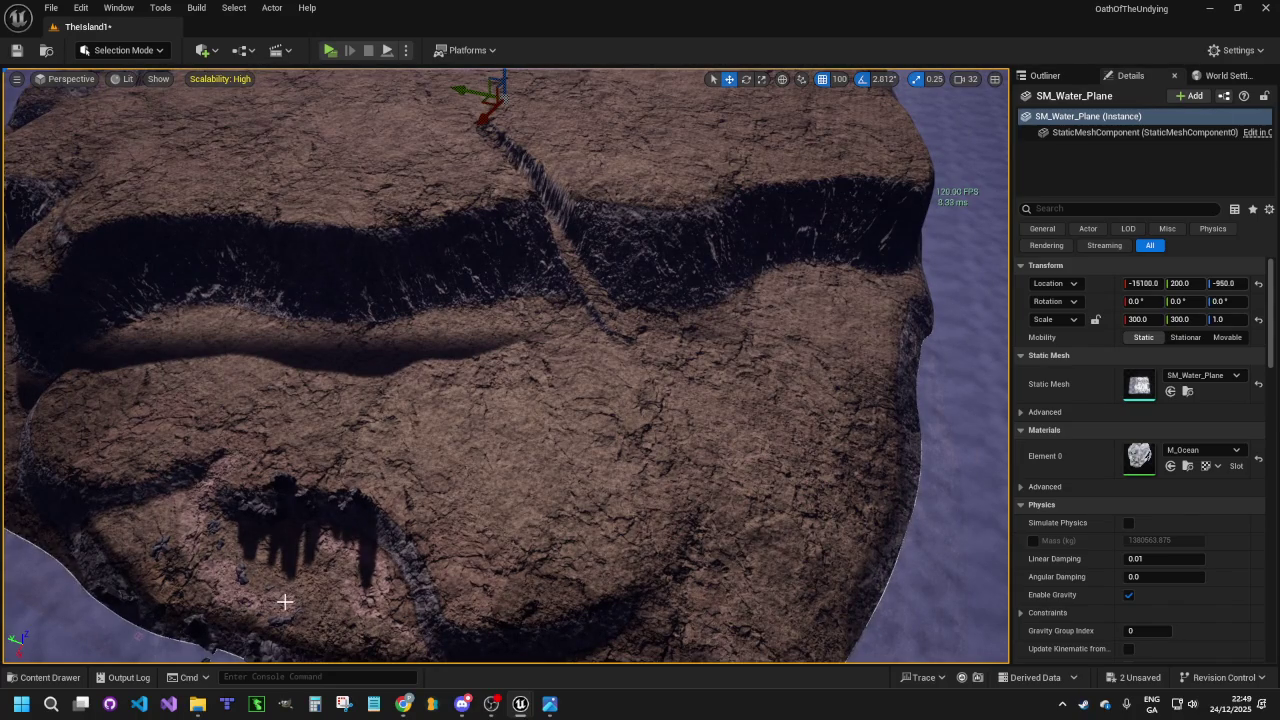
{"action": "mouse_move", "coordinate": [686, 337]}
{"action": "left_mouse_down"}
{"action": "mouse_move", "coordinate": [640, 355]}
{"action": "mouse_move", "coordinate": [515, 352]}
{"action": "left_mouse_up"}
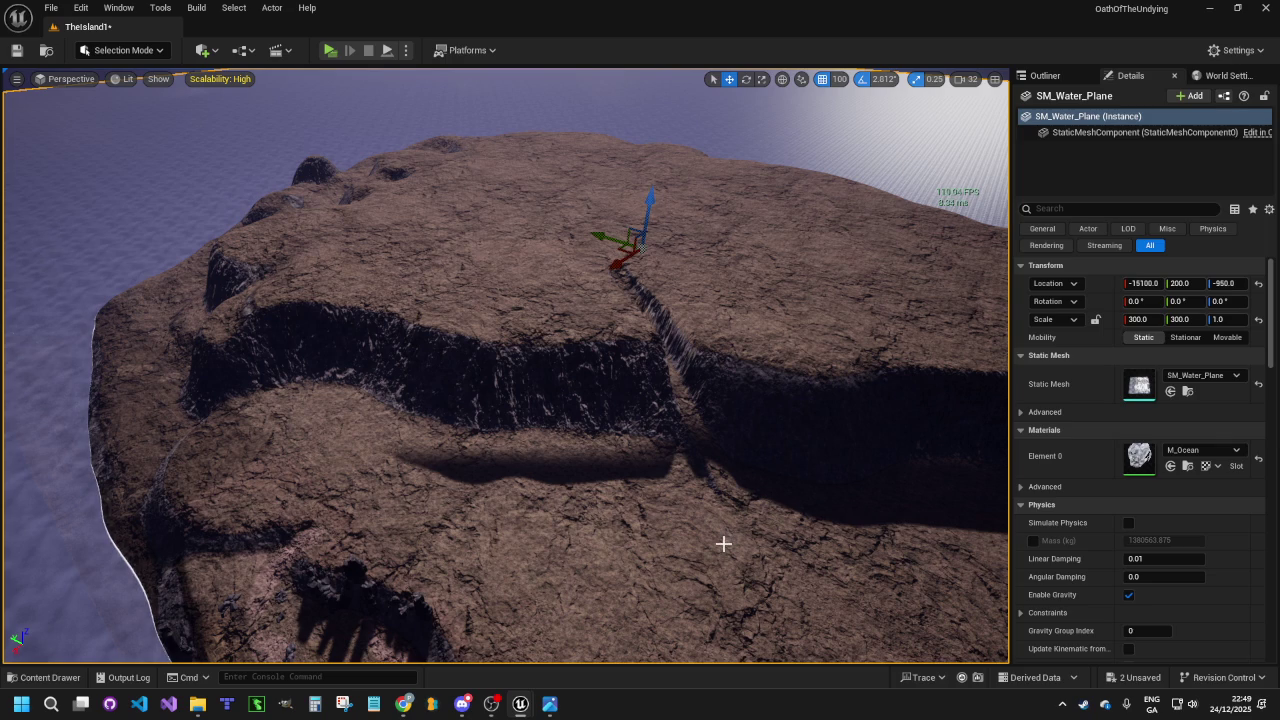
{"action": "mouse_move", "coordinate": [739, 449]}
{"action": "left_mouse_down"}
{"action": "mouse_move", "coordinate": [760, 520]}
{"action": "mouse_move", "coordinate": [680, 510]}
{"action": "left_mouse_up"}
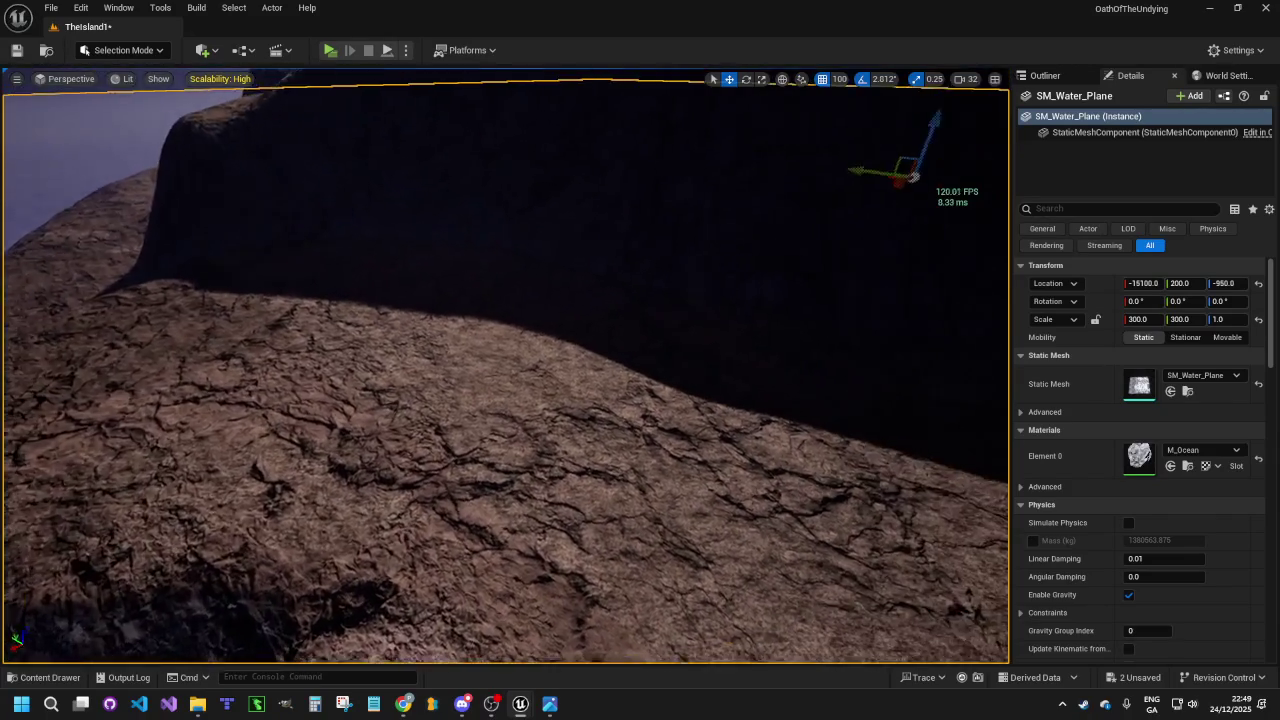
{"action": "mouse_move", "coordinate": [505, 370]}
{"action": "left_mouse_down"}
{"action": "mouse_move", "coordinate": [620, 385]}
{"action": "mouse_move", "coordinate": [600, 380]}
{"action": "mouse_move", "coordinate": [675, 370]}
{"action": "mouse_move", "coordinate": [630, 360]}
{"action": "mouse_move", "coordinate": [756, 308]}
{"action": "left_mouse_up"}
{"action": "mouse_move", "coordinate": [833, 393]}
{"action": "left_mouse_down"}
{"action": "mouse_move", "coordinate": [609, 436]}
{"action": "mouse_move", "coordinate": [686, 312]}
{"action": "left_mouse_up"}
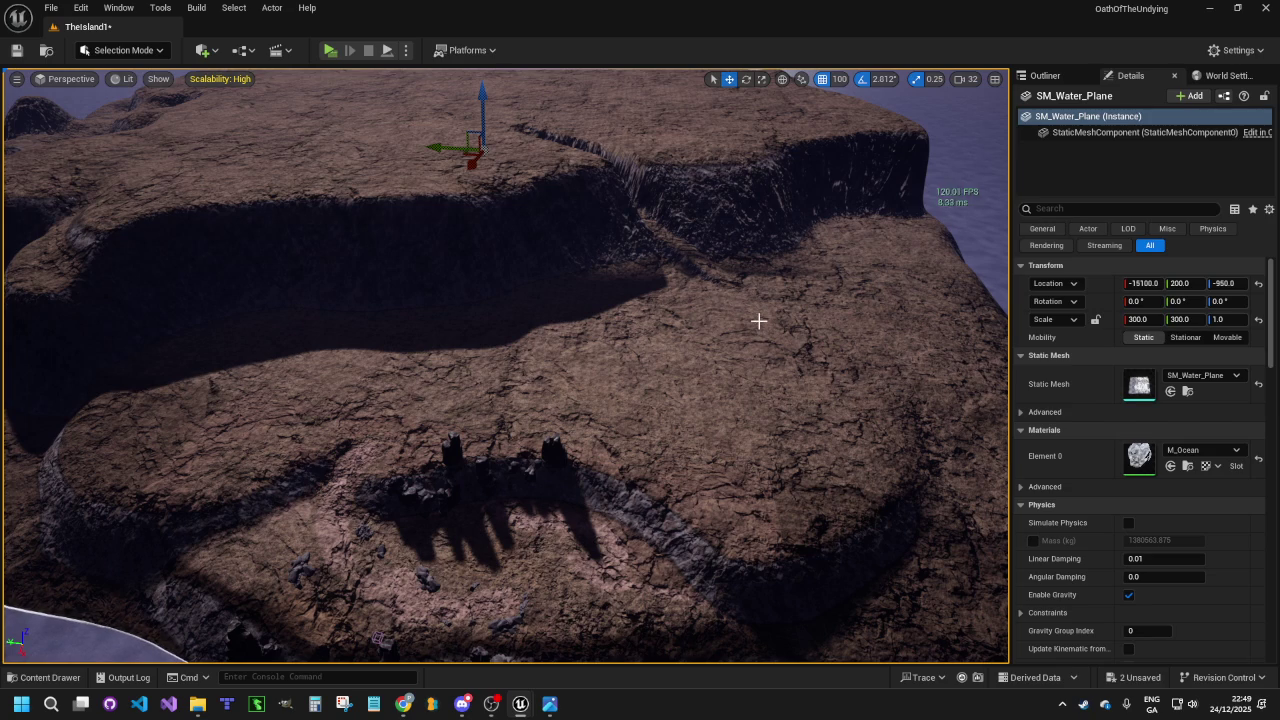
{"action": "right_click", "coordinate": [762, 258]}
{"action": "left_click", "coordinate": [742, 358]}
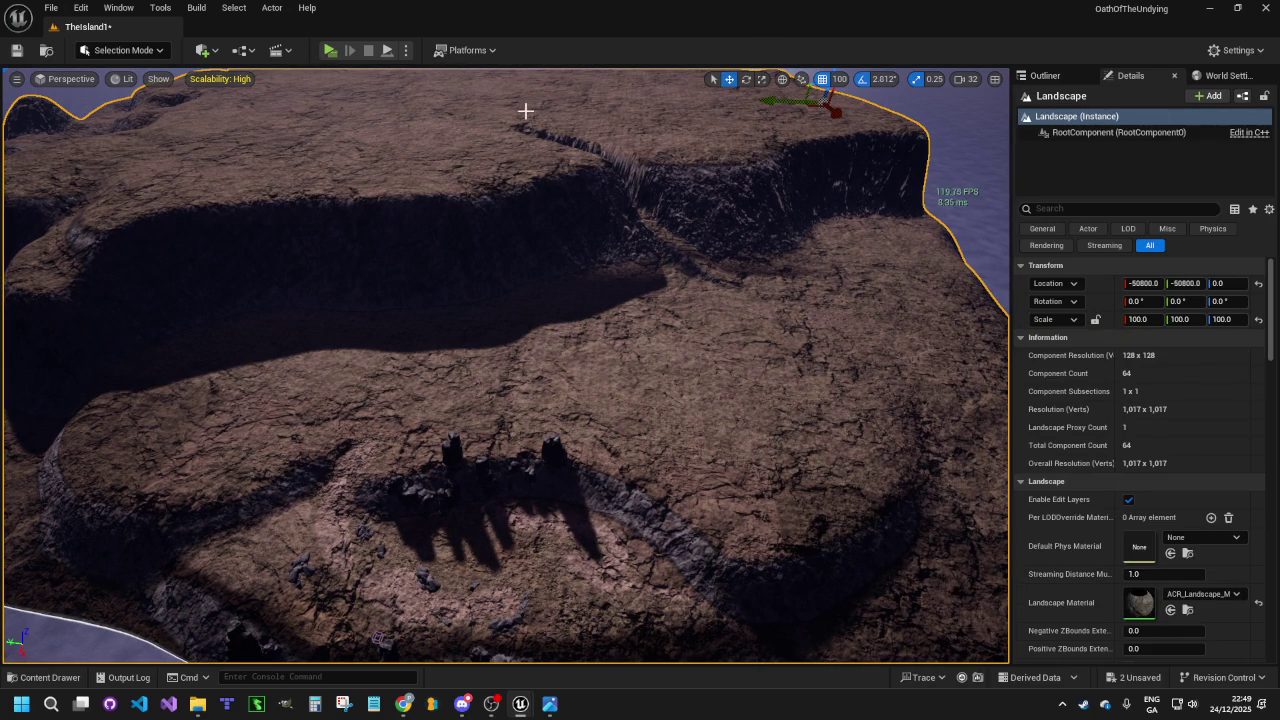
{"action": "scroll", "coordinate": [430, 138], "scroll_direction": "down", "scroll_amount": 5}
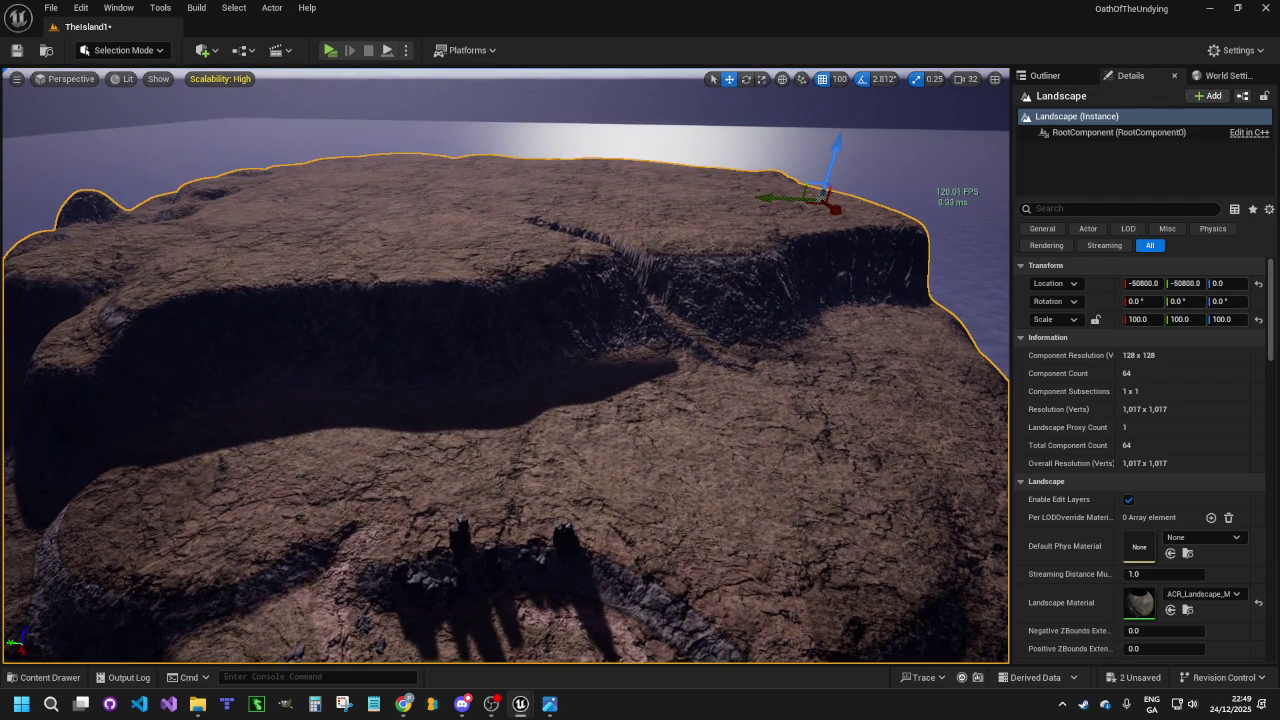
{"action": "left_click_drag", "start_coordinate": [723, 390], "coordinate": [745, 402]}
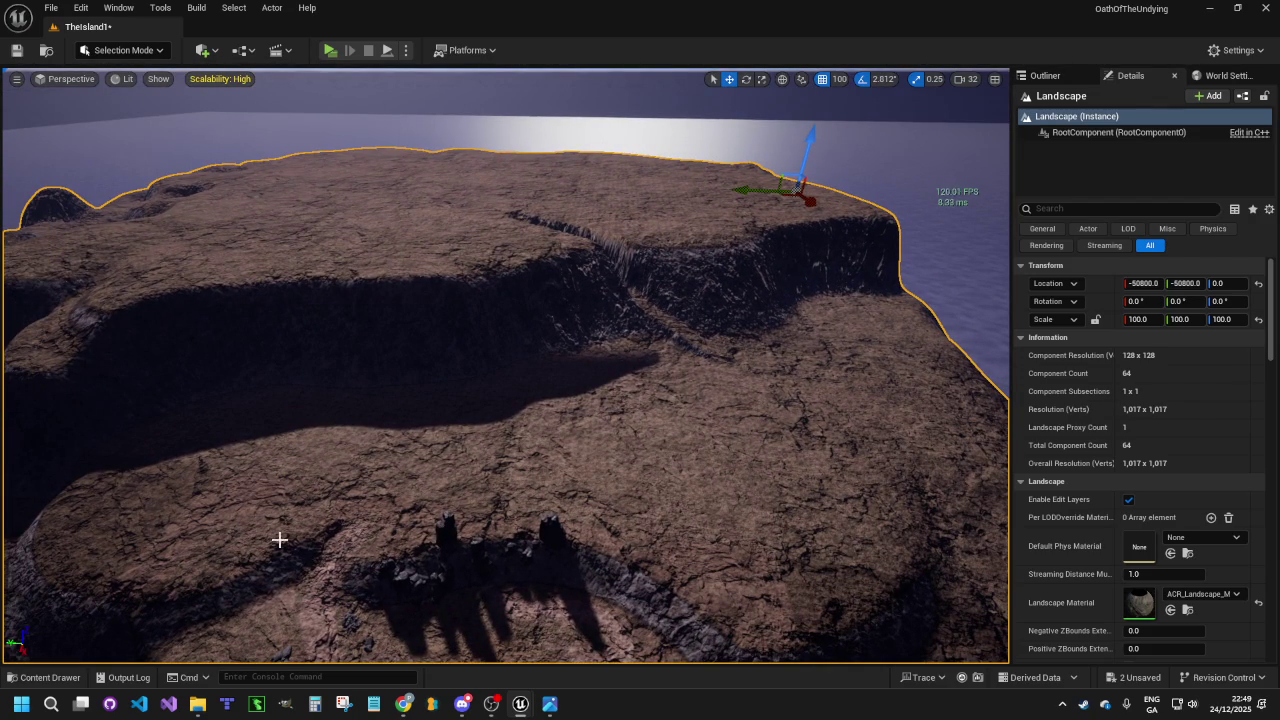
{"action": "mouse_move", "coordinate": [662, 490]}
{"action": "left_mouse_down"}
{"action": "mouse_move", "coordinate": [668, 545]}
{"action": "mouse_move", "coordinate": [668, 485]}
{"action": "mouse_move", "coordinate": [695, 510]}
{"action": "mouse_move", "coordinate": [678, 513]}
{"action": "left_mouse_up"}
{"action": "mouse_move", "coordinate": [634, 387]}
{"action": "left_mouse_down"}
{"action": "mouse_move", "coordinate": [592, 390]}
{"action": "mouse_move", "coordinate": [582, 290]}
{"action": "mouse_move", "coordinate": [620, 417]}
{"action": "left_mouse_up"}
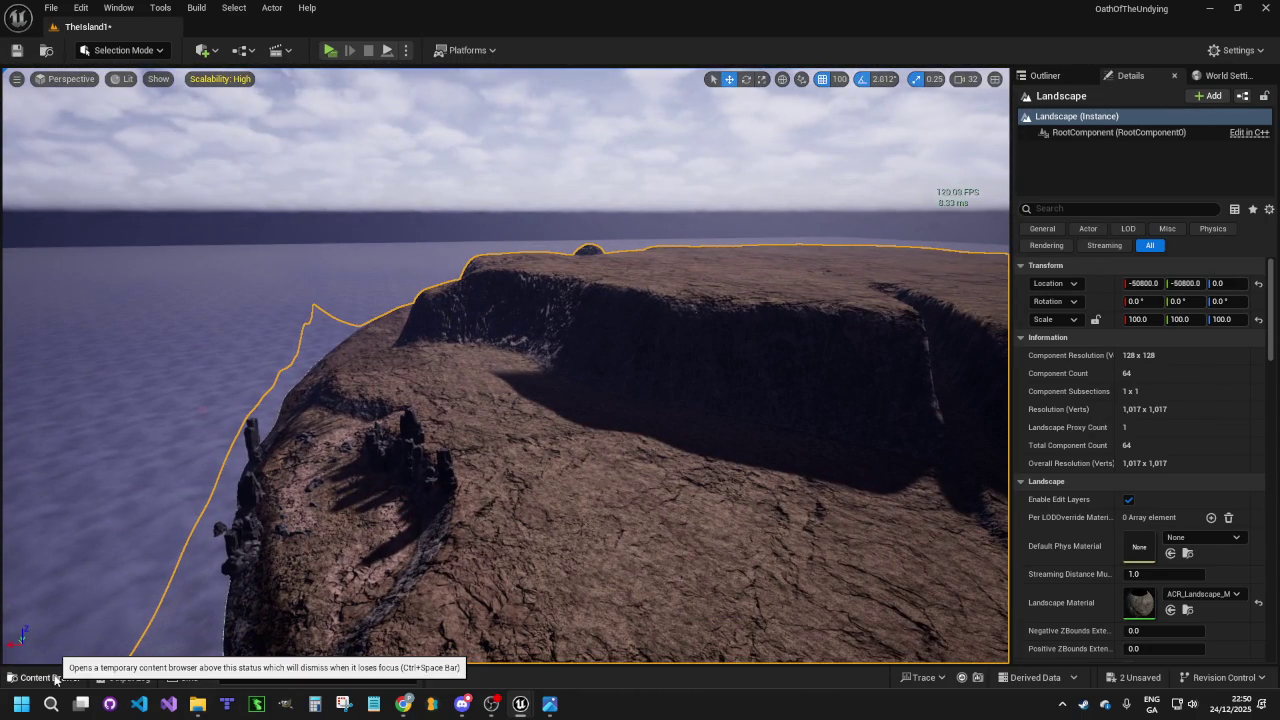
Look through the Content Drawer and viewport menus, then switch to Landscape mode
{"action": "left_click", "coordinate": [50, 677]}
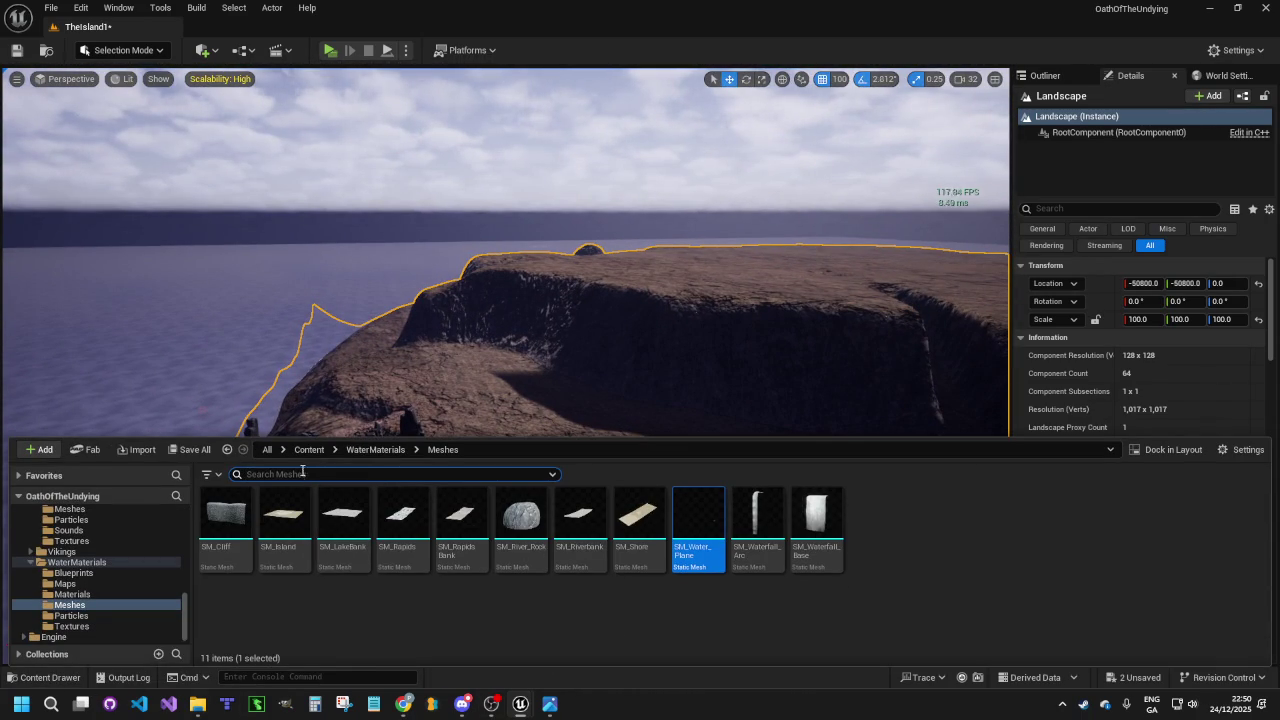
{"action": "left_click", "coordinate": [62, 79]}
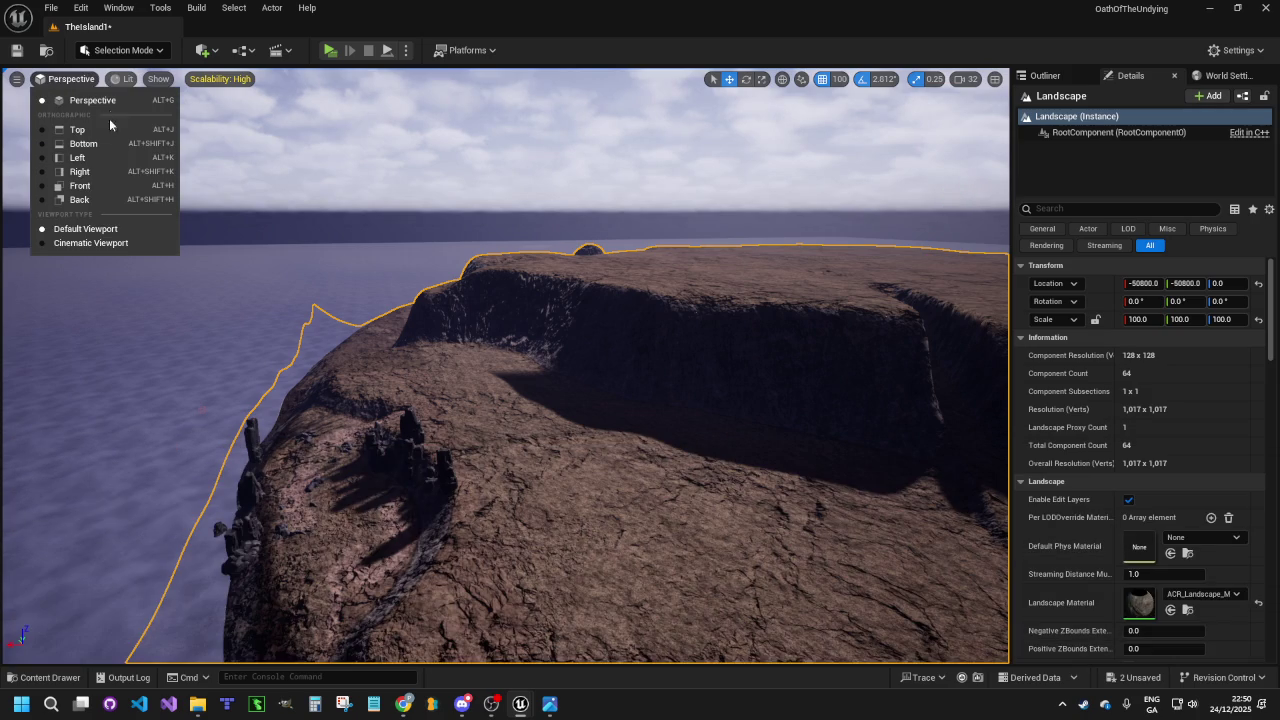
{"action": "mouse_move", "coordinate": [164, 80]}
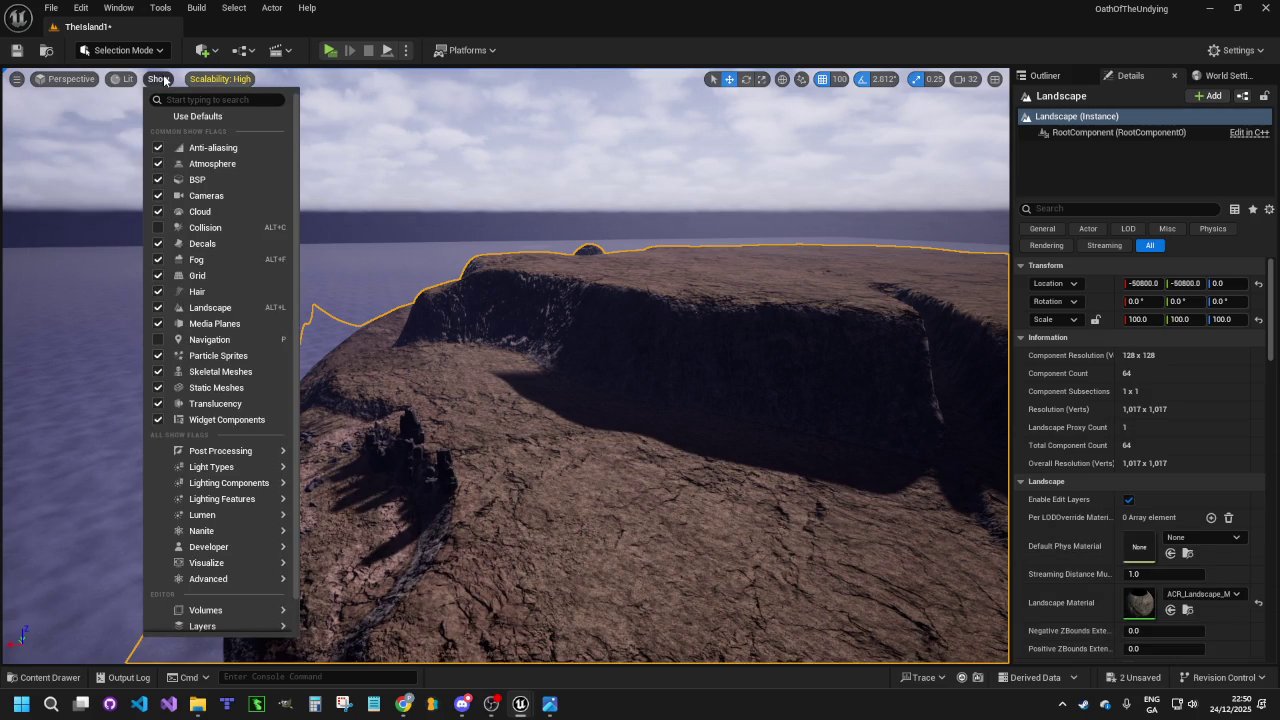
{"action": "mouse_move", "coordinate": [60, 85]}
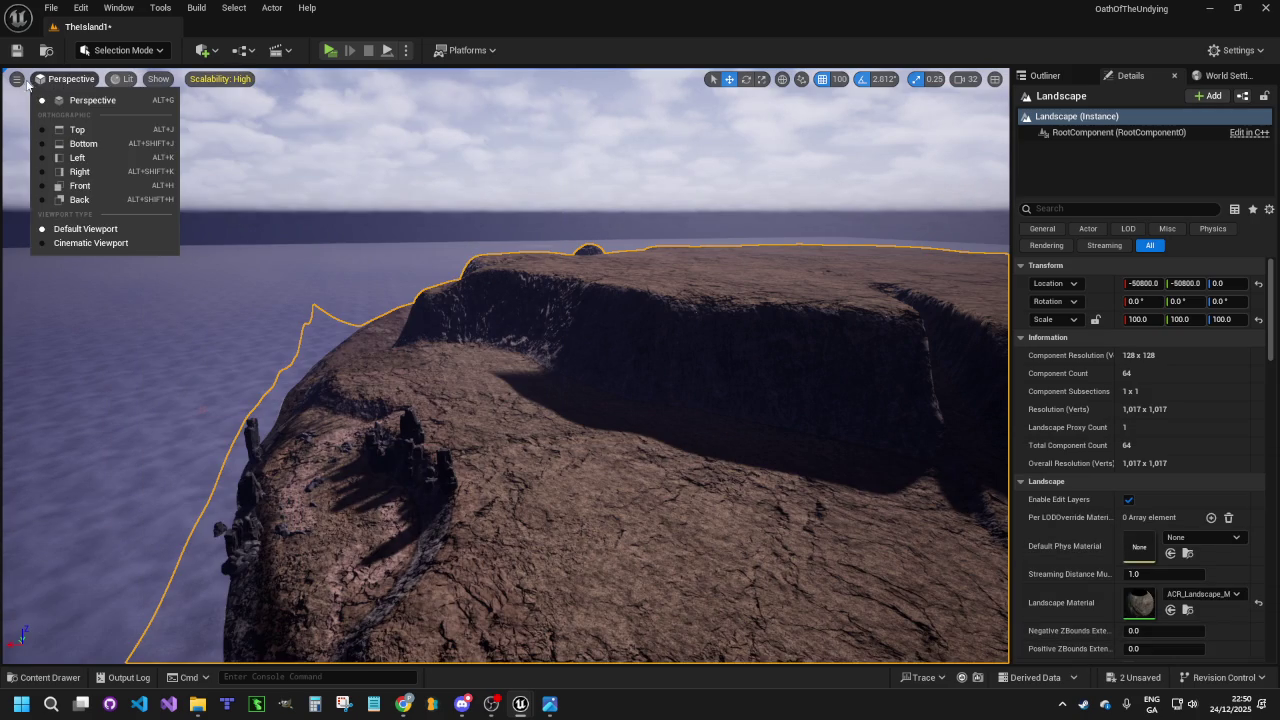
{"action": "left_click", "coordinate": [17, 82]}
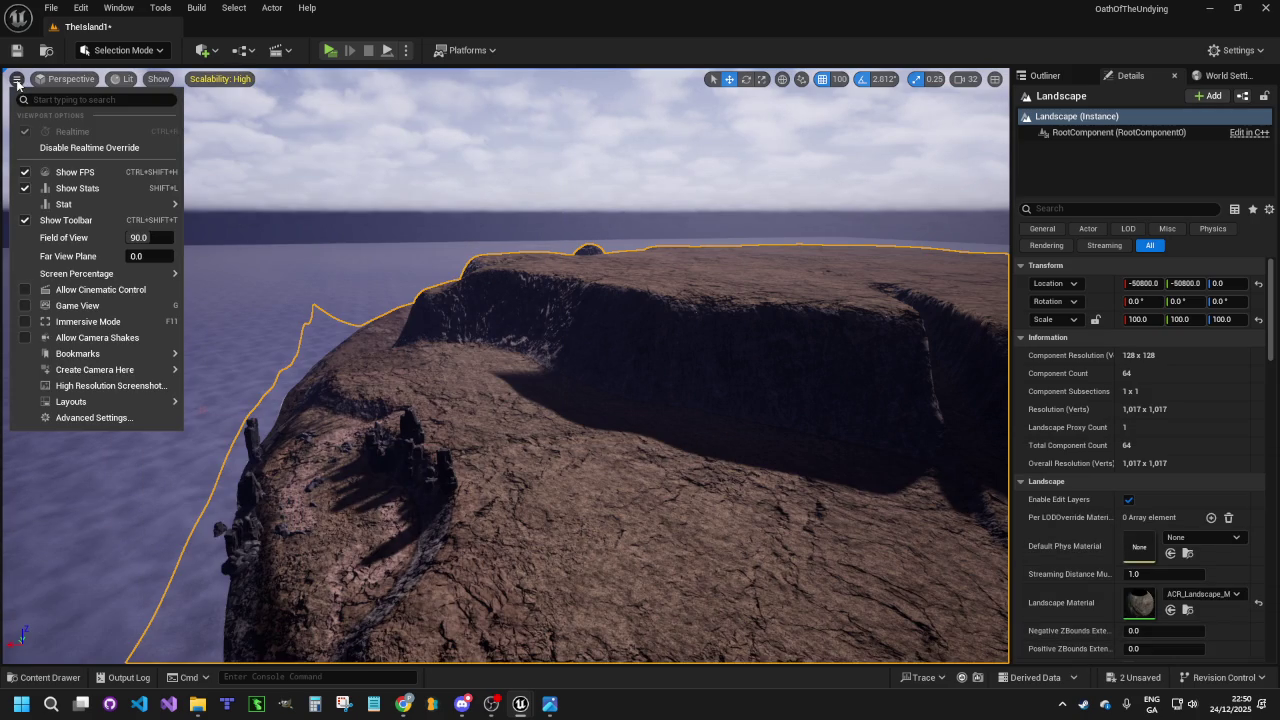
{"action": "left_click", "coordinate": [122, 50]}
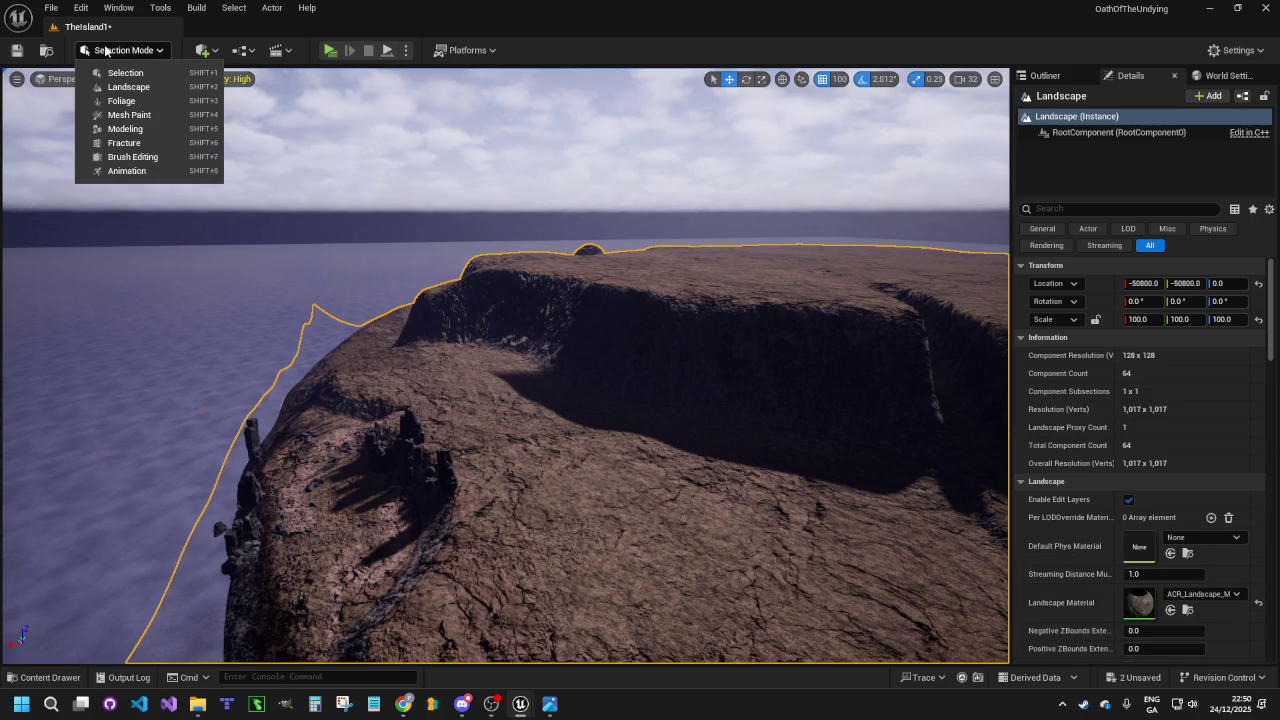
{"action": "left_click", "coordinate": [164, 89]}
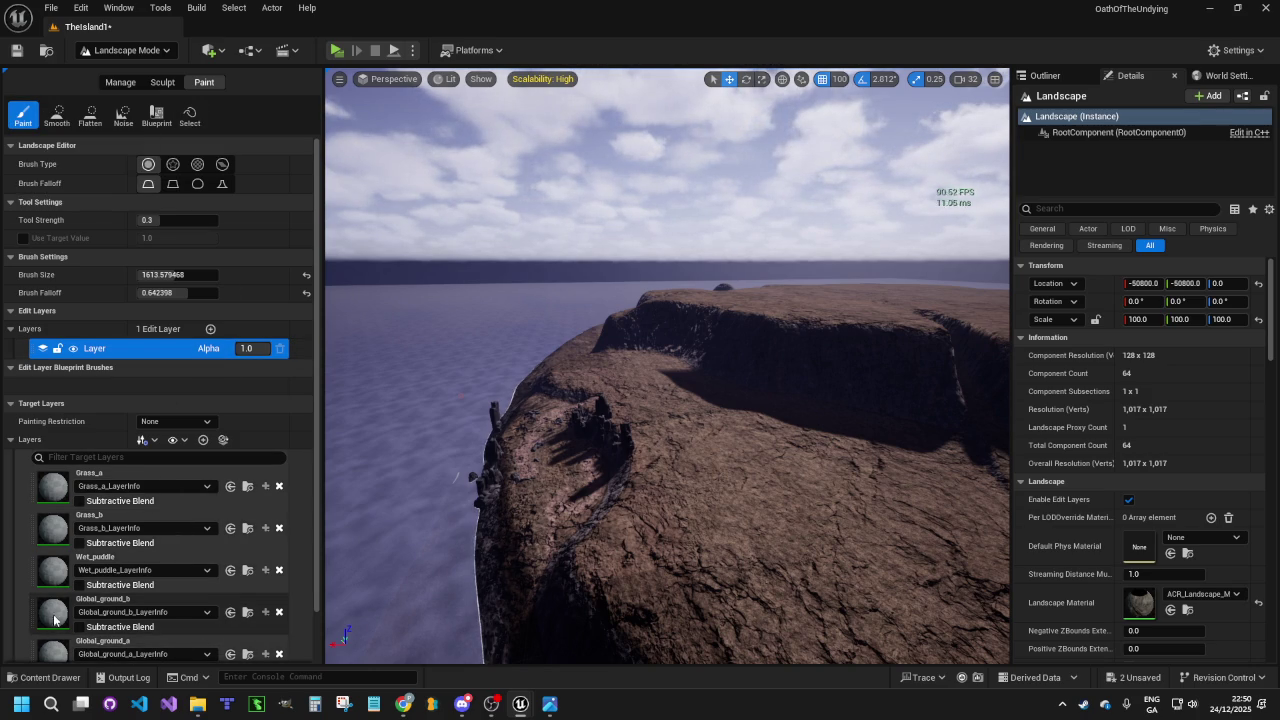
Select Global_ground_b, test-paint a darker patch near the cliff, and undo it
{"action": "scroll", "coordinate": [200, 600], "scroll_direction": "down", "scroll_amount": 2}
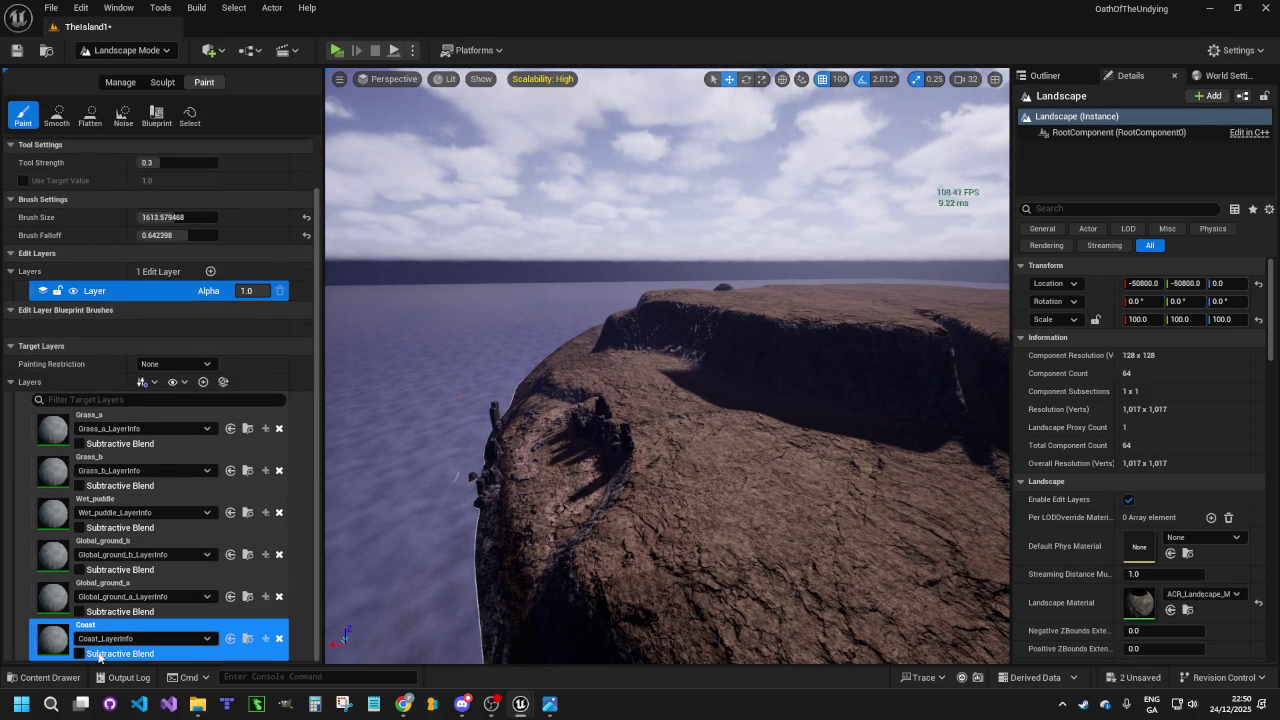
{"action": "left_click", "coordinate": [53, 555]}
{"action": "key", "text": "w"}
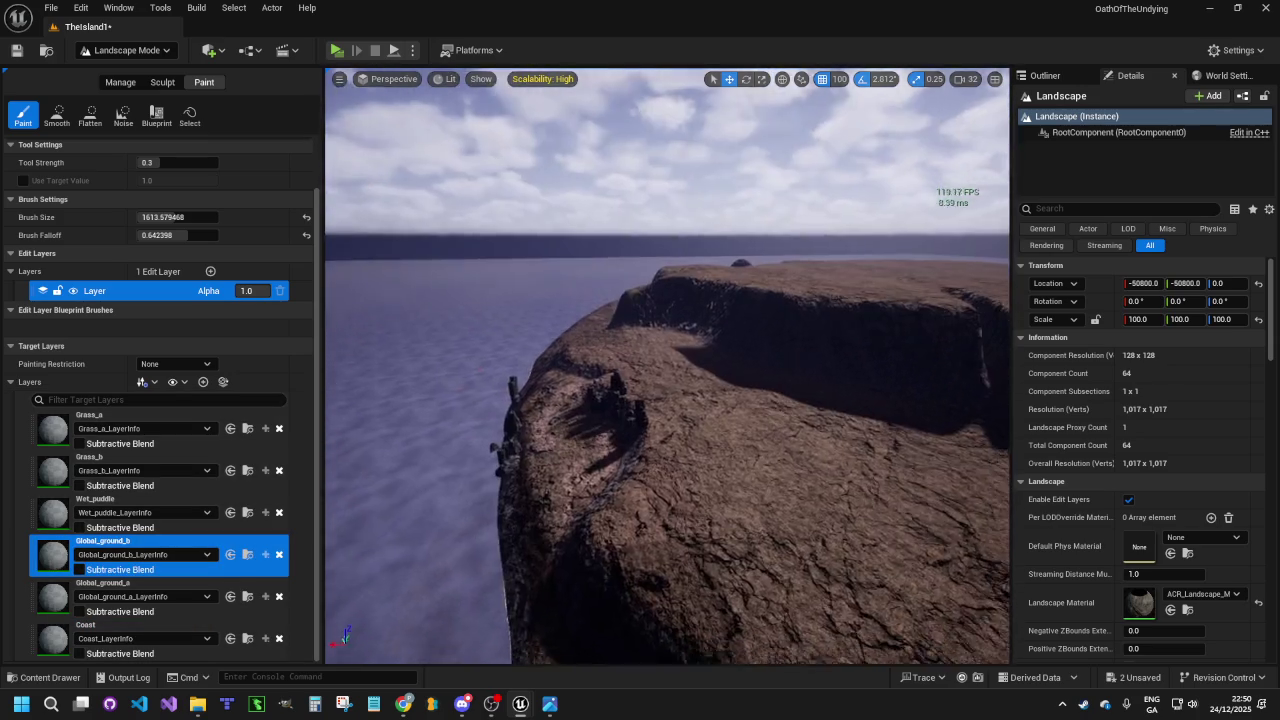
{"action": "key", "text": "w"}
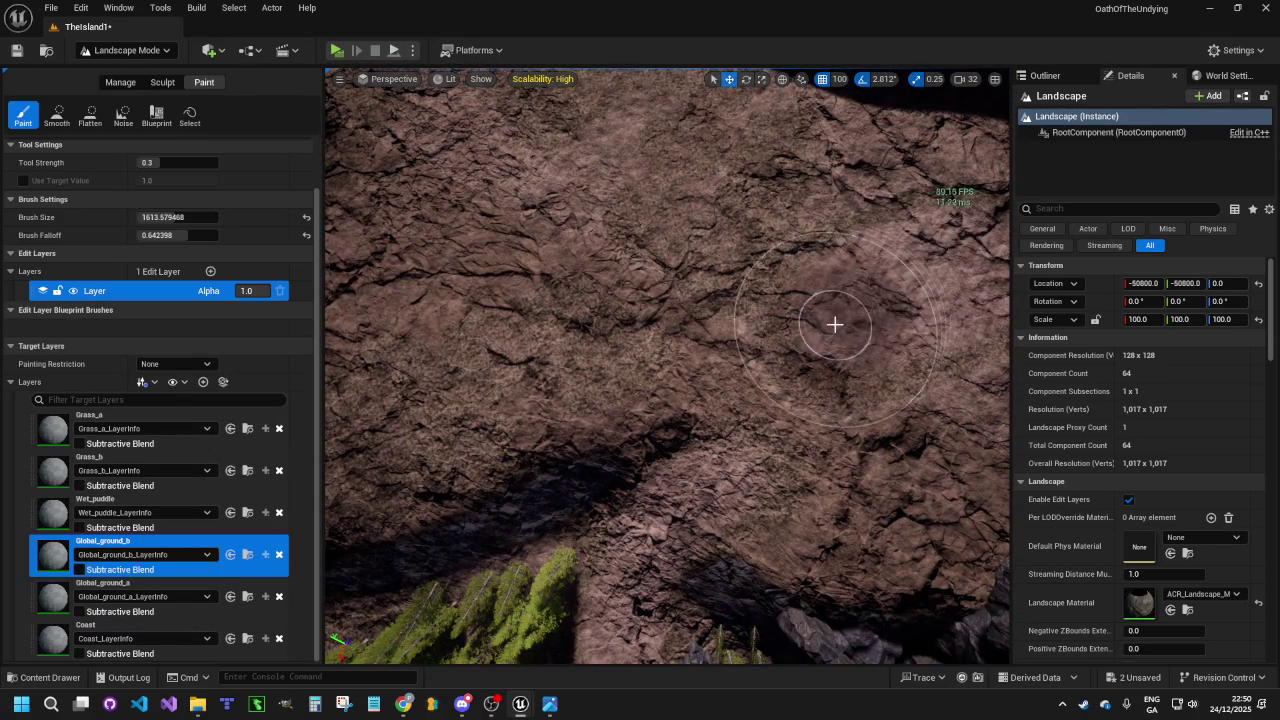
{"action": "key", "text": "w"}
{"action": "key", "text": "w"}
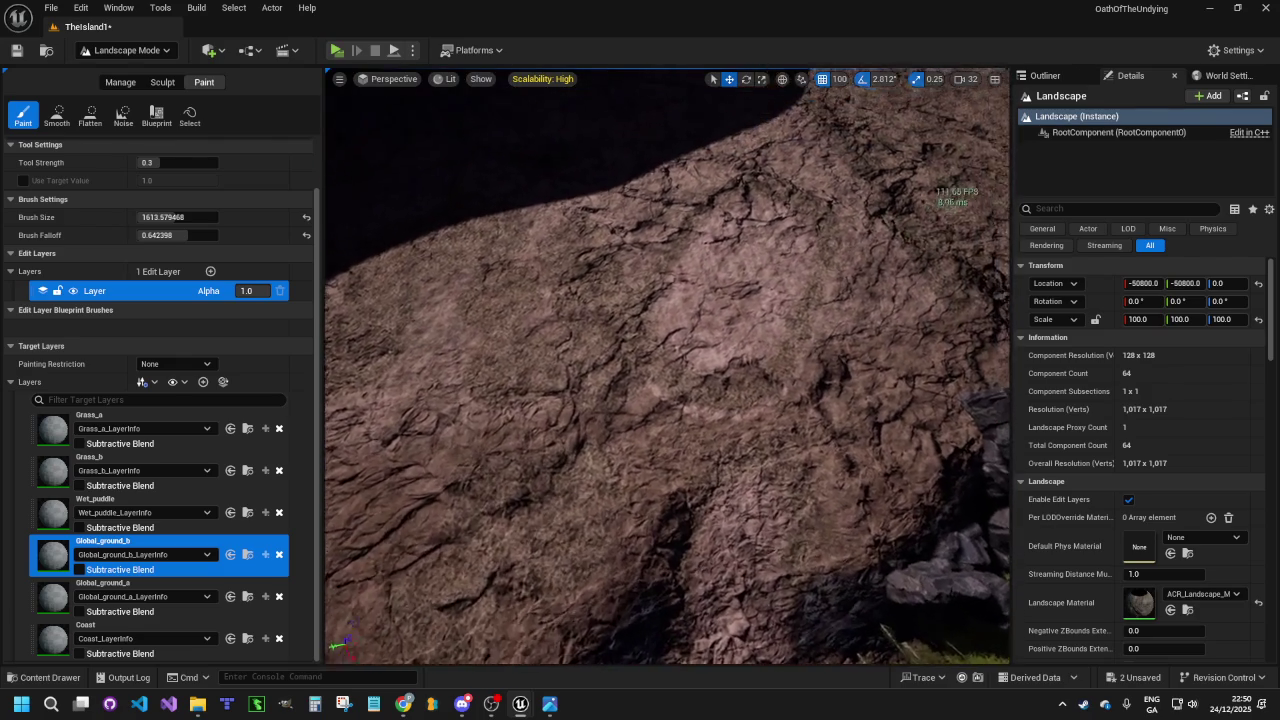
{"action": "key", "text": "w"}
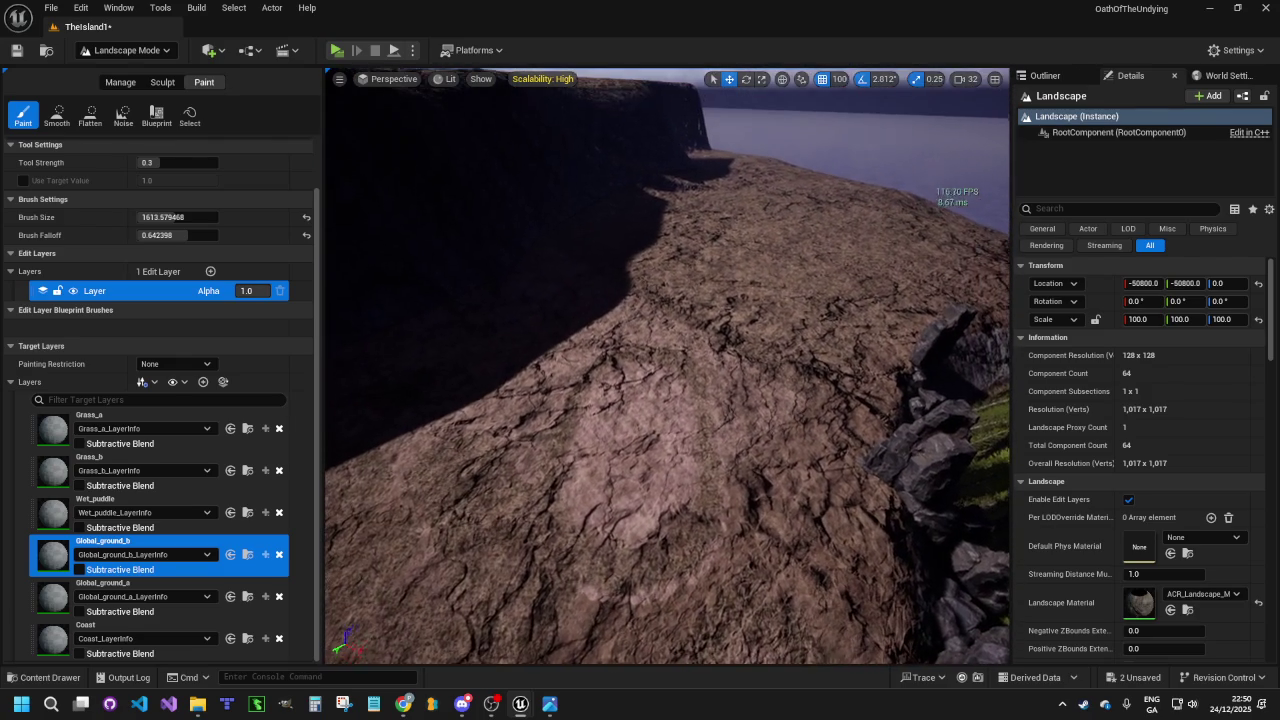
{"action": "mouse_move", "coordinate": [726, 329]}
{"action": "left_mouse_down"}
{"action": "mouse_move", "coordinate": [716, 384]}
{"action": "mouse_move", "coordinate": [677, 429]}
{"action": "left_mouse_up"}
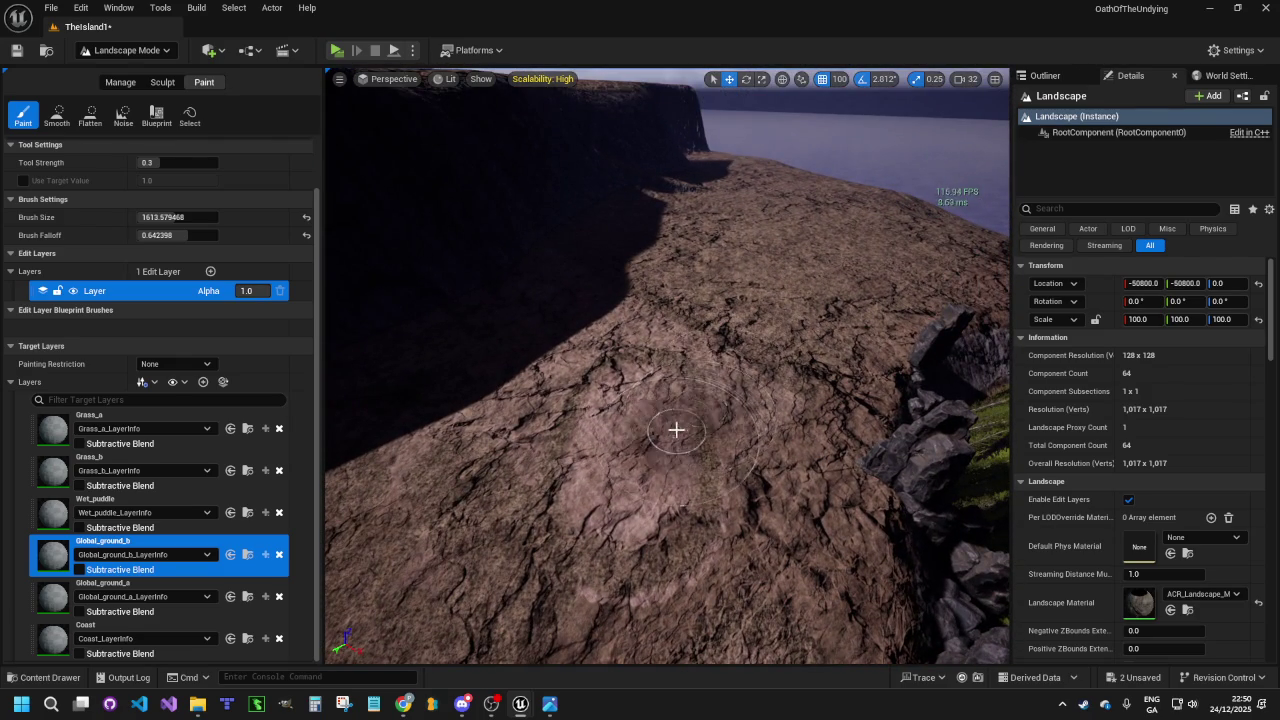
{"action": "key", "text": "w"}
{"action": "key", "text": "w"}
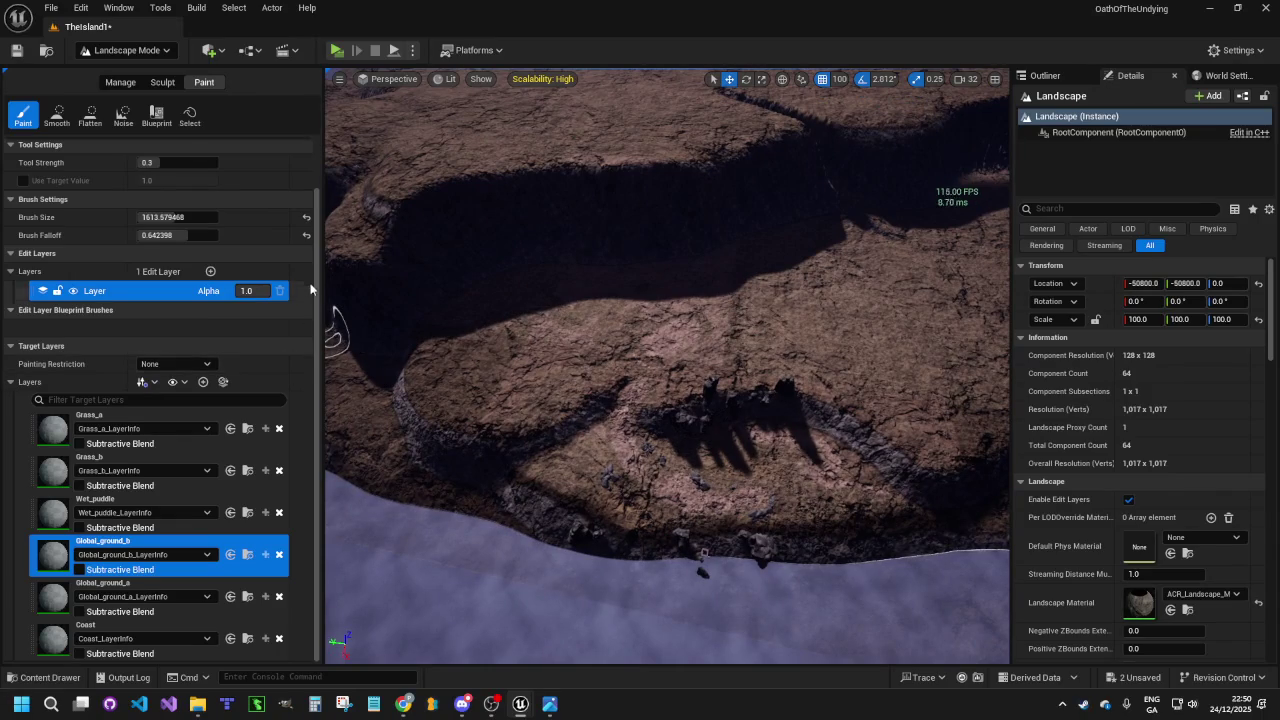
{"action": "key", "text": "ctrl+z"}
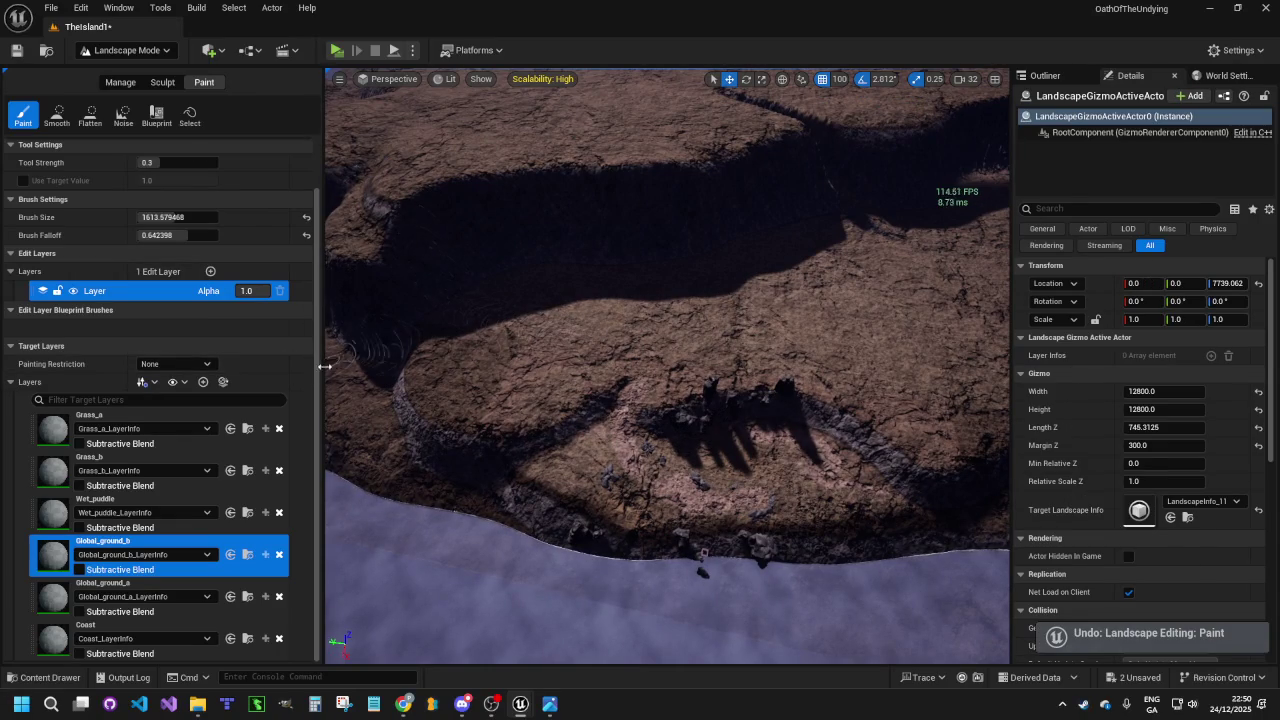
Reduce the brush size and make Global_ground_a the active paint layer
{"action": "scroll", "coordinate": [173, 237], "scroll_direction": "up", "scroll_amount": 2}
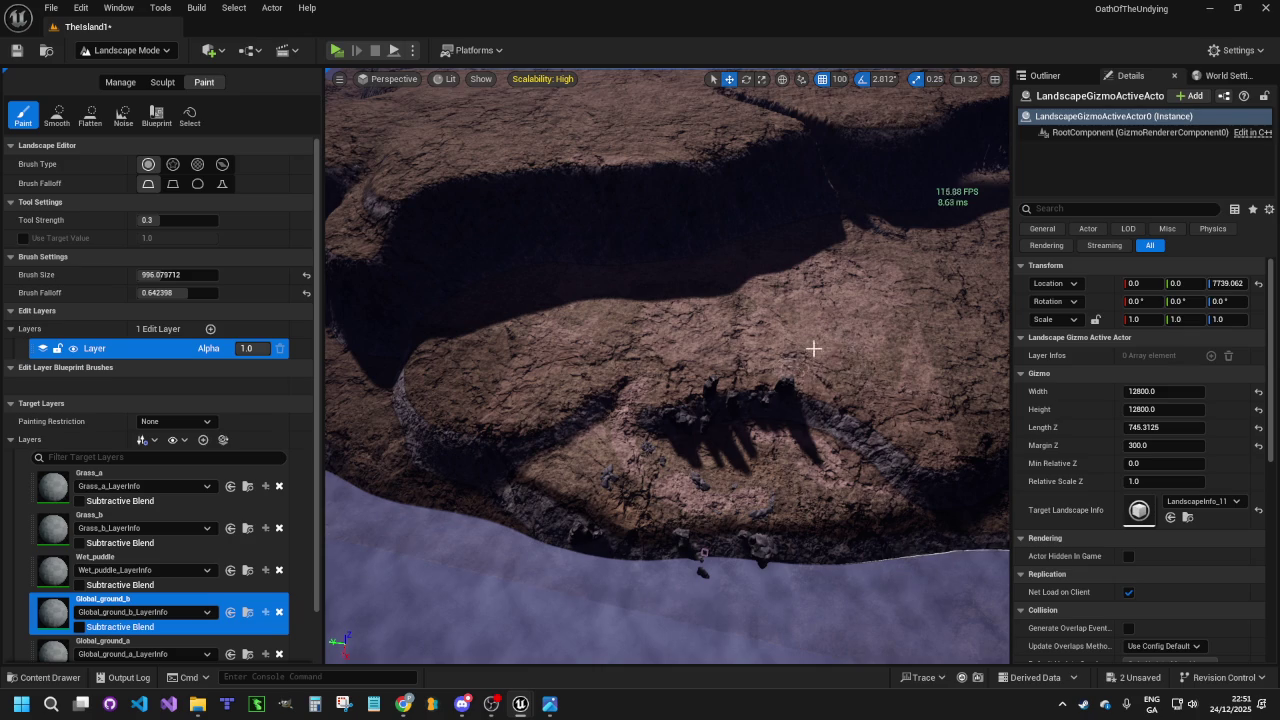
{"action": "scroll", "coordinate": [797, 371], "scroll_direction": "up", "scroll_amount": 10}
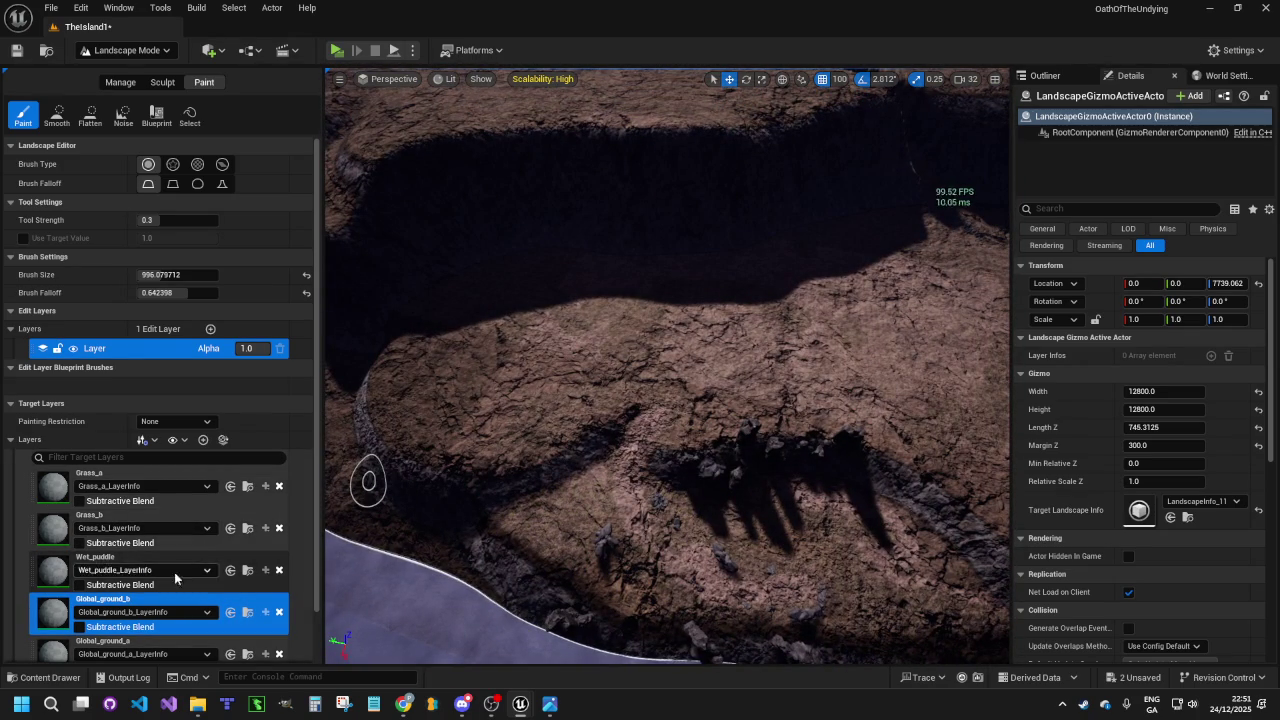
{"action": "left_click", "coordinate": [48, 658]}
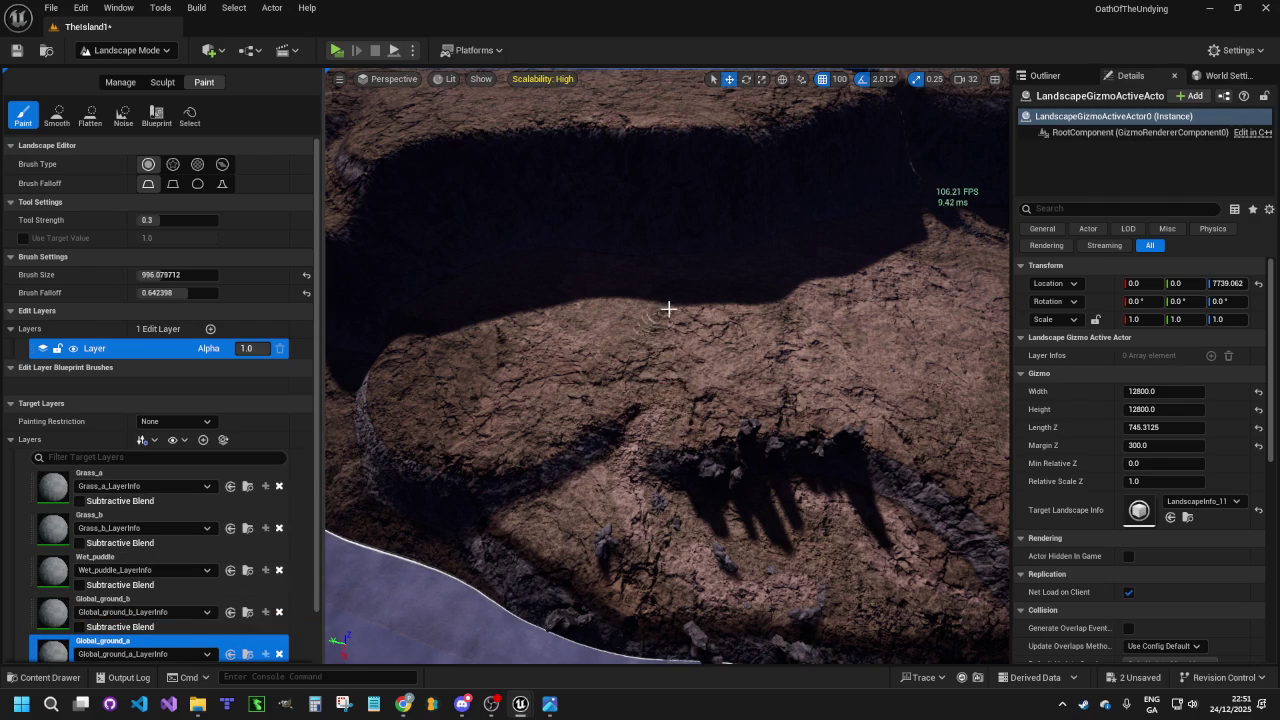
{"action": "left_click_drag", "start_coordinate": [764, 343], "coordinate": [786, 226]}
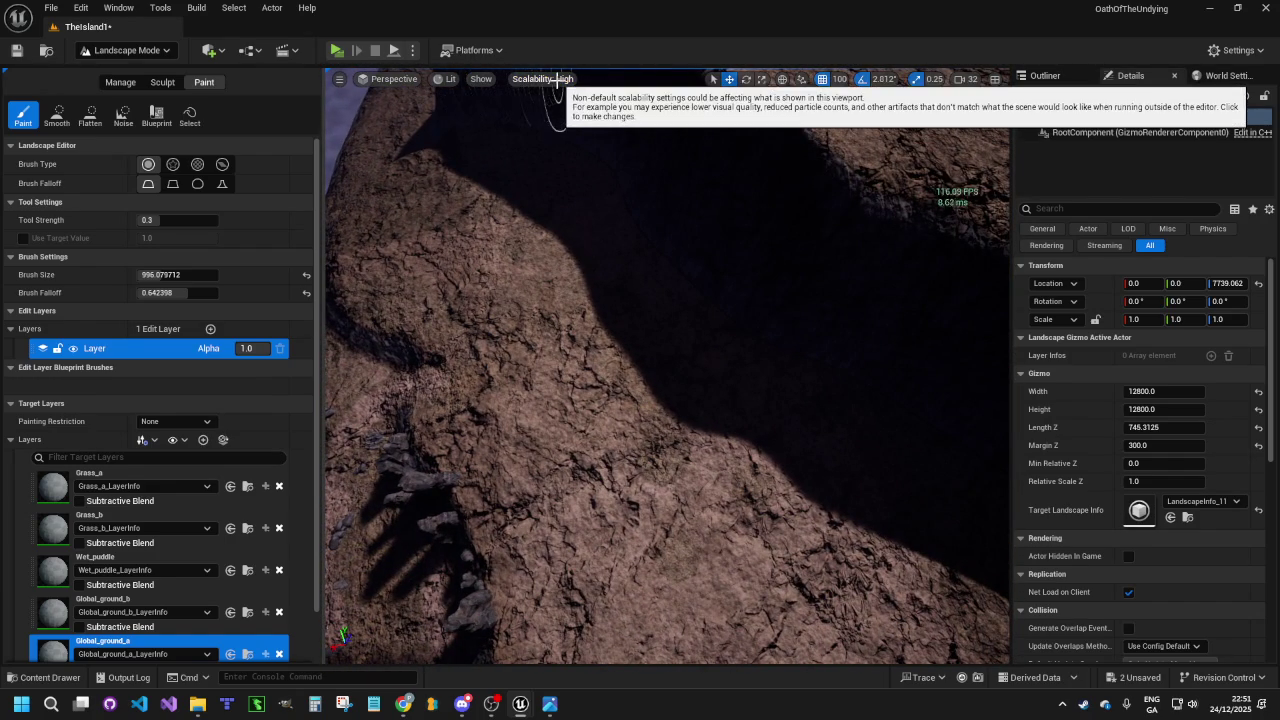
{"action": "left_click", "coordinate": [437, 80]}
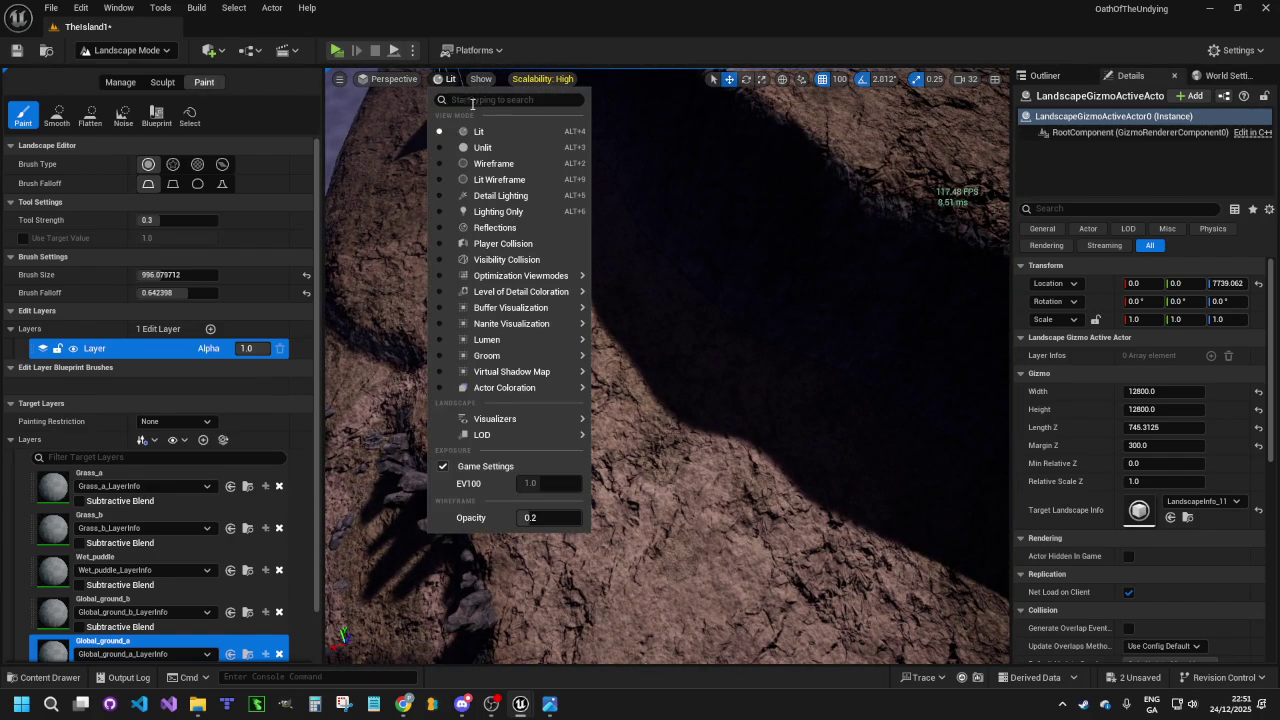
Switch the viewport to Unlit and frame the winding path horizontally
{"action": "left_click", "coordinate": [476, 144]}
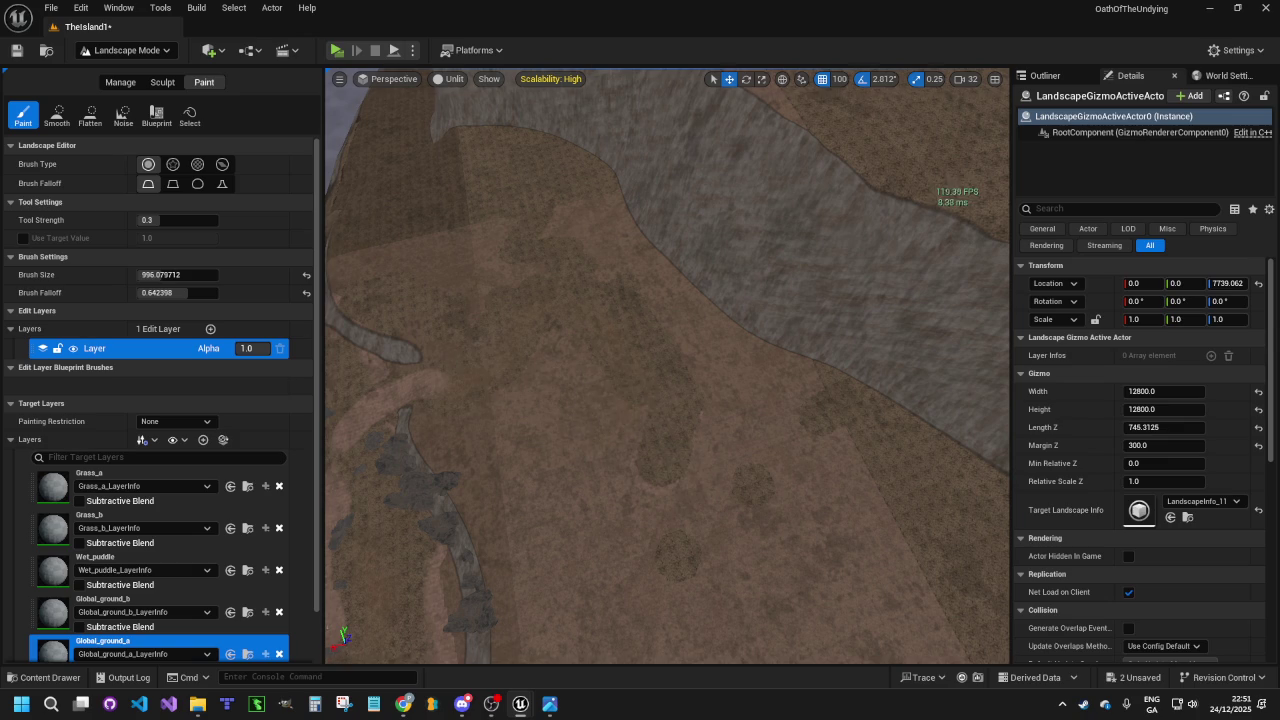
{"action": "key", "text": "a"}
{"action": "key", "text": "d"}
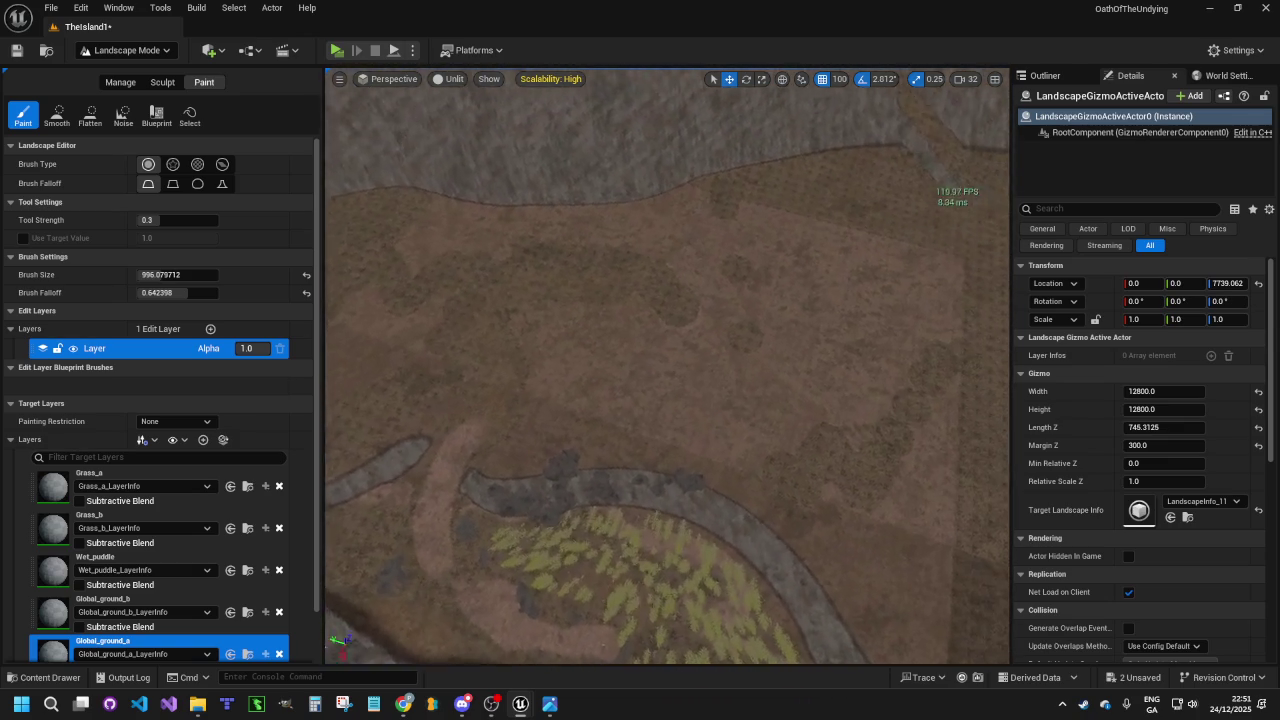
{"action": "key", "text": "s"}
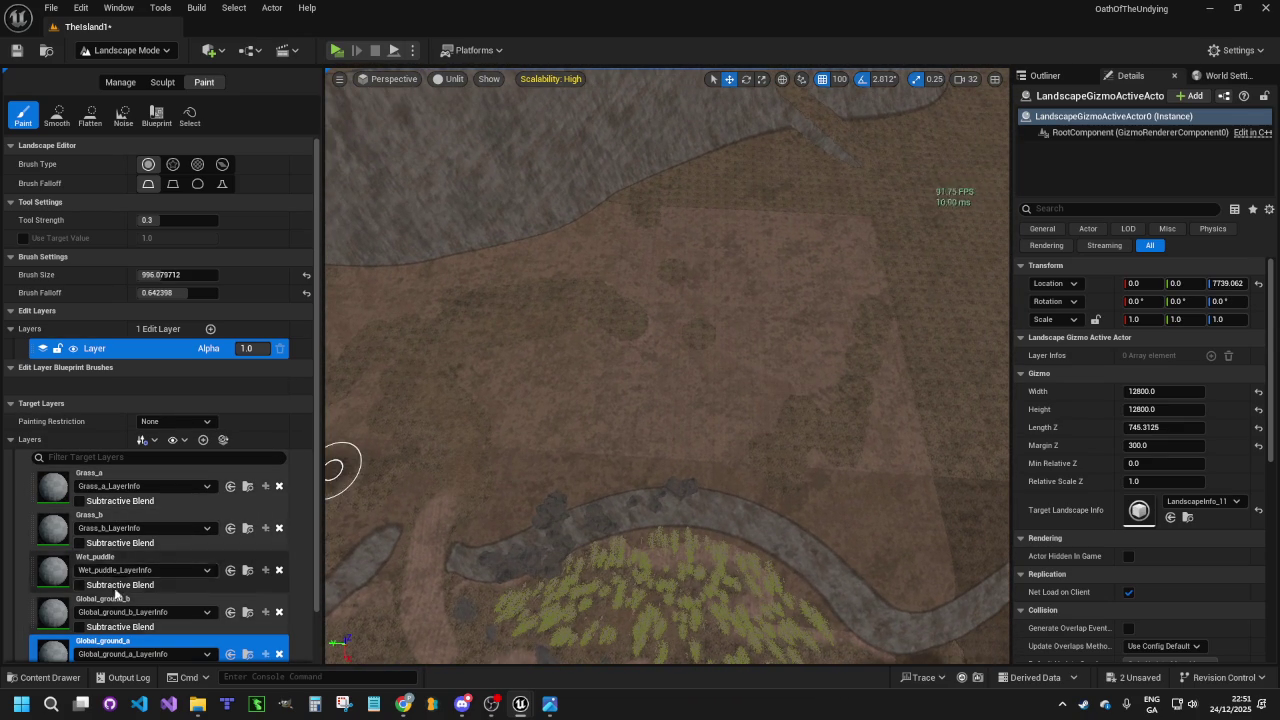
Paint a lighter Global_ground_b strip above the path and undo the extra dark stroke
{"action": "left_click", "coordinate": [43, 610]}
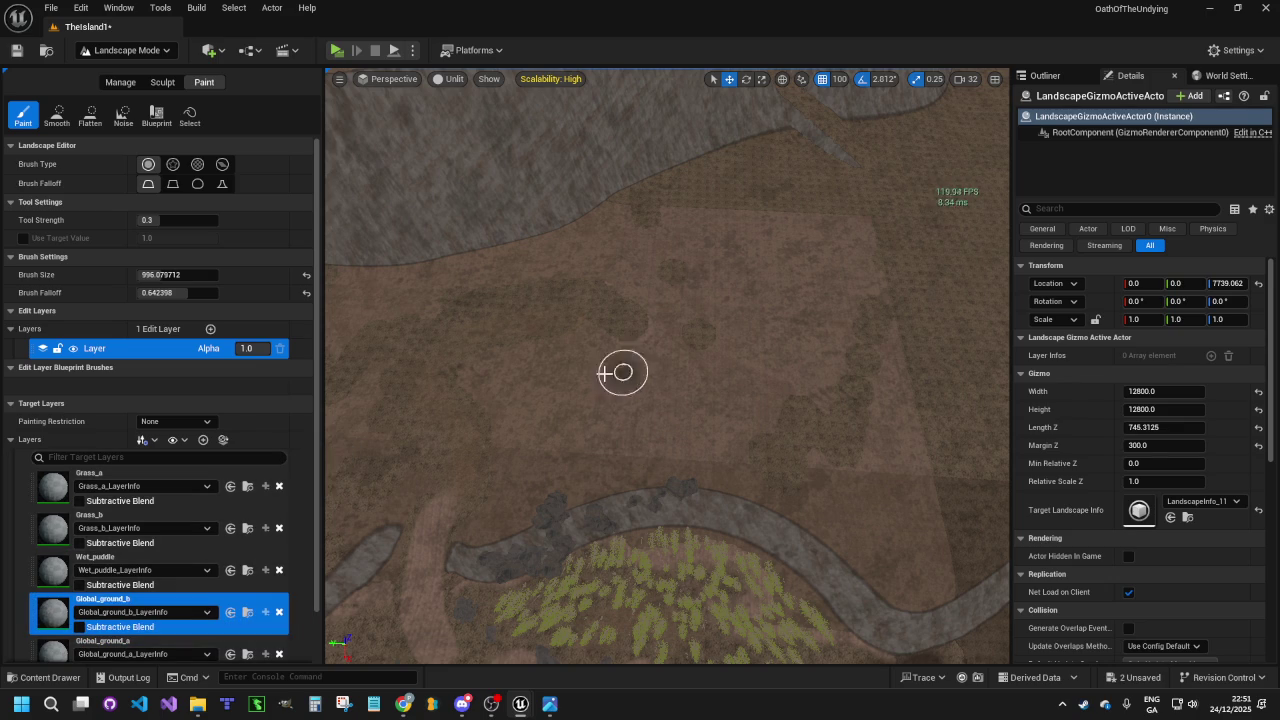
{"action": "mouse_move", "coordinate": [525, 428]}
{"action": "left_mouse_down"}
{"action": "mouse_move", "coordinate": [726, 423]}
{"action": "mouse_move", "coordinate": [509, 429]}
{"action": "mouse_move", "coordinate": [740, 406]}
{"action": "mouse_move", "coordinate": [505, 390]}
{"action": "mouse_move", "coordinate": [726, 386]}
{"action": "mouse_move", "coordinate": [471, 386]}
{"action": "mouse_move", "coordinate": [657, 381]}
{"action": "mouse_move", "coordinate": [486, 394]}
{"action": "mouse_move", "coordinate": [694, 394]}
{"action": "mouse_move", "coordinate": [497, 420]}
{"action": "mouse_move", "coordinate": [711, 404]}
{"action": "mouse_move", "coordinate": [486, 400]}
{"action": "left_mouse_up"}
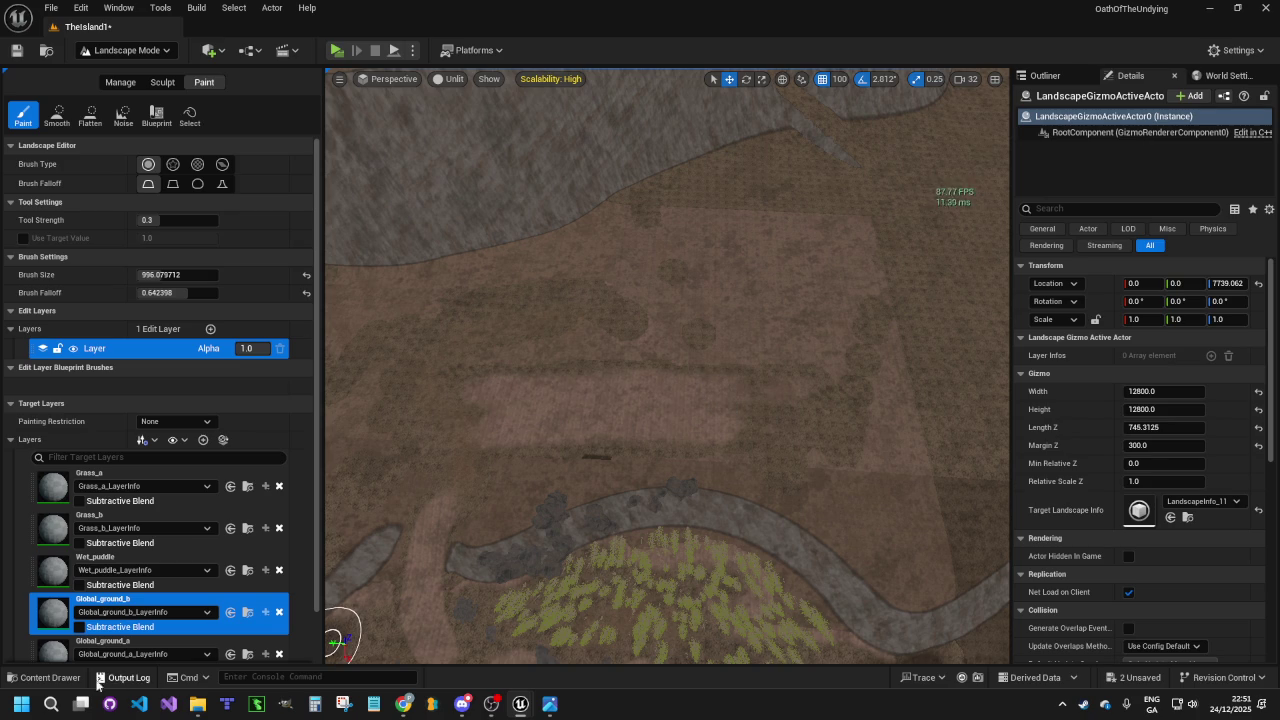
{"action": "right_click", "coordinate": [157, 612]}
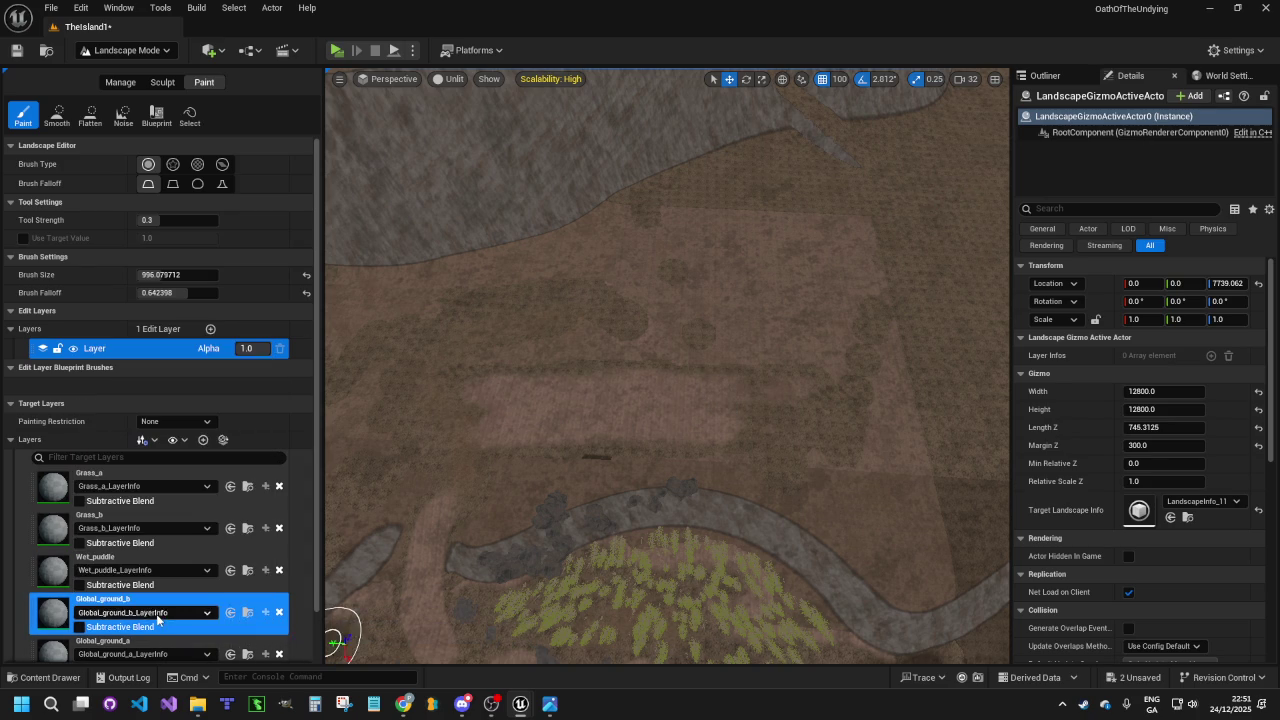
{"action": "key", "text": "Escape"}
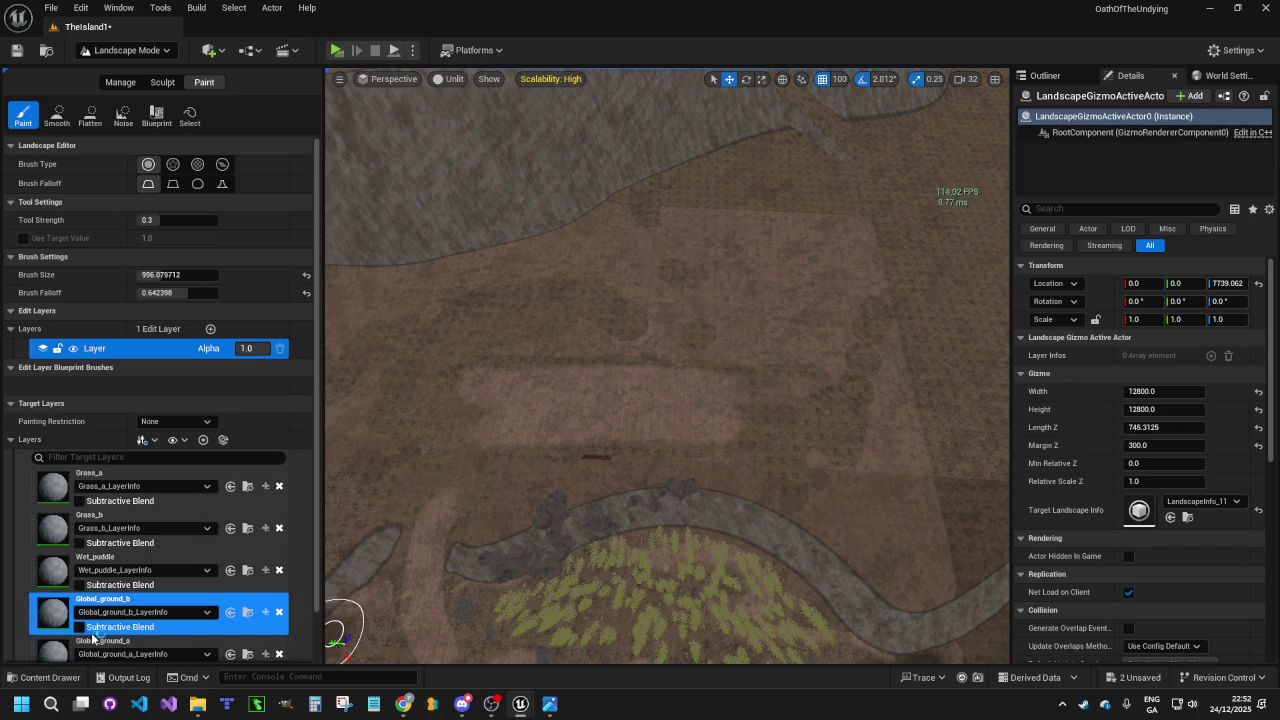
{"action": "scroll", "coordinate": [60, 610], "scroll_direction": "down", "scroll_amount": 1}
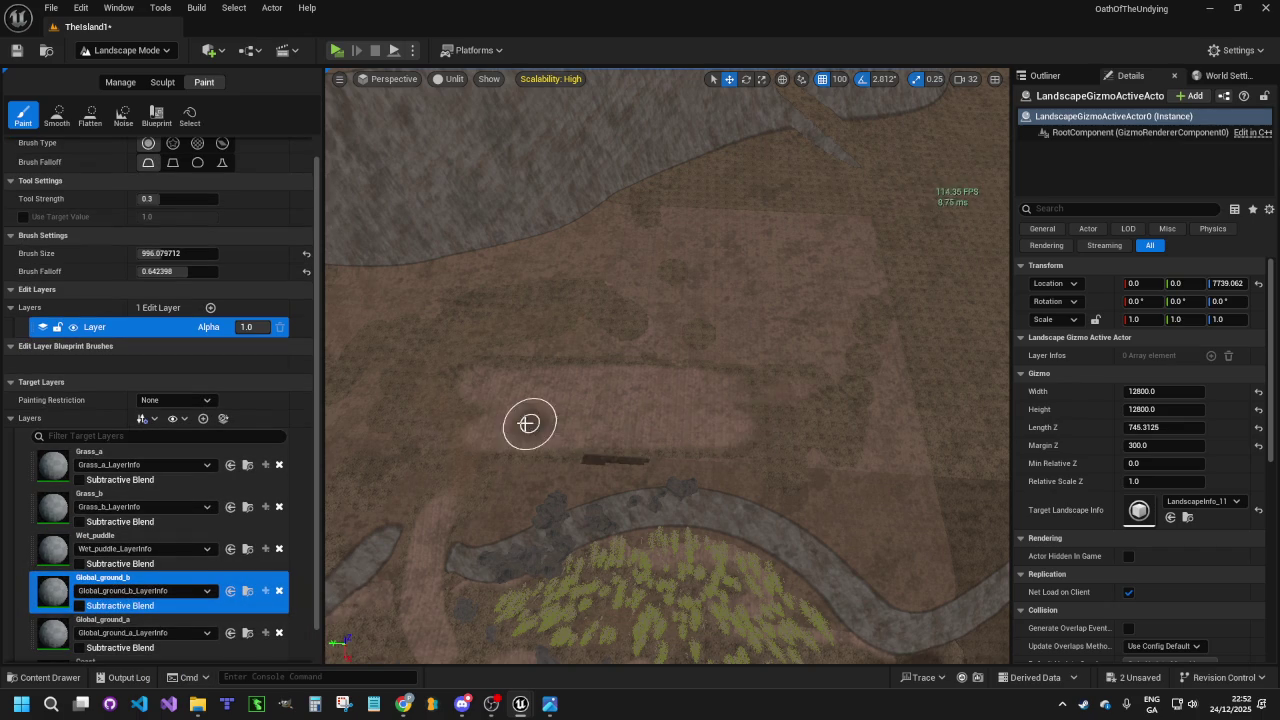
{"action": "mouse_move", "coordinate": [726, 409]}
{"action": "left_mouse_down"}
{"action": "mouse_move", "coordinate": [623, 451]}
{"action": "mouse_move", "coordinate": [569, 449]}
{"action": "left_mouse_up"}
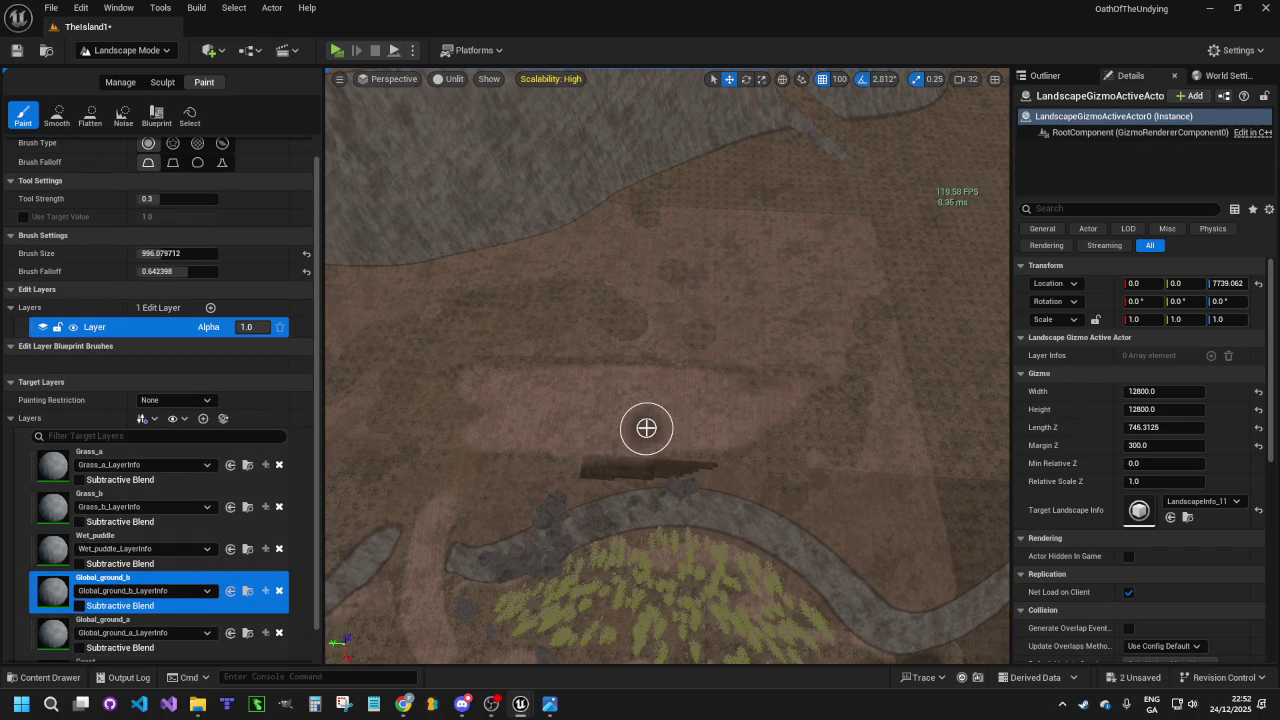
{"action": "key", "text": "ctrl+z"}
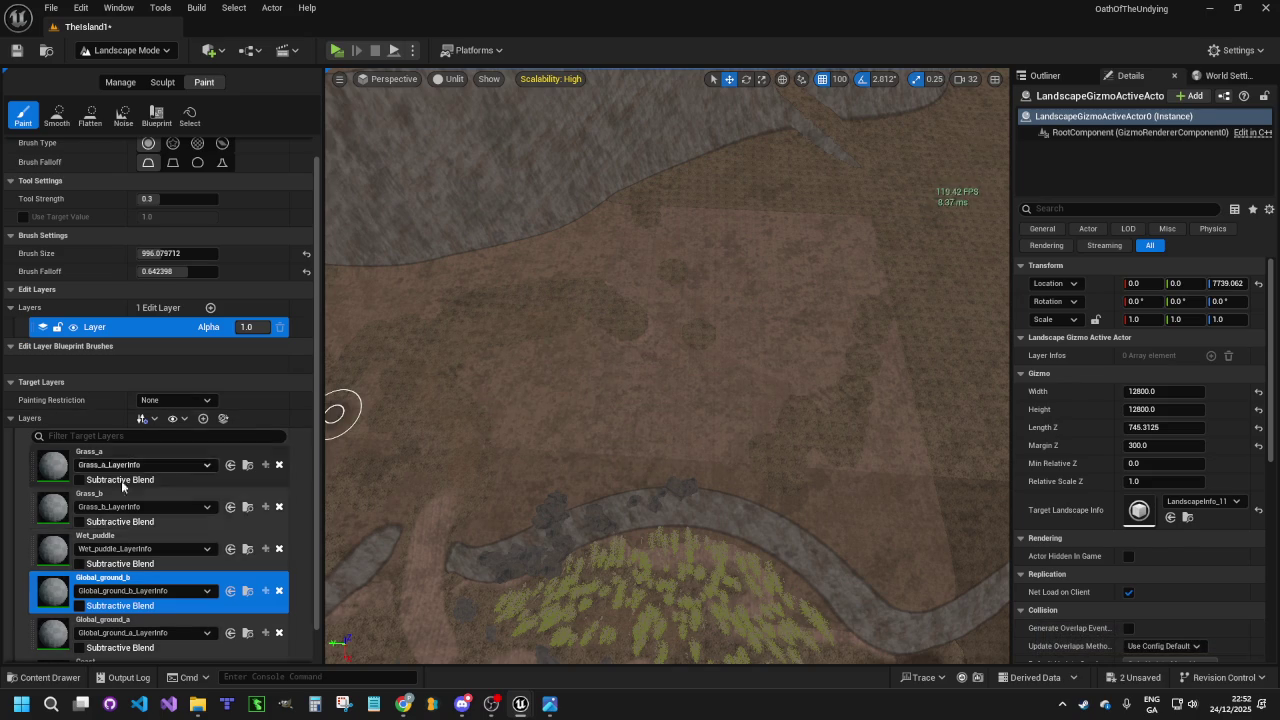
Paint Grass_a over the dark dirt patches with a 2048 brush and lowered falloff
{"action": "left_click", "coordinate": [44, 463]}
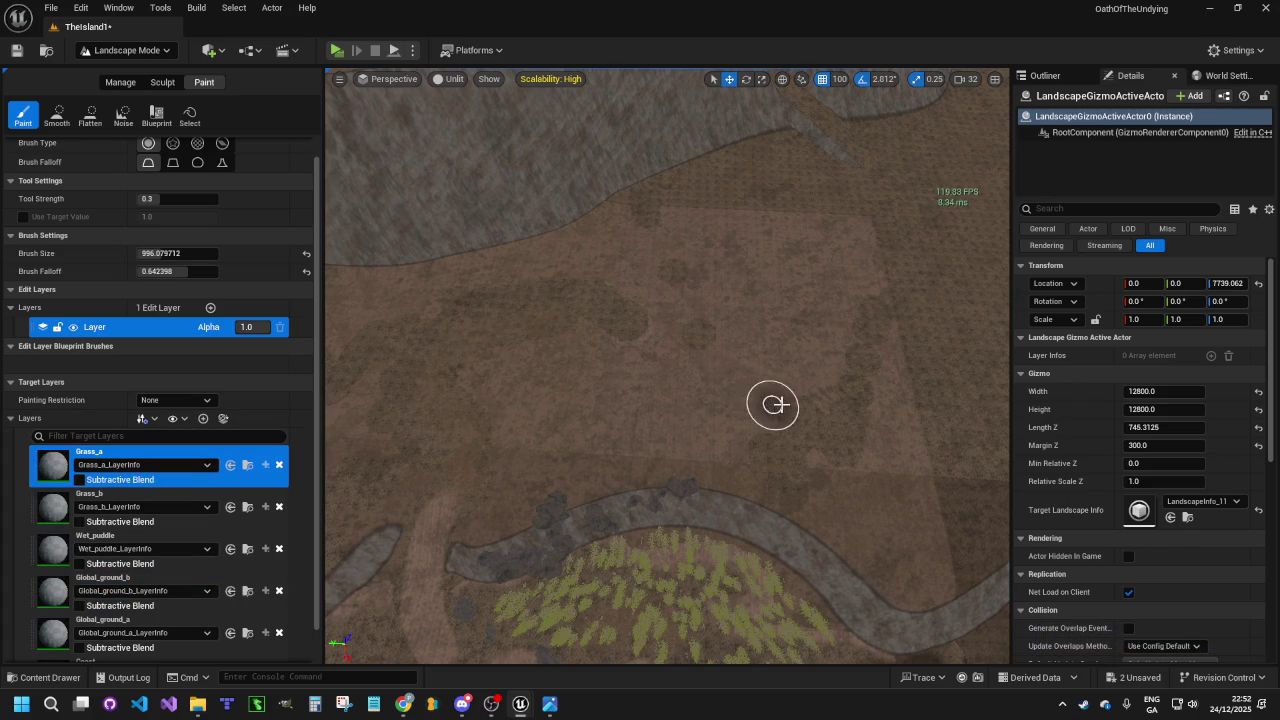
{"action": "left_click_drag", "start_coordinate": [758, 440], "coordinate": [634, 423]}
{"action": "mouse_move", "coordinate": [540, 424]}
{"action": "left_mouse_down"}
{"action": "mouse_move", "coordinate": [723, 394]}
{"action": "mouse_move", "coordinate": [709, 377]}
{"action": "mouse_move", "coordinate": [606, 357]}
{"action": "mouse_move", "coordinate": [786, 317]}
{"action": "mouse_move", "coordinate": [714, 323]}
{"action": "mouse_move", "coordinate": [678, 268]}
{"action": "mouse_move", "coordinate": [802, 264]}
{"action": "mouse_move", "coordinate": [857, 306]}
{"action": "mouse_move", "coordinate": [506, 346]}
{"action": "mouse_move", "coordinate": [949, 371]}
{"action": "mouse_move", "coordinate": [583, 385]}
{"action": "mouse_move", "coordinate": [966, 423]}
{"action": "mouse_move", "coordinate": [646, 434]}
{"action": "mouse_move", "coordinate": [663, 414]}
{"action": "mouse_move", "coordinate": [531, 395]}
{"action": "left_mouse_up"}
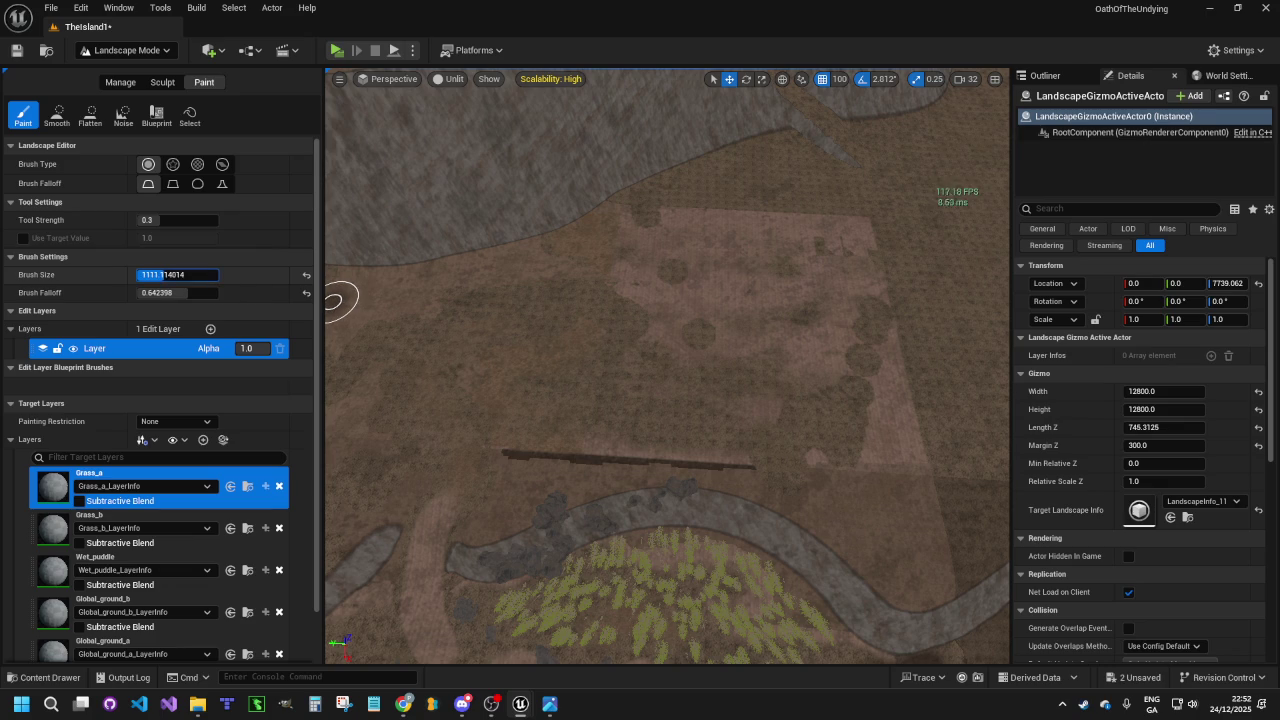
{"action": "key", "text": "]"}
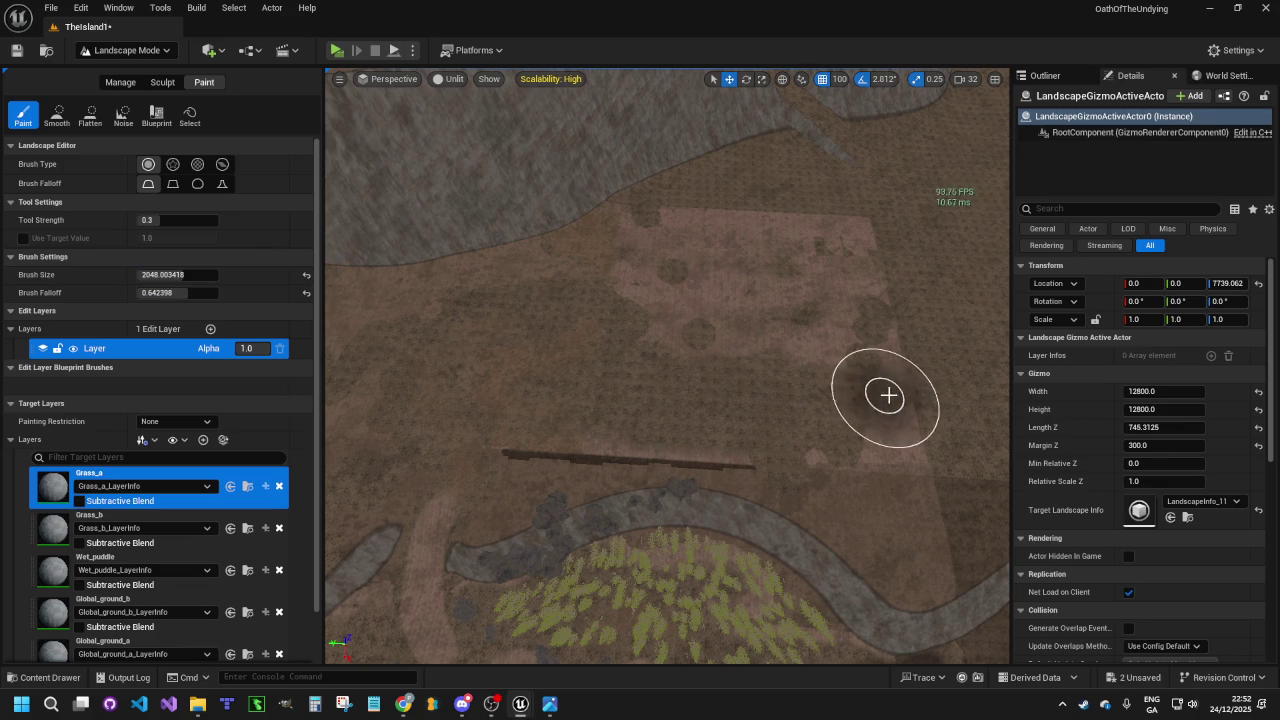
{"action": "mouse_move", "coordinate": [863, 407]}
{"action": "left_mouse_down"}
{"action": "mouse_move", "coordinate": [917, 437]}
{"action": "mouse_move", "coordinate": [831, 437]}
{"action": "mouse_move", "coordinate": [871, 437]}
{"action": "left_mouse_up"}
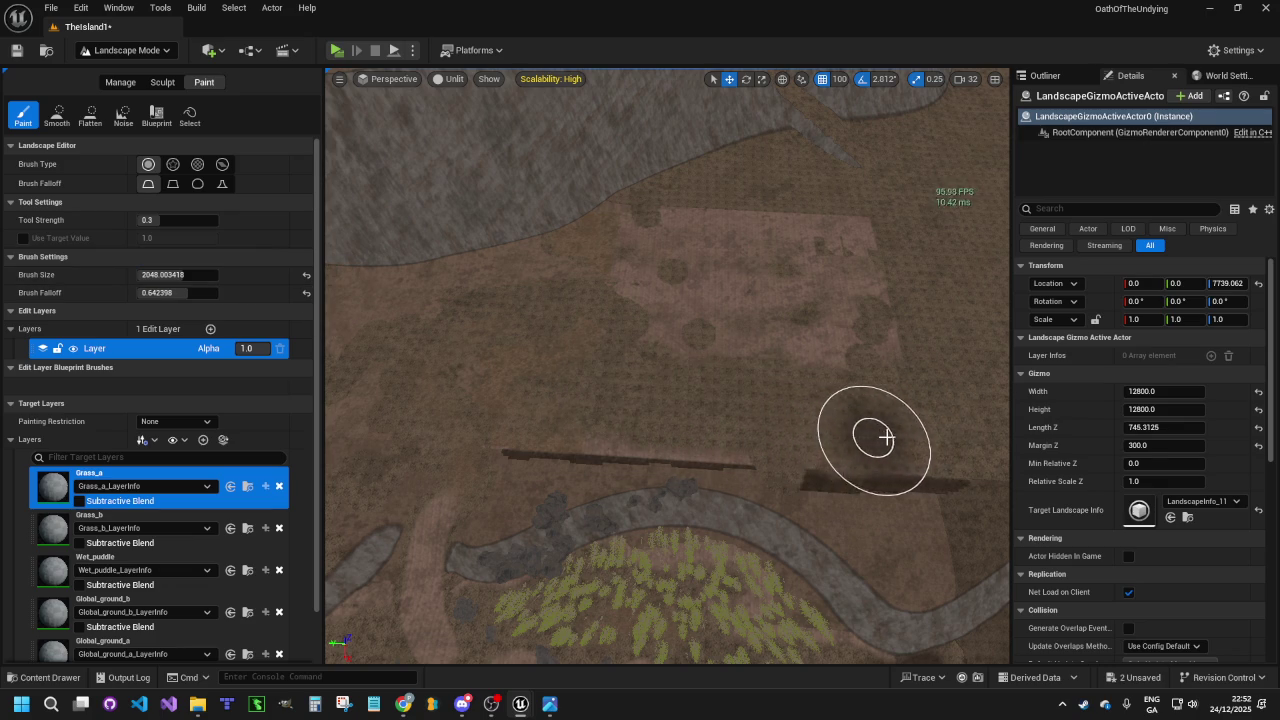
{"action": "mouse_move", "coordinate": [478, 396]}
{"action": "left_mouse_down"}
{"action": "mouse_move", "coordinate": [906, 351]}
{"action": "mouse_move", "coordinate": [846, 334]}
{"action": "mouse_move", "coordinate": [851, 306]}
{"action": "mouse_move", "coordinate": [806, 274]}
{"action": "mouse_move", "coordinate": [640, 260]}
{"action": "mouse_move", "coordinate": [629, 223]}
{"action": "mouse_move", "coordinate": [692, 199]}
{"action": "mouse_move", "coordinate": [640, 229]}
{"action": "mouse_move", "coordinate": [900, 280]}
{"action": "mouse_move", "coordinate": [826, 273]}
{"action": "mouse_move", "coordinate": [814, 209]}
{"action": "mouse_move", "coordinate": [731, 251]}
{"action": "mouse_move", "coordinate": [373, 306]}
{"action": "mouse_move", "coordinate": [486, 309]}
{"action": "mouse_move", "coordinate": [366, 326]}
{"action": "mouse_move", "coordinate": [380, 320]}
{"action": "mouse_move", "coordinate": [371, 357]}
{"action": "left_mouse_up"}
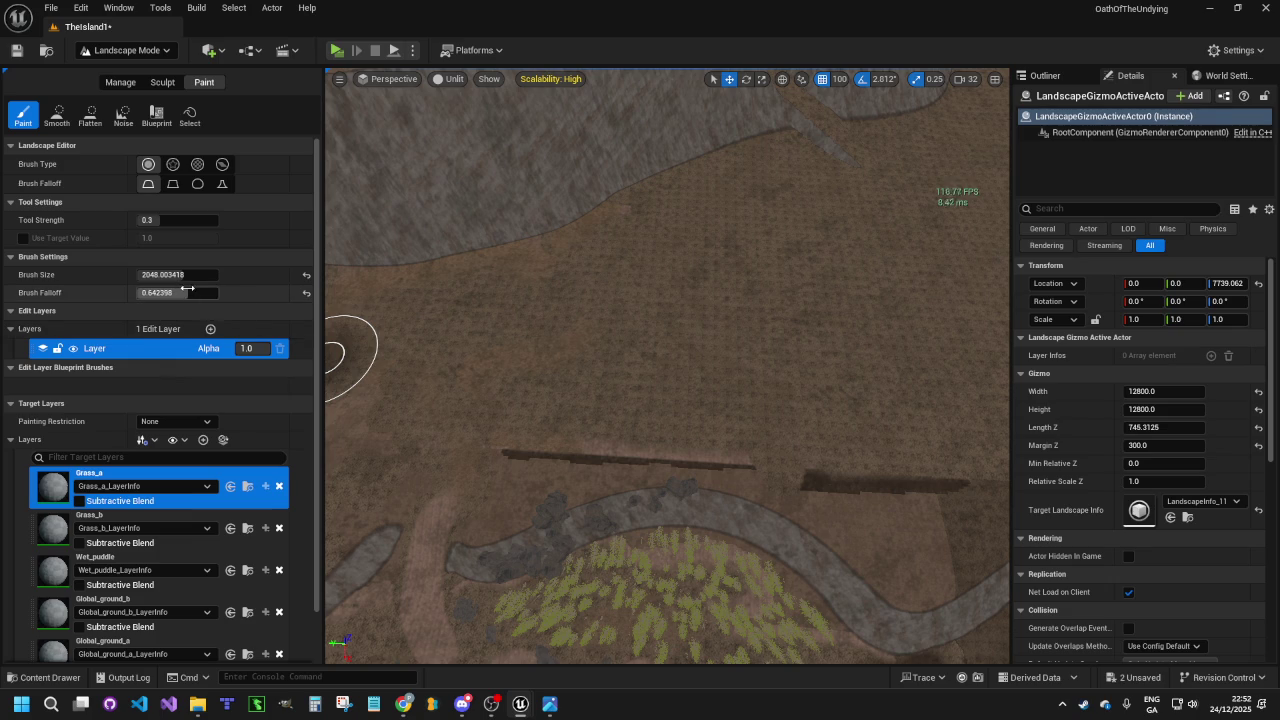
{"action": "left_click_drag", "start_coordinate": [183, 292], "coordinate": [165, 292]}
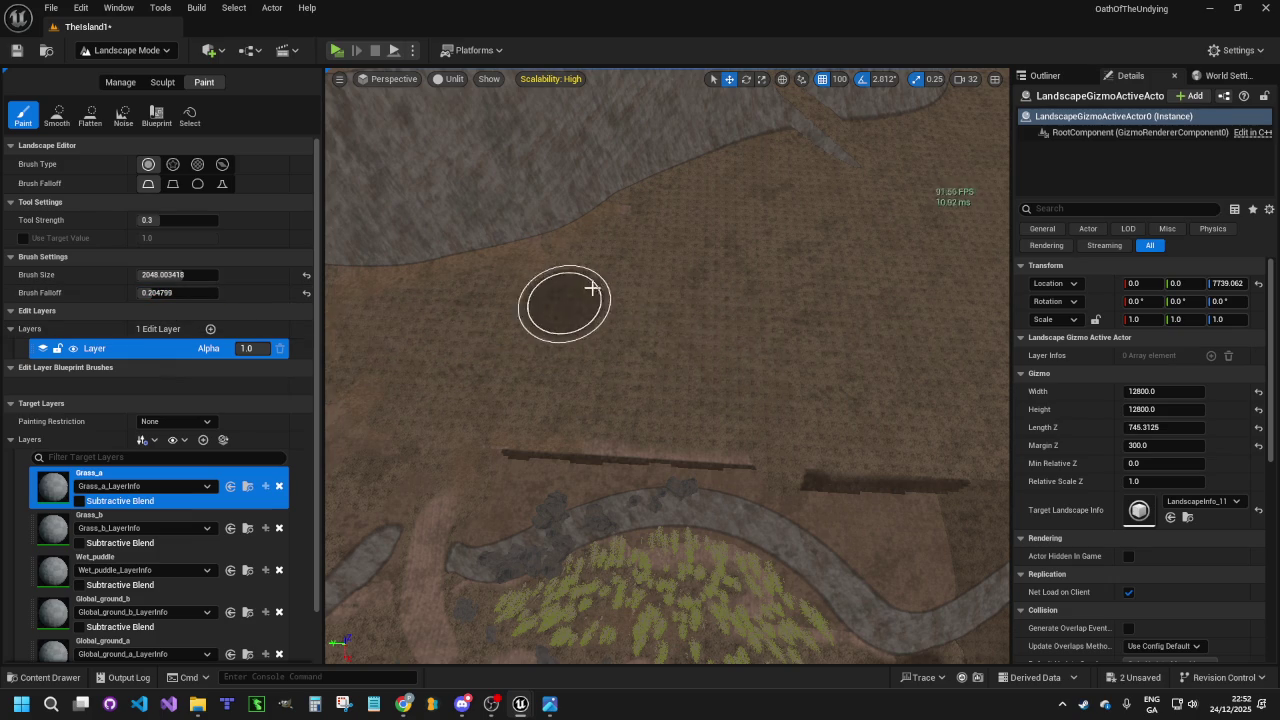
Extend the Grass_a painting across the clearing, the upper ground and the grey ridge band
{"action": "left_click_drag", "start_coordinate": [746, 322], "coordinate": [697, 357]}
{"action": "mouse_move", "coordinate": [564, 316]}
{"action": "left_mouse_down"}
{"action": "mouse_move", "coordinate": [503, 297]}
{"action": "mouse_move", "coordinate": [537, 280]}
{"action": "mouse_move", "coordinate": [597, 334]}
{"action": "mouse_move", "coordinate": [564, 278]}
{"action": "left_mouse_up"}
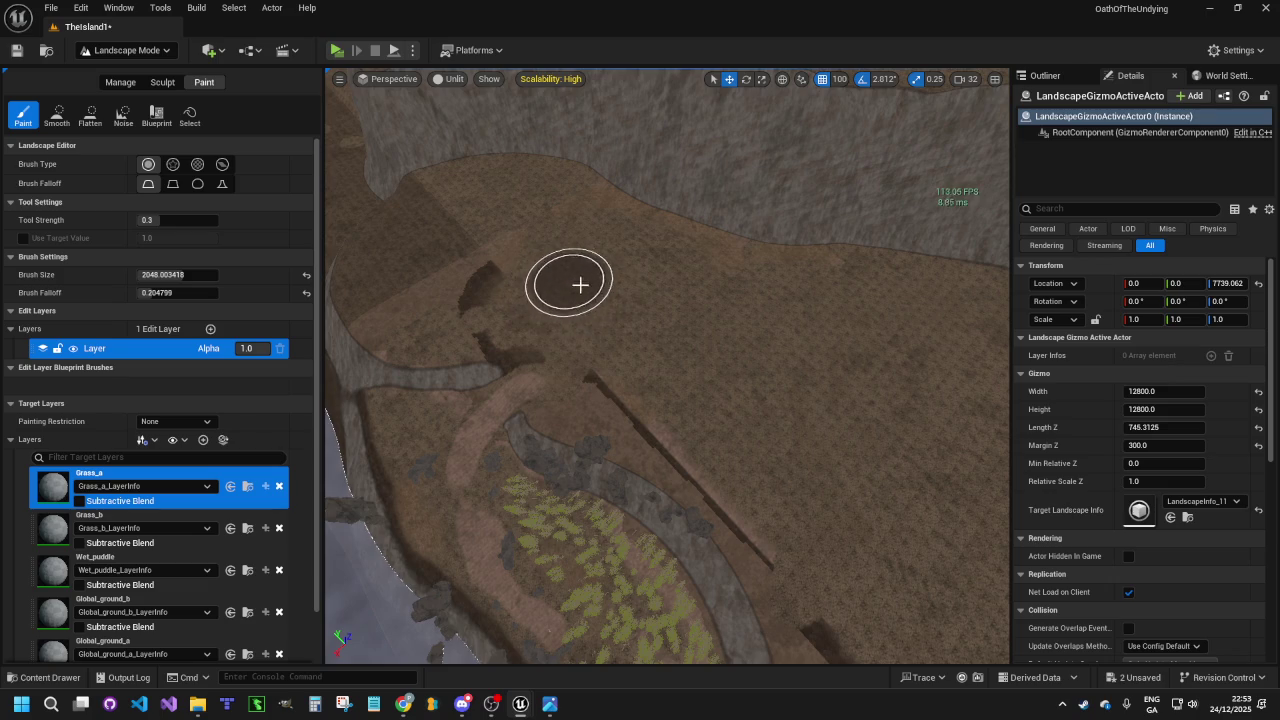
{"action": "scroll", "coordinate": [564, 278], "scroll_direction": "up", "scroll_amount": 10}
{"action": "scroll", "coordinate": [667, 366], "scroll_direction": "down", "scroll_amount": 10}
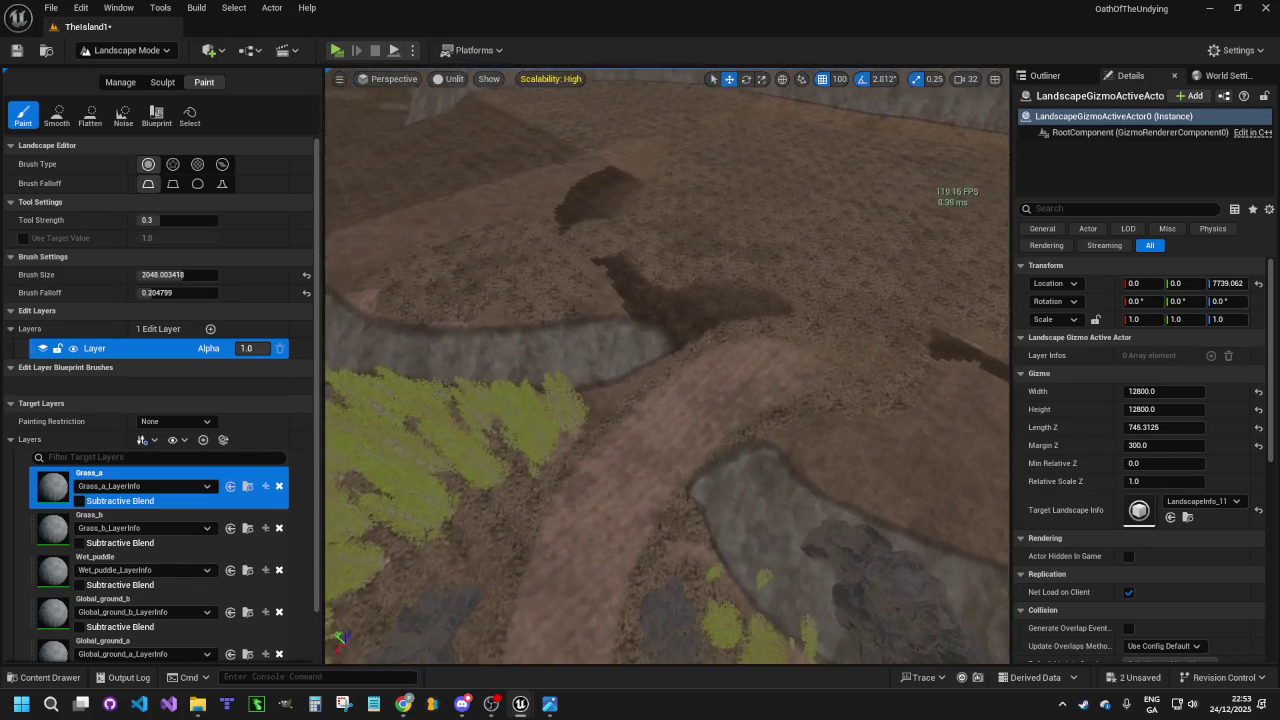
{"action": "key", "text": "w"}
{"action": "key", "text": "d"}
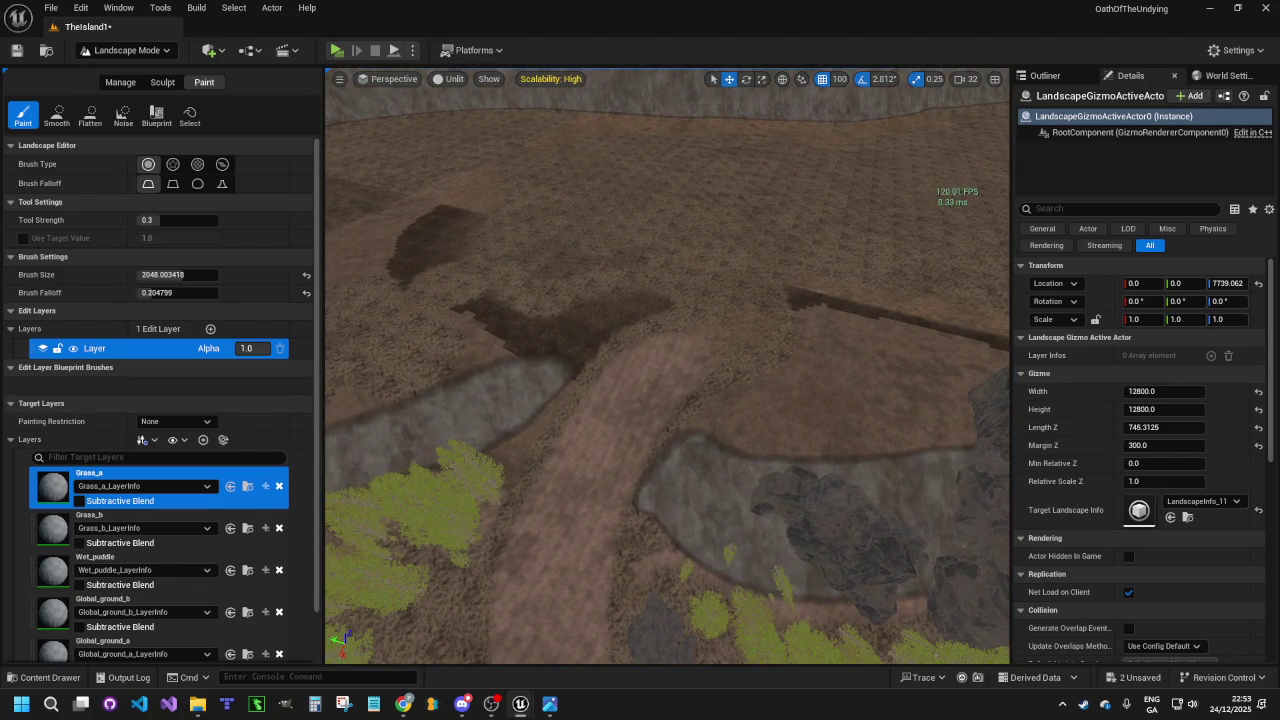
{"action": "mouse_move", "coordinate": [571, 306]}
{"action": "left_mouse_down"}
{"action": "mouse_move", "coordinate": [489, 266]}
{"action": "mouse_move", "coordinate": [434, 266]}
{"action": "mouse_move", "coordinate": [457, 246]}
{"action": "mouse_move", "coordinate": [431, 211]}
{"action": "mouse_move", "coordinate": [349, 273]}
{"action": "mouse_move", "coordinate": [505, 266]}
{"action": "left_mouse_up"}
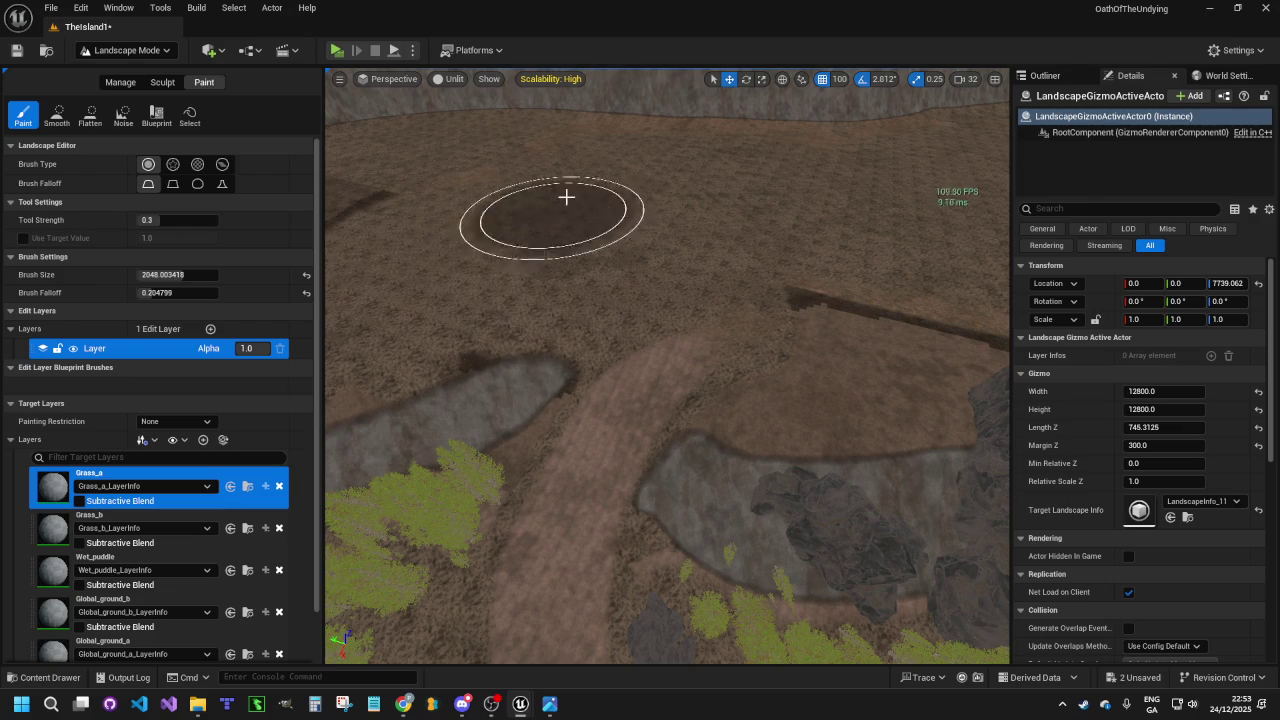
{"action": "mouse_move", "coordinate": [769, 252]}
{"action": "left_mouse_down"}
{"action": "mouse_move", "coordinate": [877, 274]}
{"action": "mouse_move", "coordinate": [857, 214]}
{"action": "left_mouse_up"}
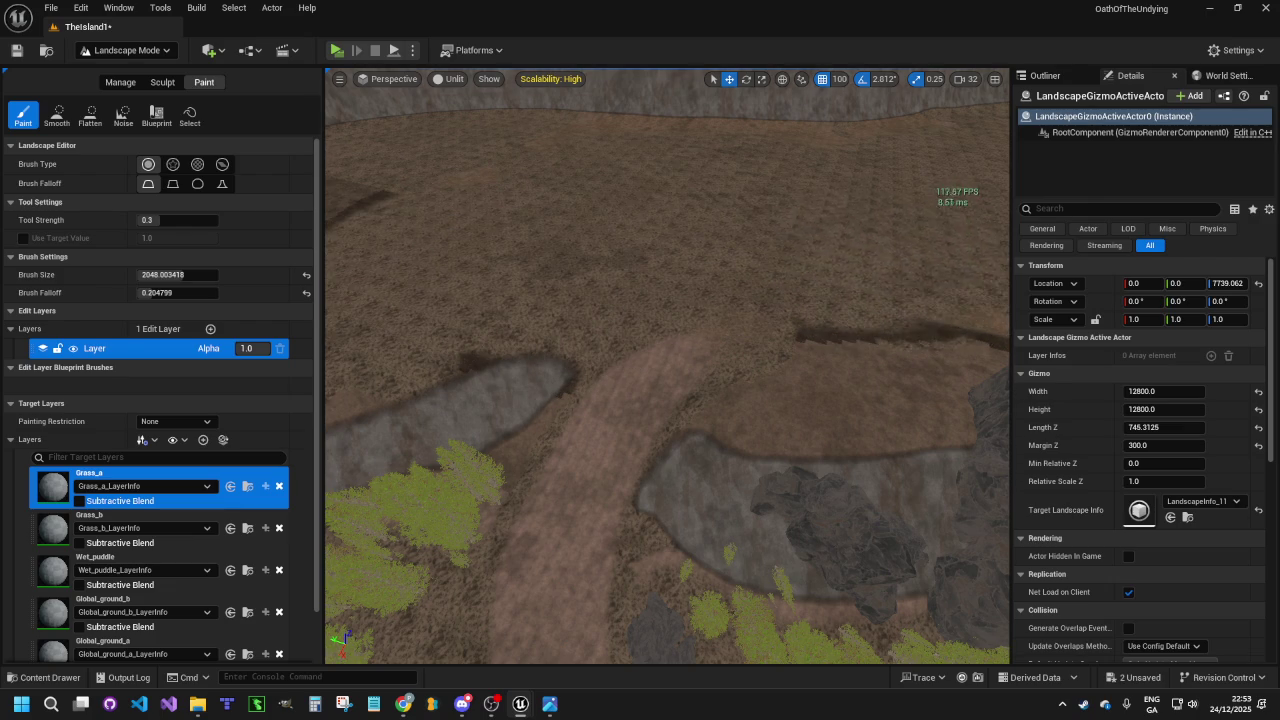
{"action": "mouse_move", "coordinate": [709, 143]}
{"action": "left_mouse_down"}
{"action": "mouse_move", "coordinate": [671, 199]}
{"action": "mouse_move", "coordinate": [643, 209]}
{"action": "mouse_move", "coordinate": [748, 237]}
{"action": "mouse_move", "coordinate": [711, 249]}
{"action": "mouse_move", "coordinate": [729, 220]}
{"action": "left_mouse_up"}
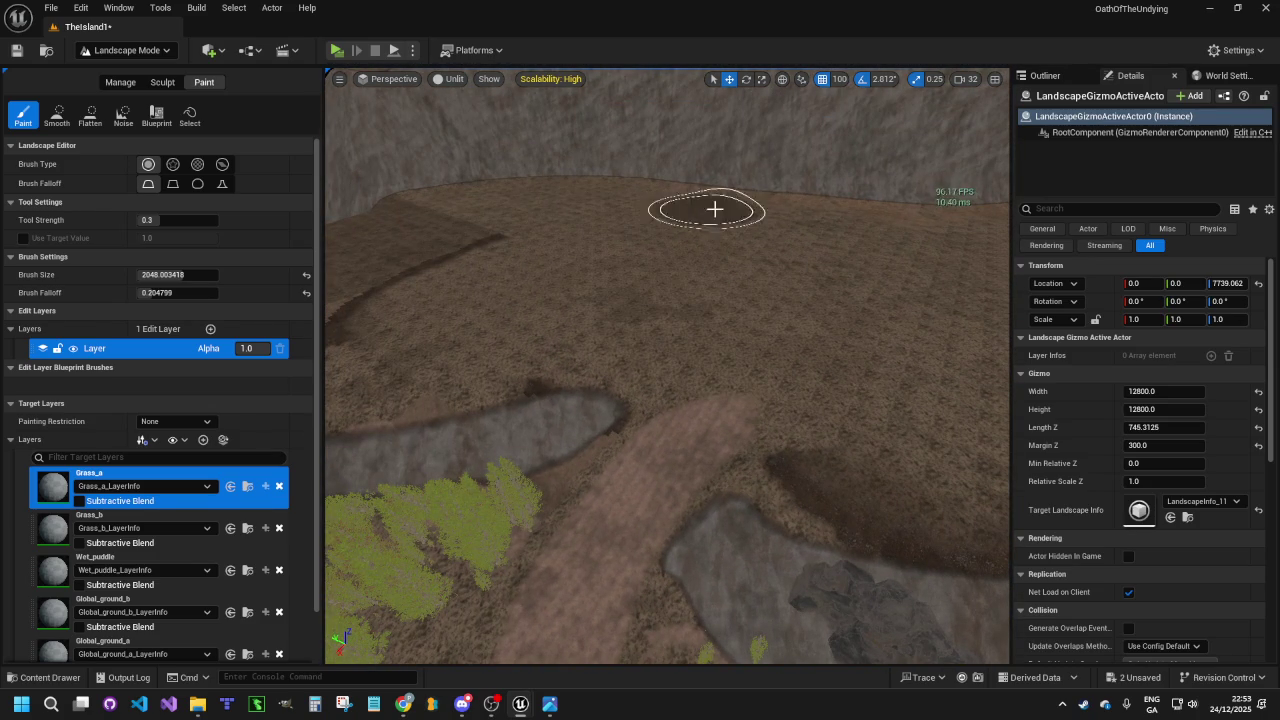
{"action": "left_click_drag", "start_coordinate": [561, 228], "coordinate": [561, 228]}
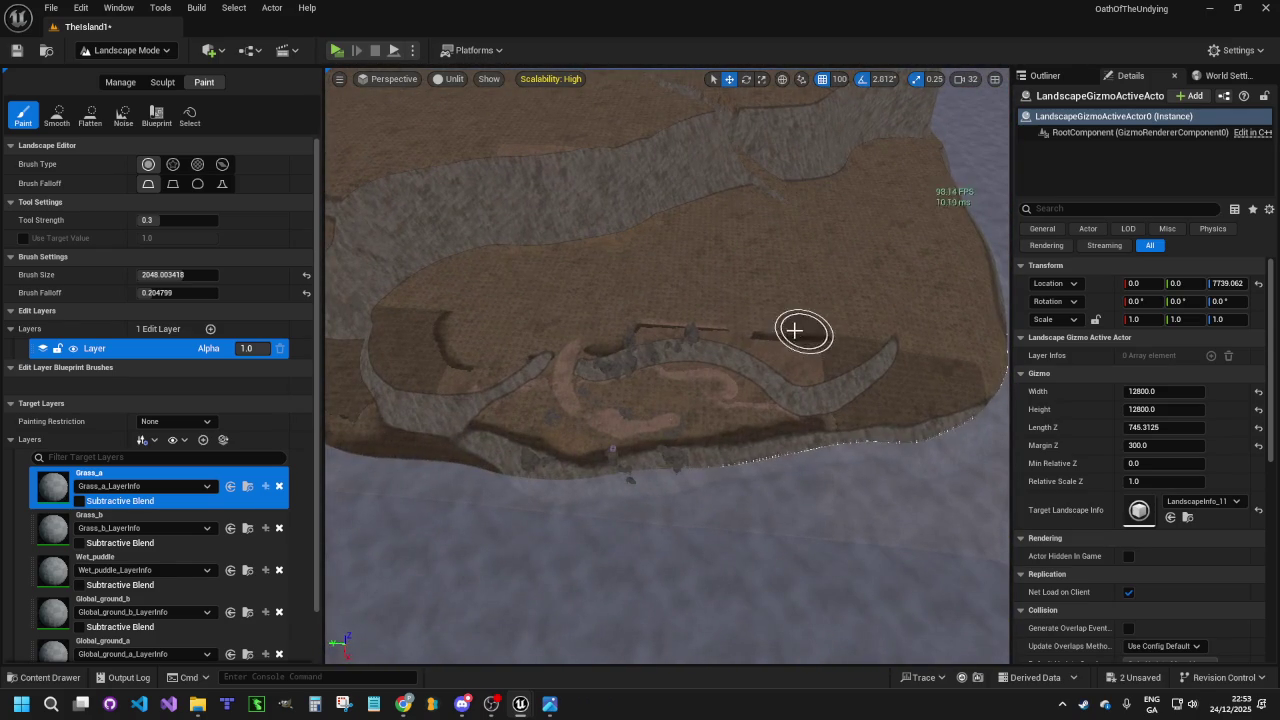
{"action": "mouse_move", "coordinate": [777, 342]}
{"action": "left_mouse_down"}
{"action": "mouse_move", "coordinate": [806, 354]}
{"action": "mouse_move", "coordinate": [831, 340]}
{"action": "mouse_move", "coordinate": [673, 312]}
{"action": "left_mouse_up"}
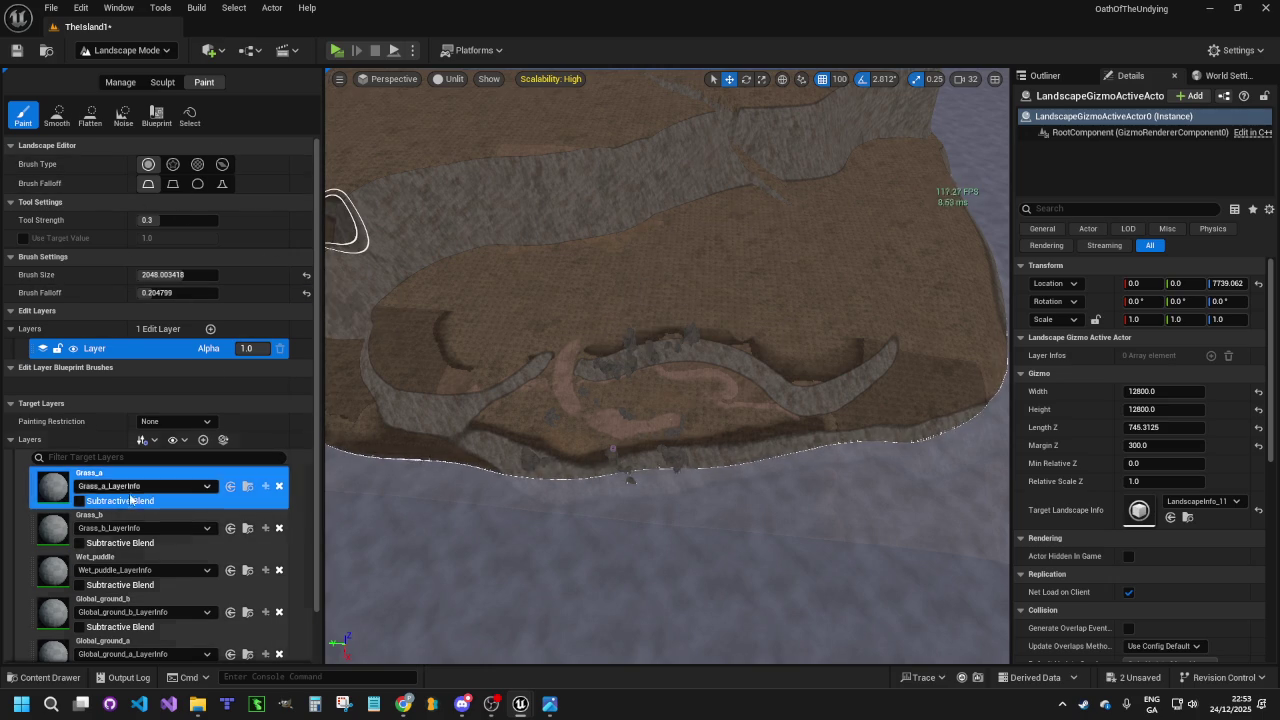
{"action": "scroll", "coordinate": [160, 520], "scroll_direction": "down", "scroll_amount": 2}
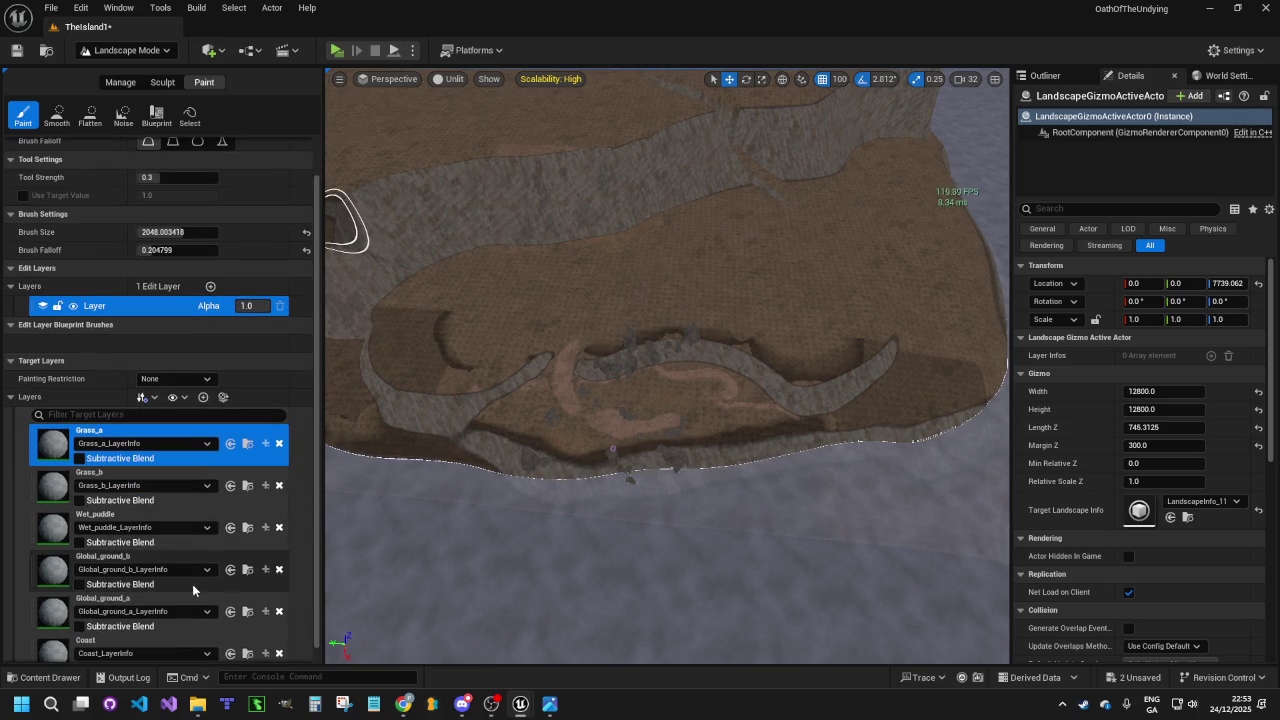
Select Global_ground_a with falloff 0.3592, size about 885, strength 0.5928, and dab it on
{"action": "left_click", "coordinate": [58, 615]}
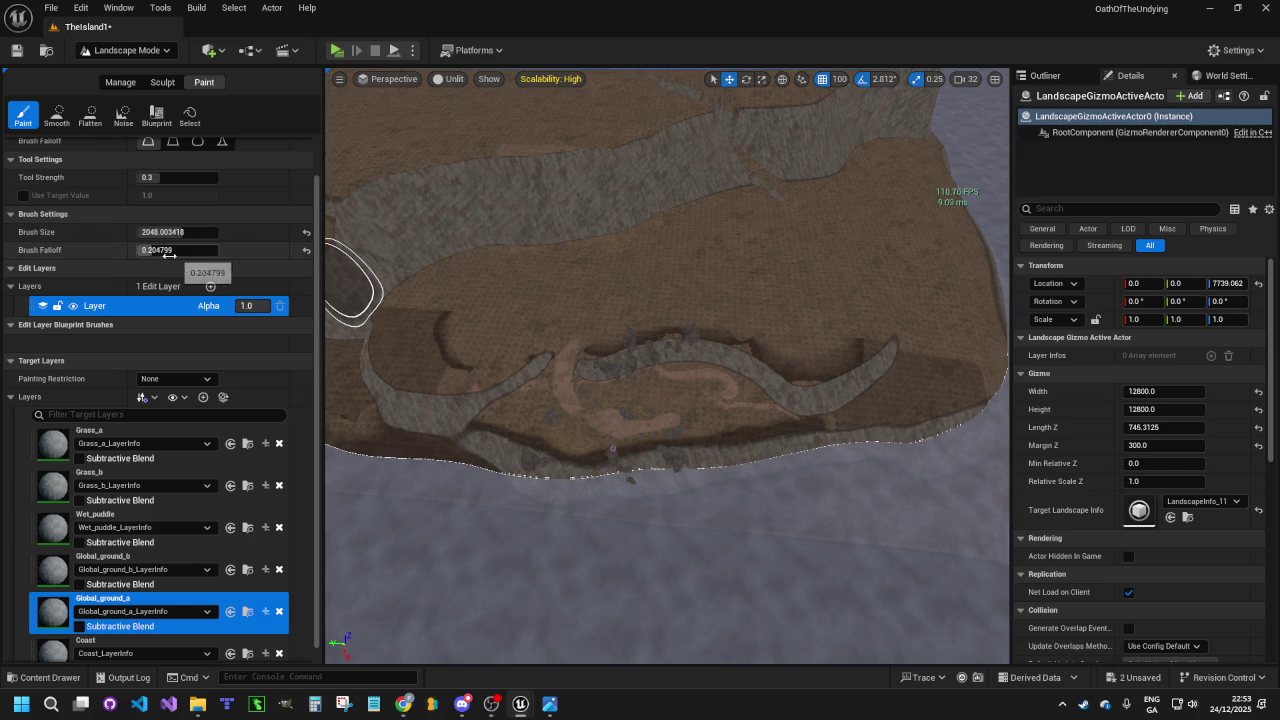
{"action": "left_click_drag", "start_coordinate": [160, 250], "coordinate": [190, 250]}
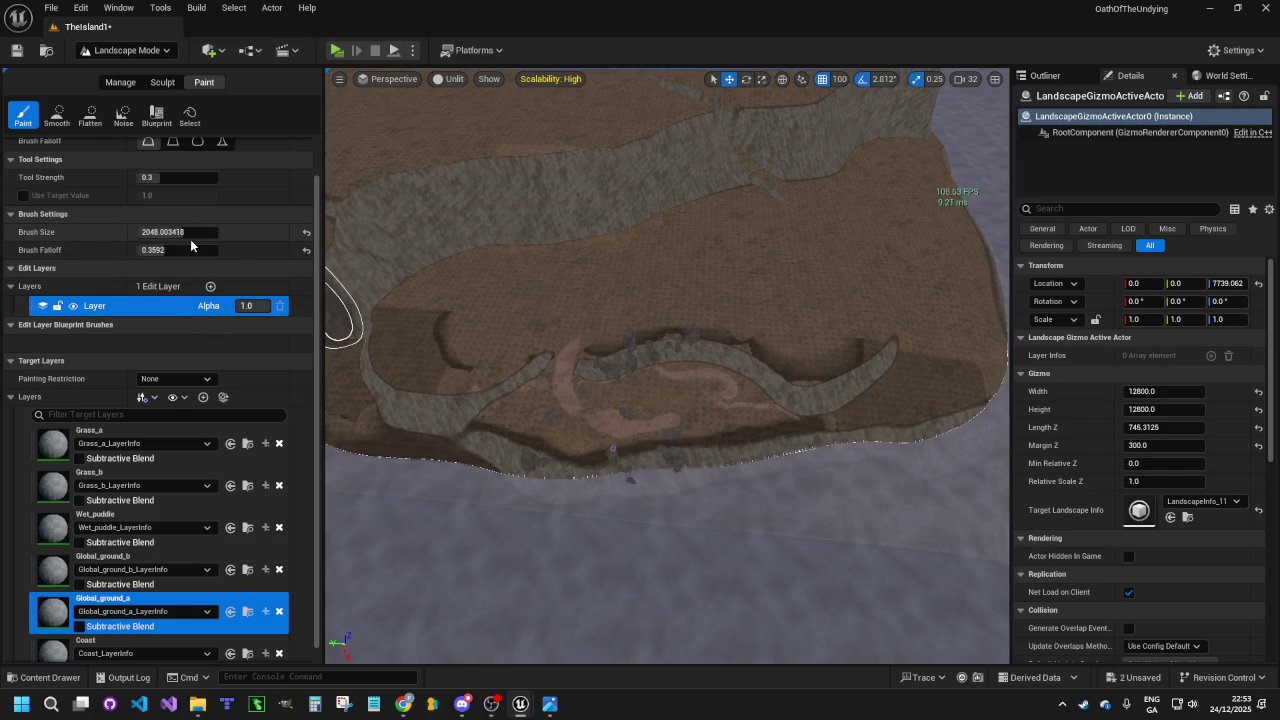
{"action": "left_click_drag", "start_coordinate": [190, 236], "coordinate": [150, 236]}
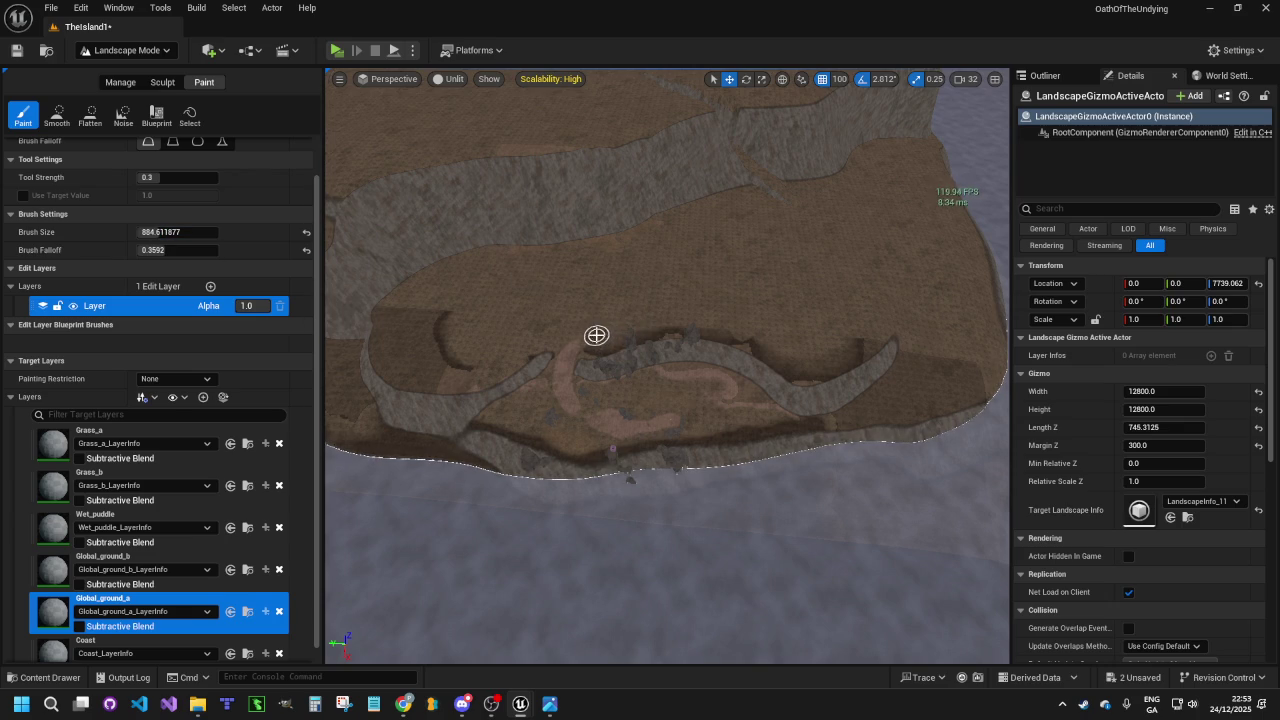
{"action": "left_click", "coordinate": [788, 232]}
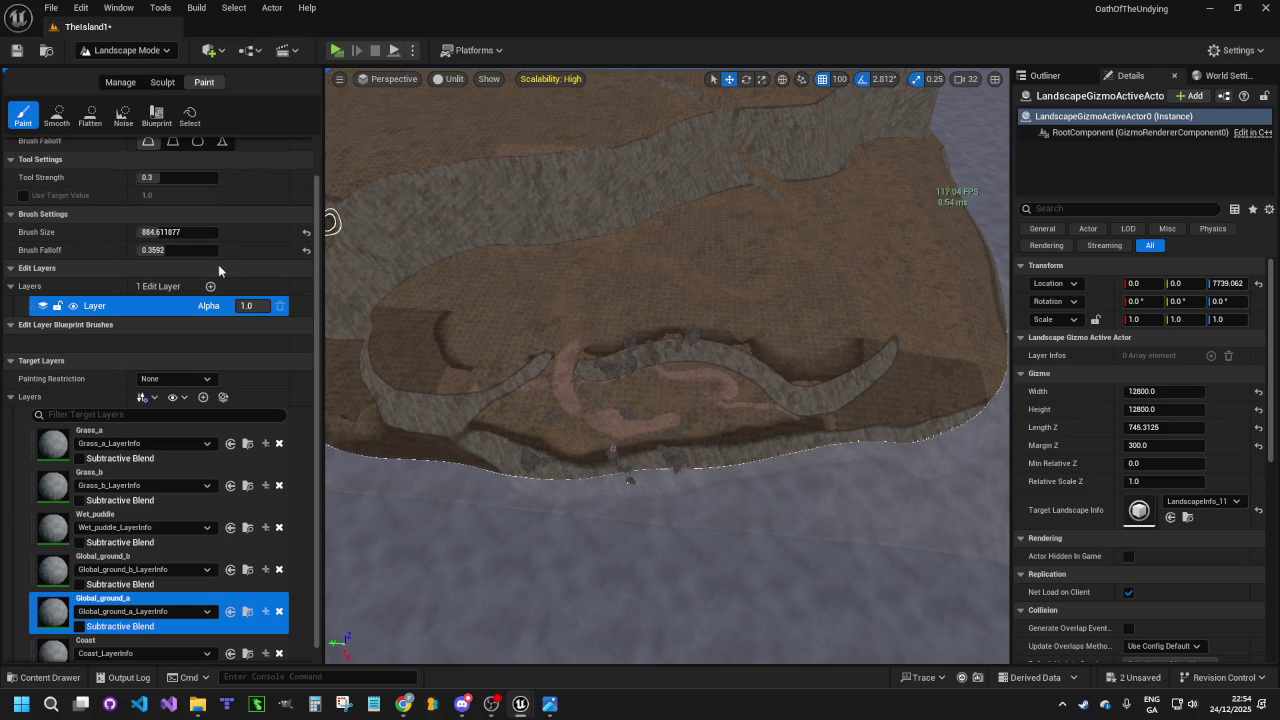
{"action": "left_click_drag", "start_coordinate": [162, 177], "coordinate": [182, 177]}
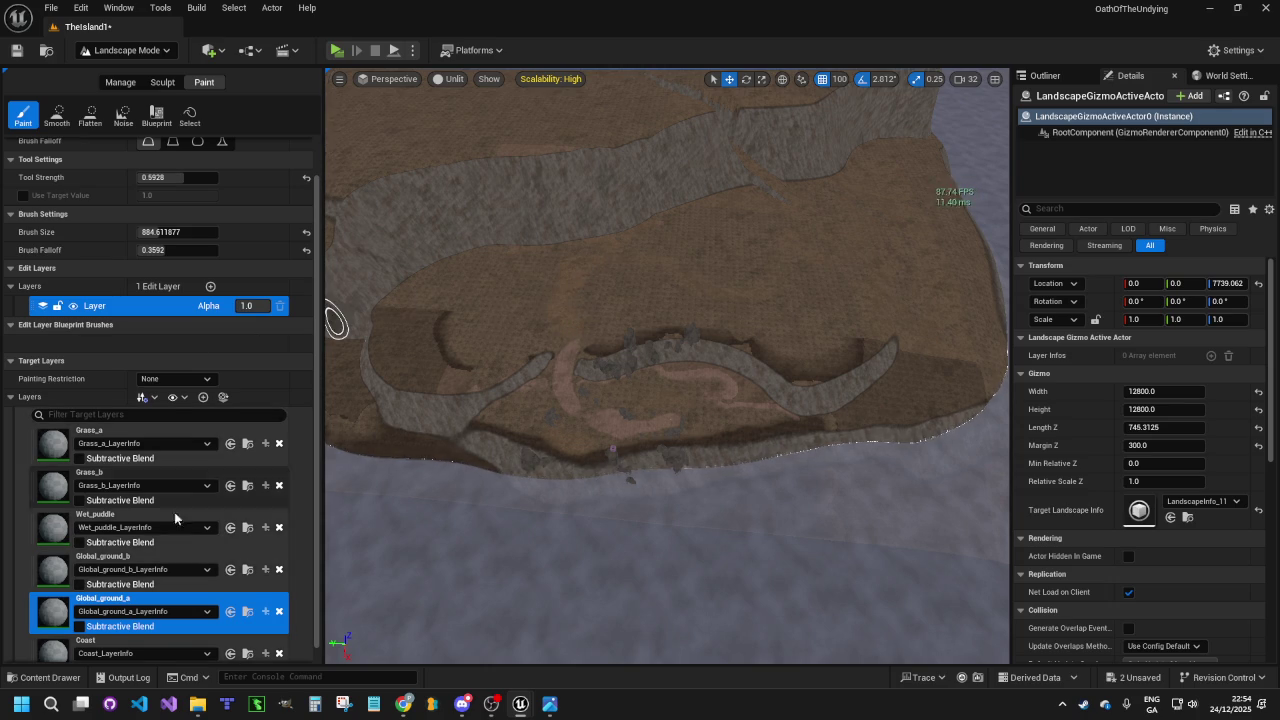
{"action": "scroll", "coordinate": [112, 616], "scroll_direction": "down", "scroll_amount": 1}
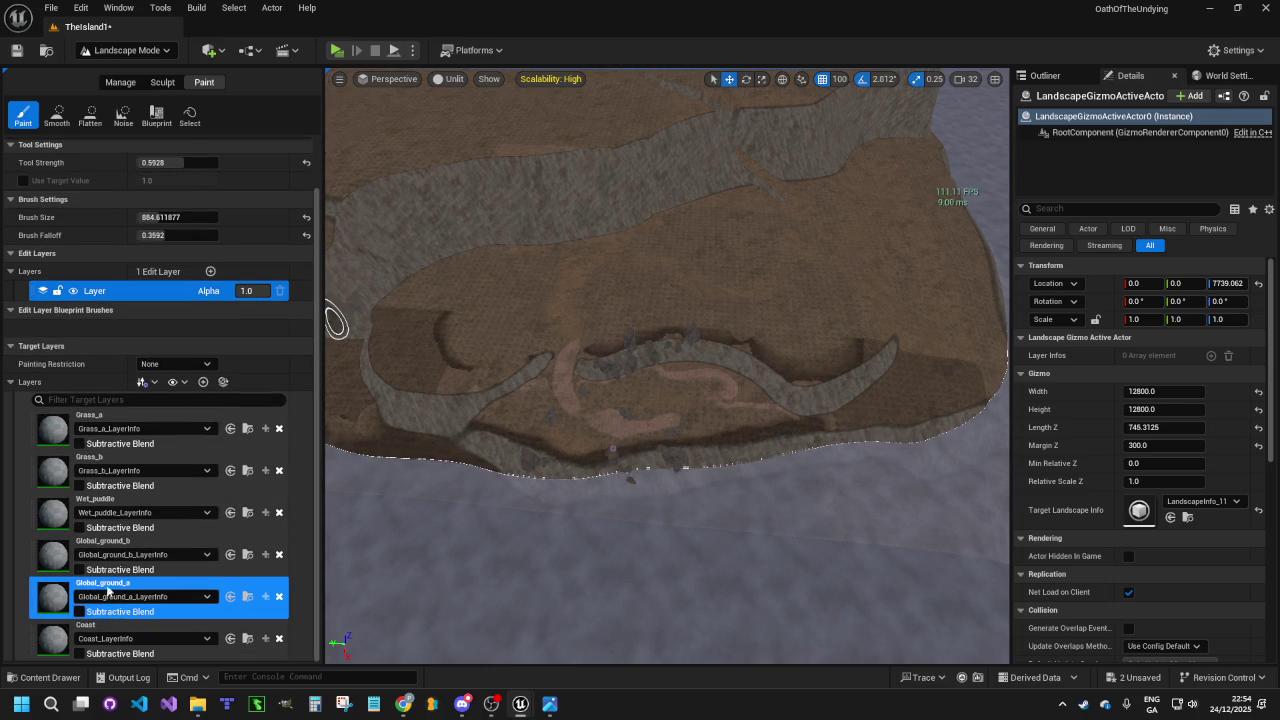
Select Global_ground_b and paint lighter strokes down the slope and across the terrain
{"action": "left_click", "coordinate": [45, 556]}
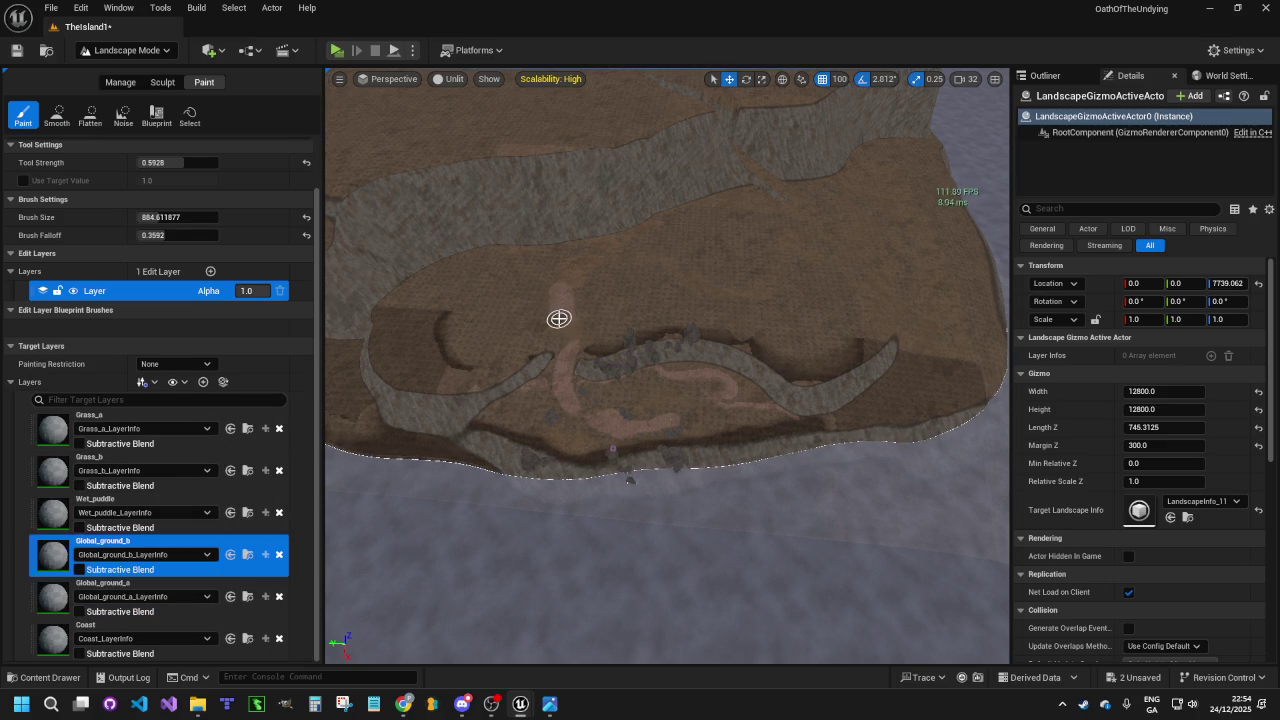
{"action": "scroll", "coordinate": [871, 242], "scroll_direction": "up", "scroll_amount": 10}
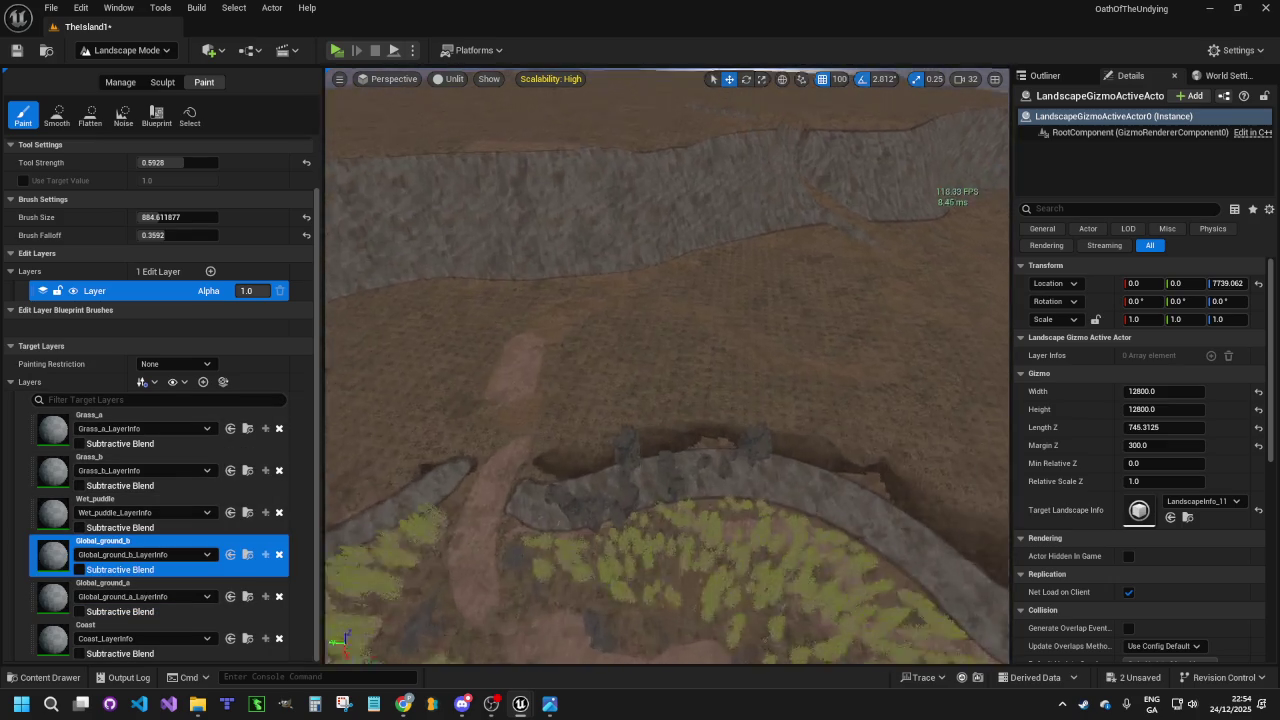
{"action": "scroll", "coordinate": [820, 200], "scroll_direction": "down", "scroll_amount": 2}
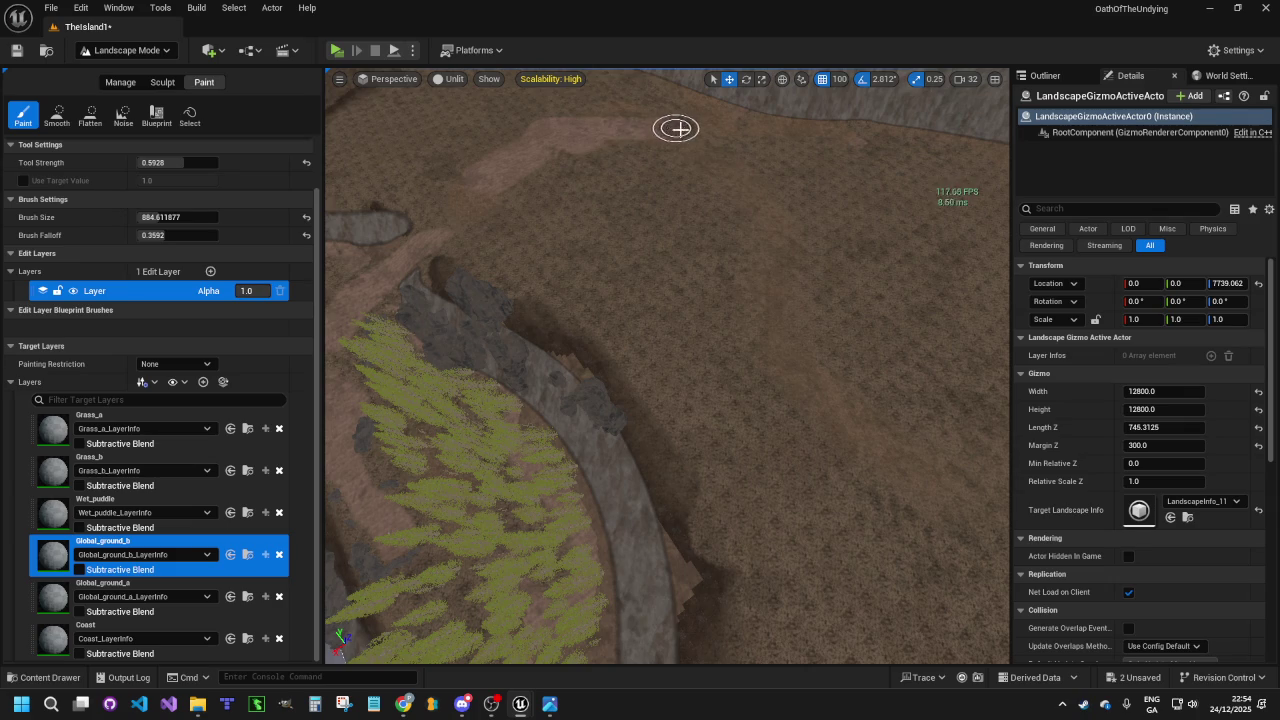
{"action": "mouse_move", "coordinate": [743, 186]}
{"action": "left_mouse_down"}
{"action": "mouse_move", "coordinate": [845, 425]}
{"action": "mouse_move", "coordinate": [643, 509]}
{"action": "mouse_move", "coordinate": [680, 431]}
{"action": "mouse_move", "coordinate": [837, 426]}
{"action": "mouse_move", "coordinate": [878, 304]}
{"action": "mouse_move", "coordinate": [857, 321]}
{"action": "mouse_move", "coordinate": [835, 393]}
{"action": "left_mouse_up"}
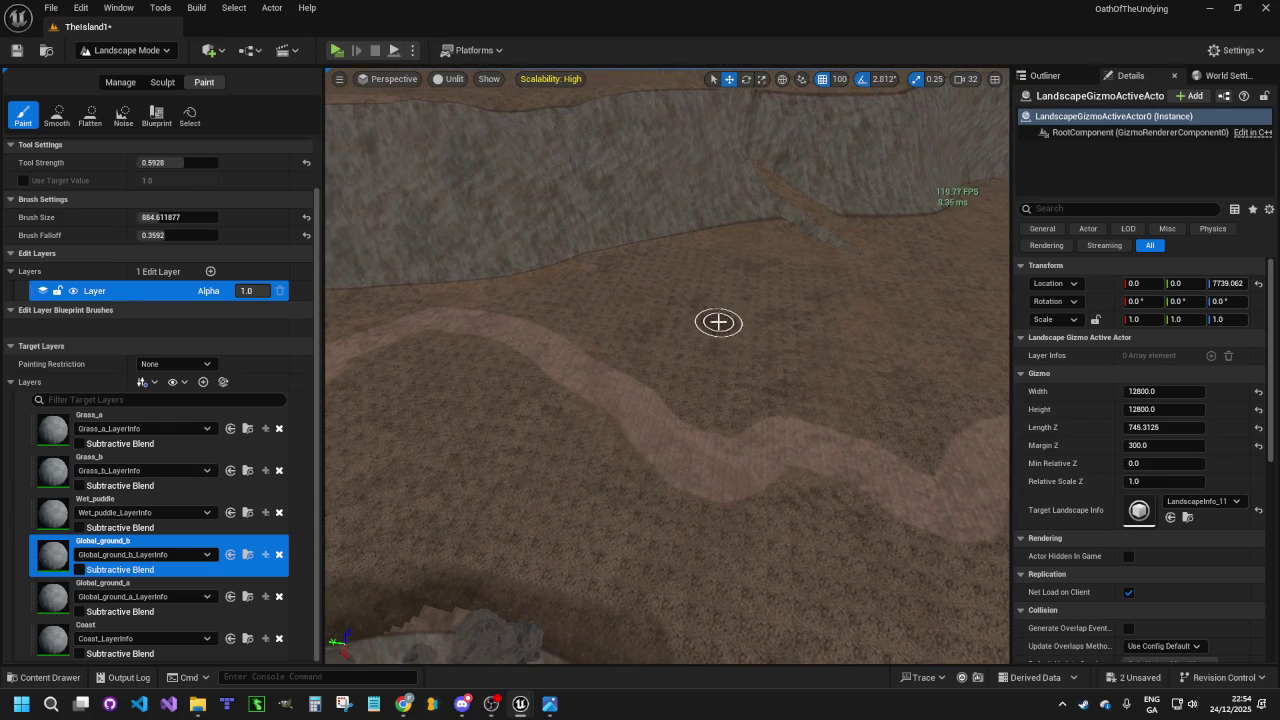
{"action": "left_click_drag", "start_coordinate": [696, 304], "coordinate": [734, 265]}
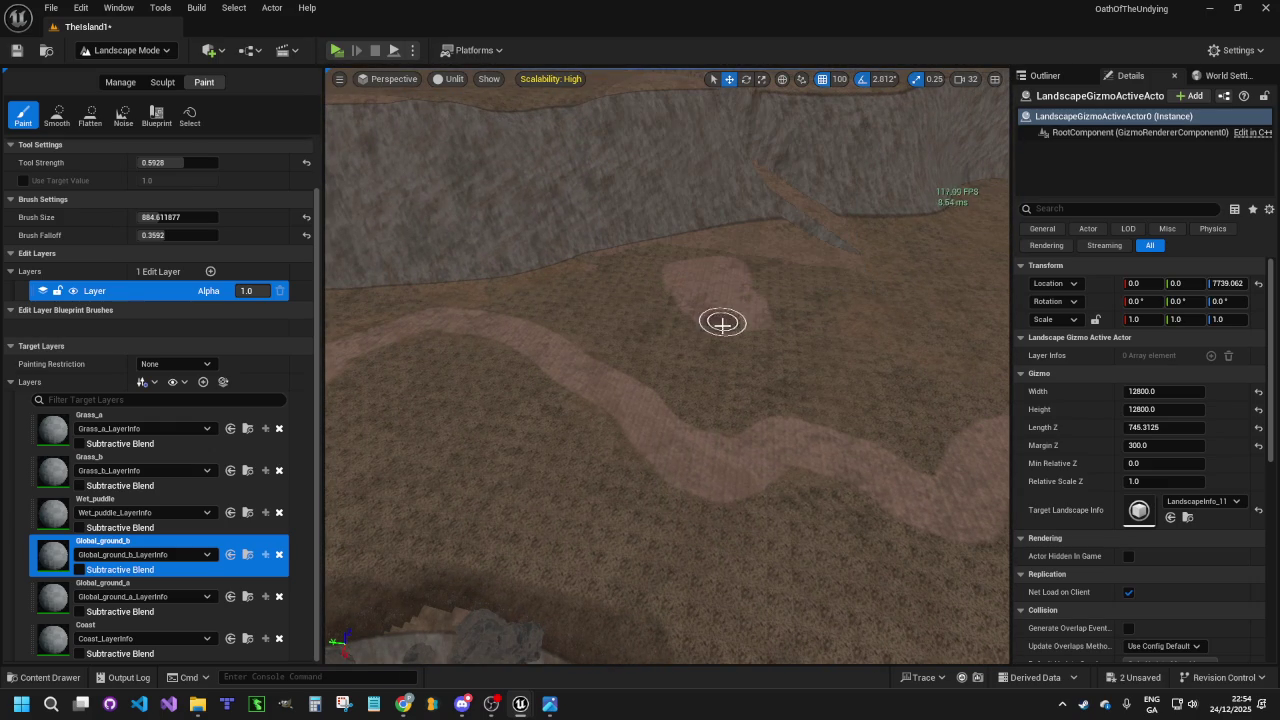
Paint ground near the cliff top, then look down closely at the winding dirt paths
{"action": "mouse_move", "coordinate": [794, 449]}
{"action": "left_mouse_down"}
{"action": "mouse_move", "coordinate": [750, 400]}
{"action": "mouse_move", "coordinate": [640, 531]}
{"action": "left_mouse_up"}
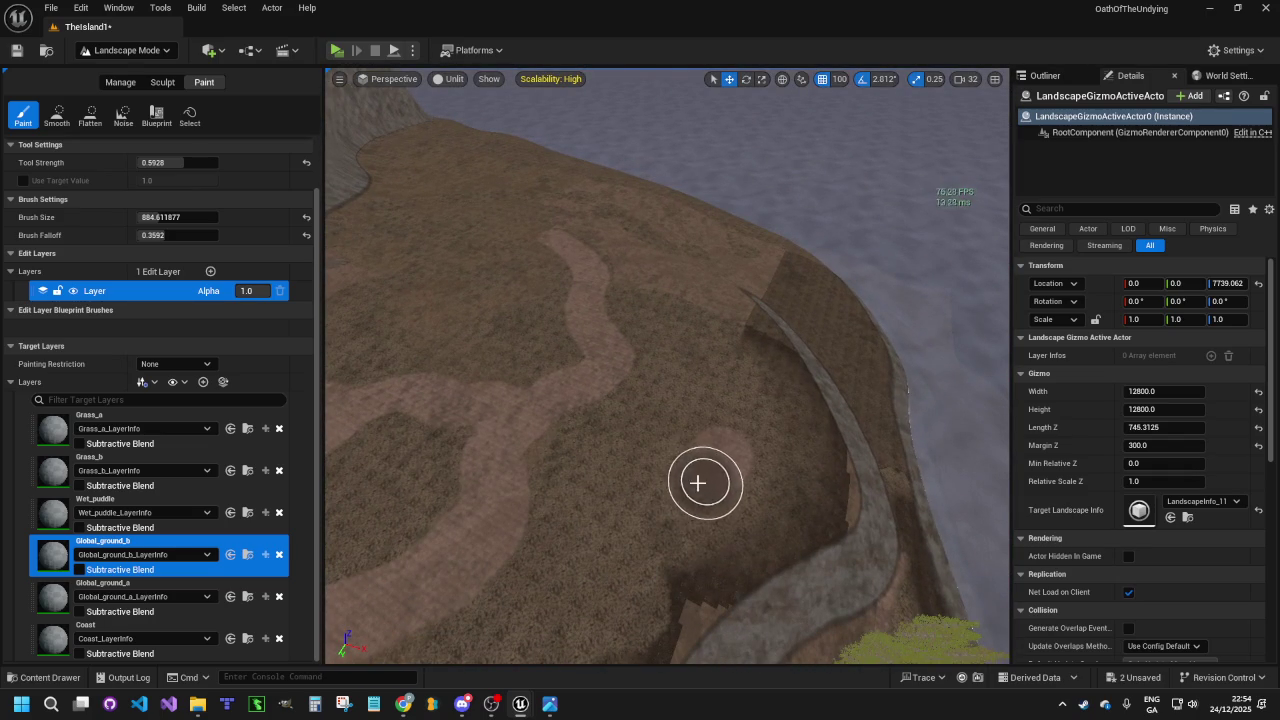
{"action": "mouse_move", "coordinate": [684, 484]}
{"action": "left_mouse_down"}
{"action": "mouse_move", "coordinate": [731, 408]}
{"action": "mouse_move", "coordinate": [674, 460]}
{"action": "mouse_move", "coordinate": [534, 500]}
{"action": "mouse_move", "coordinate": [487, 543]}
{"action": "mouse_move", "coordinate": [500, 529]}
{"action": "left_mouse_up"}
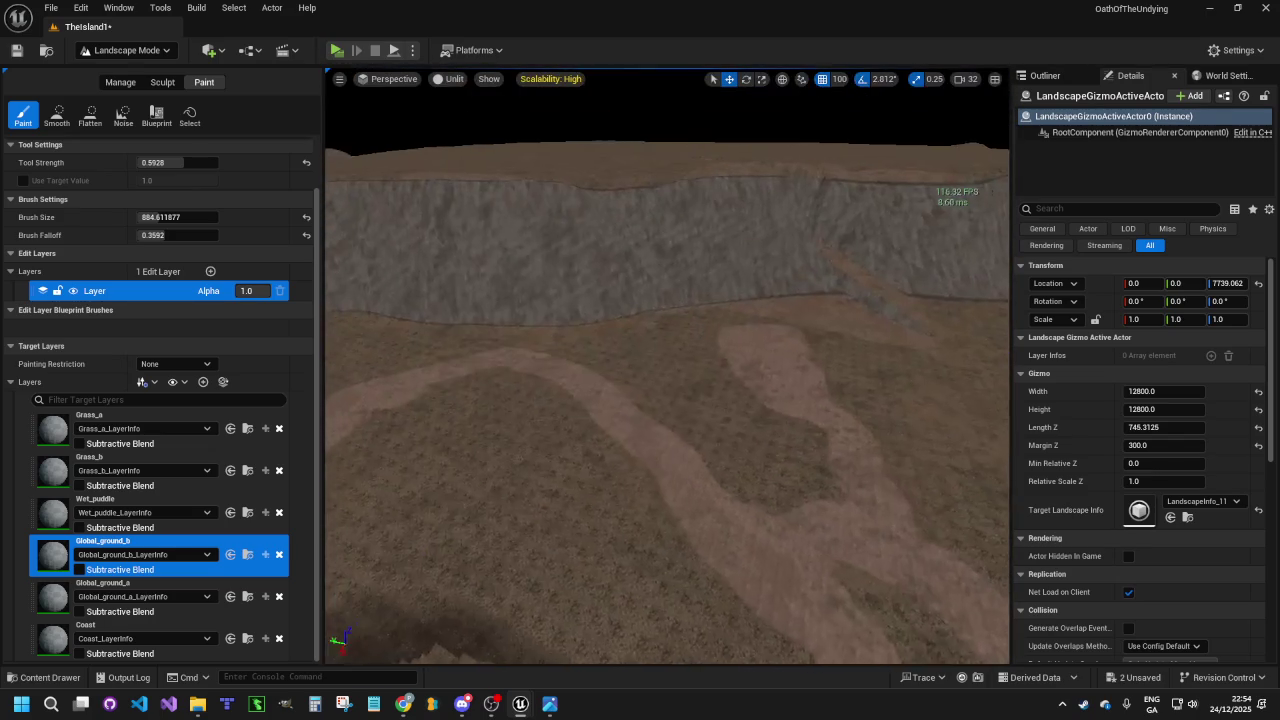
{"action": "left_click_drag", "start_coordinate": [598, 415], "coordinate": [598, 415]}
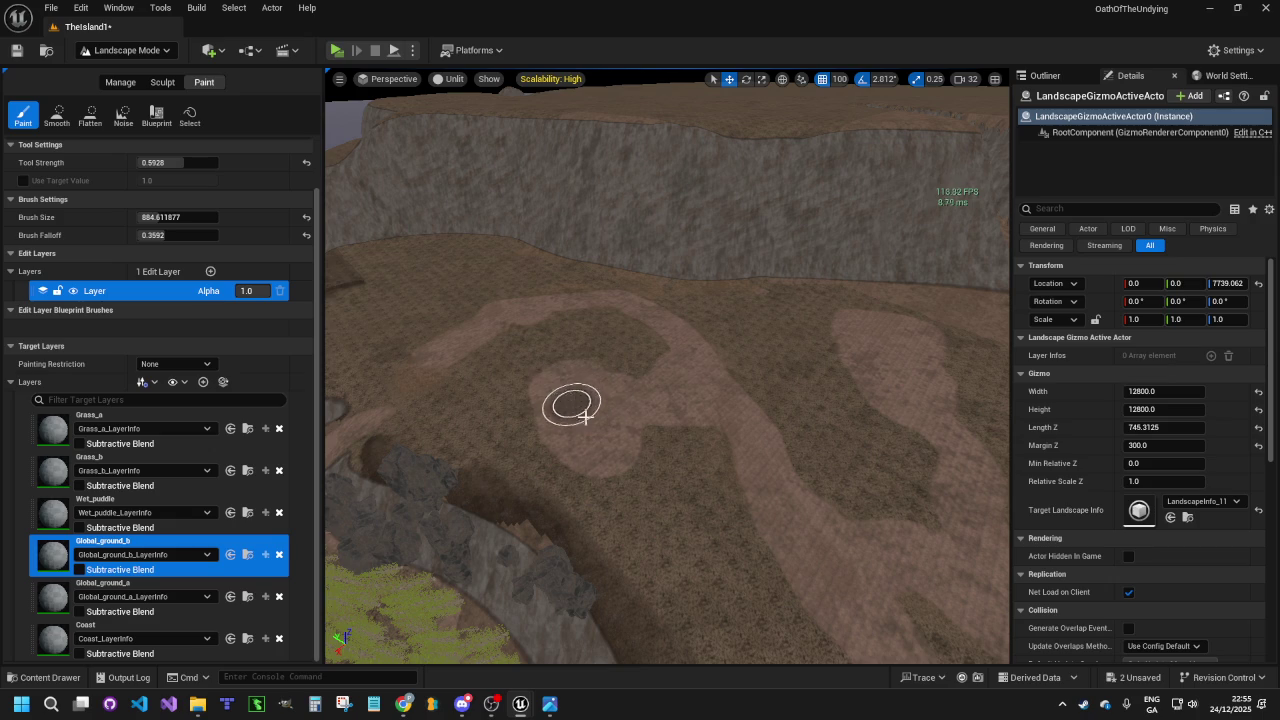
{"action": "left_click_drag", "start_coordinate": [598, 415], "coordinate": [598, 415]}
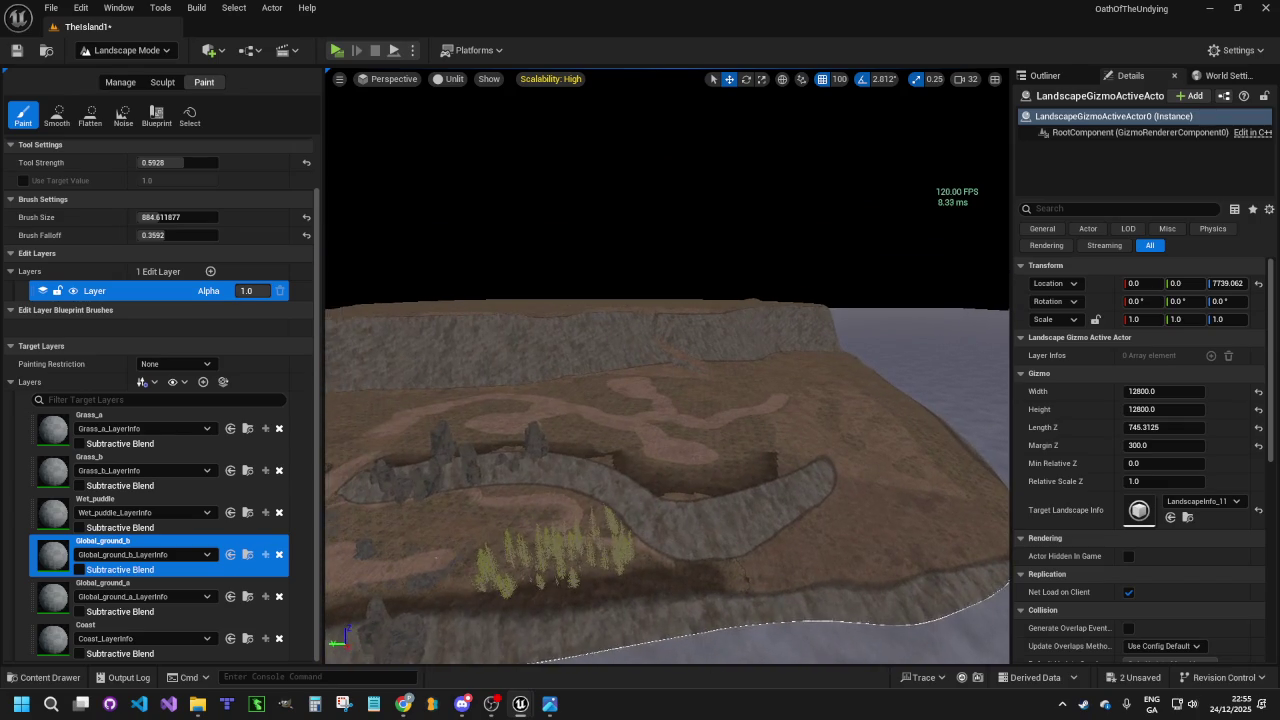
{"action": "left_click_drag", "start_coordinate": [598, 415], "coordinate": [598, 415]}
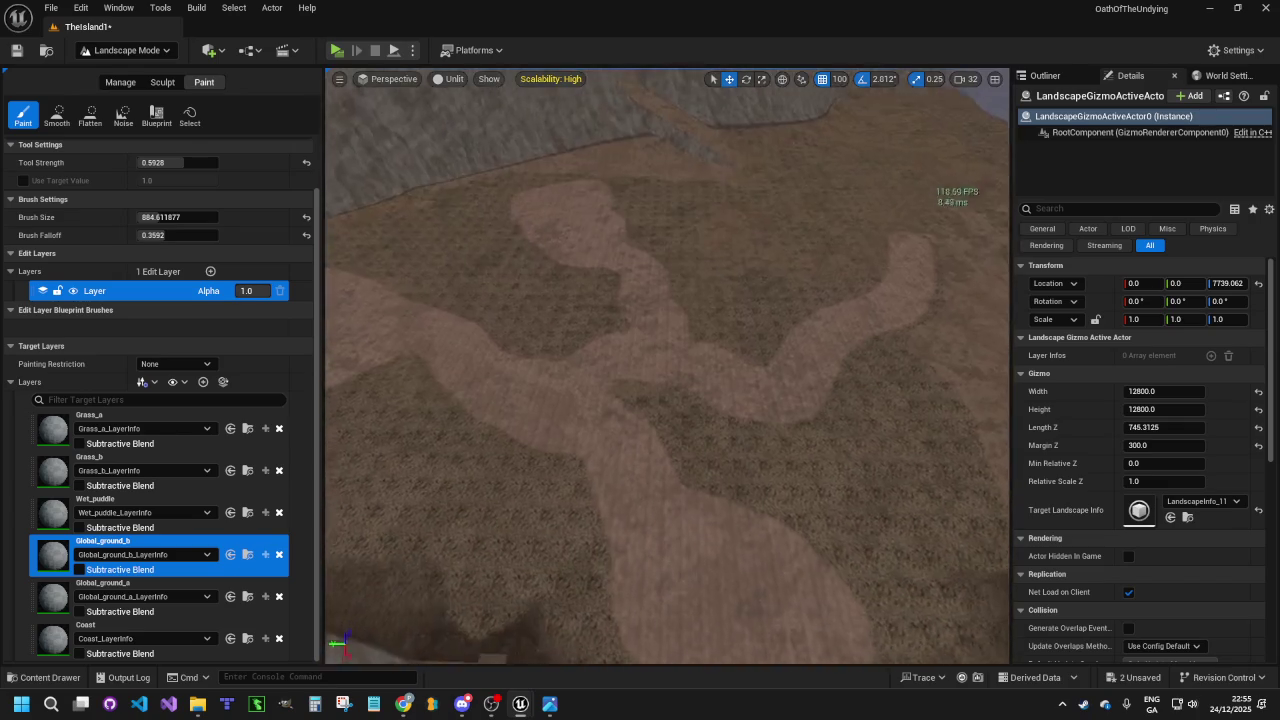
{"action": "left_click", "coordinate": [337, 50]}
{"action": "key", "text": "w"}
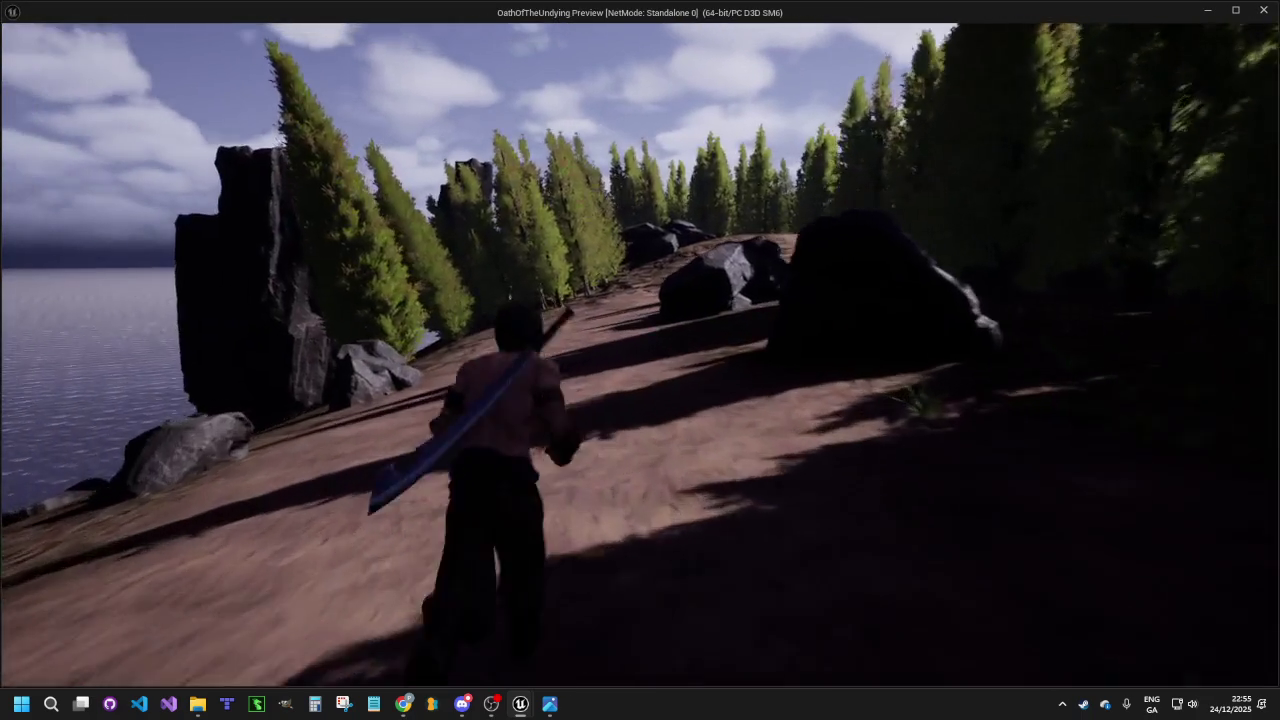
{"action": "key", "text": "w"}
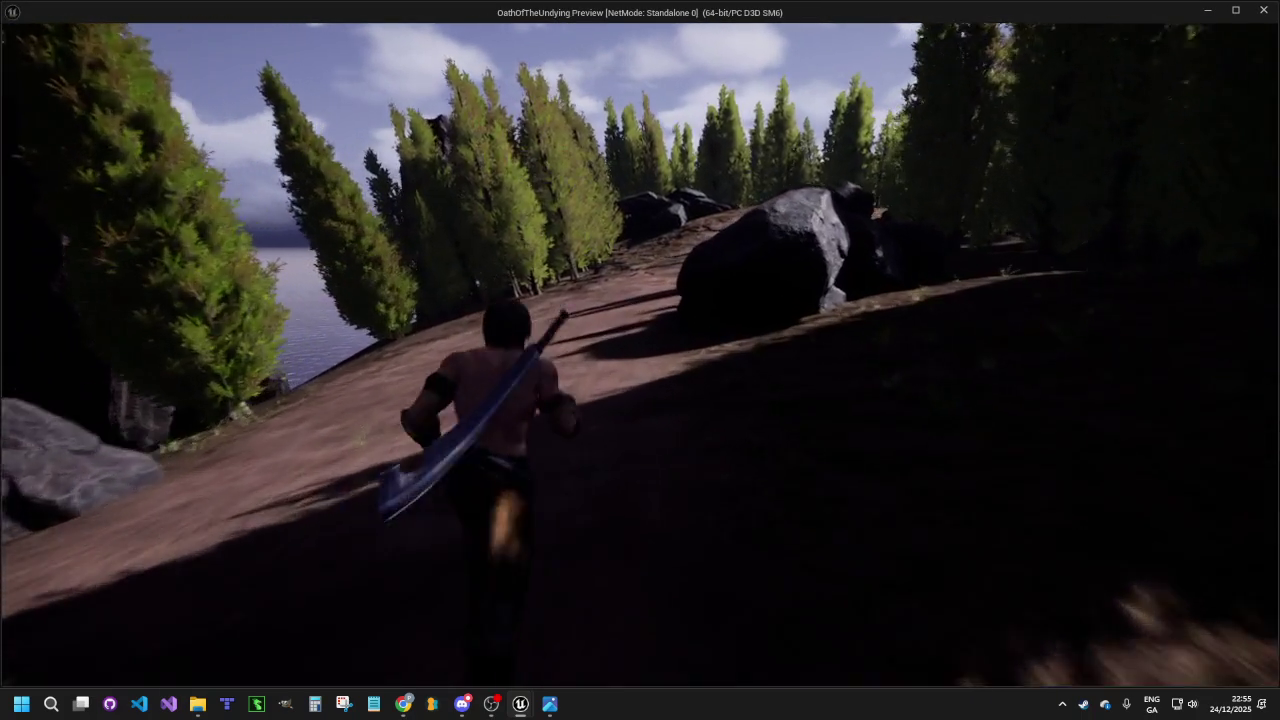
{"action": "key", "text": "w"}
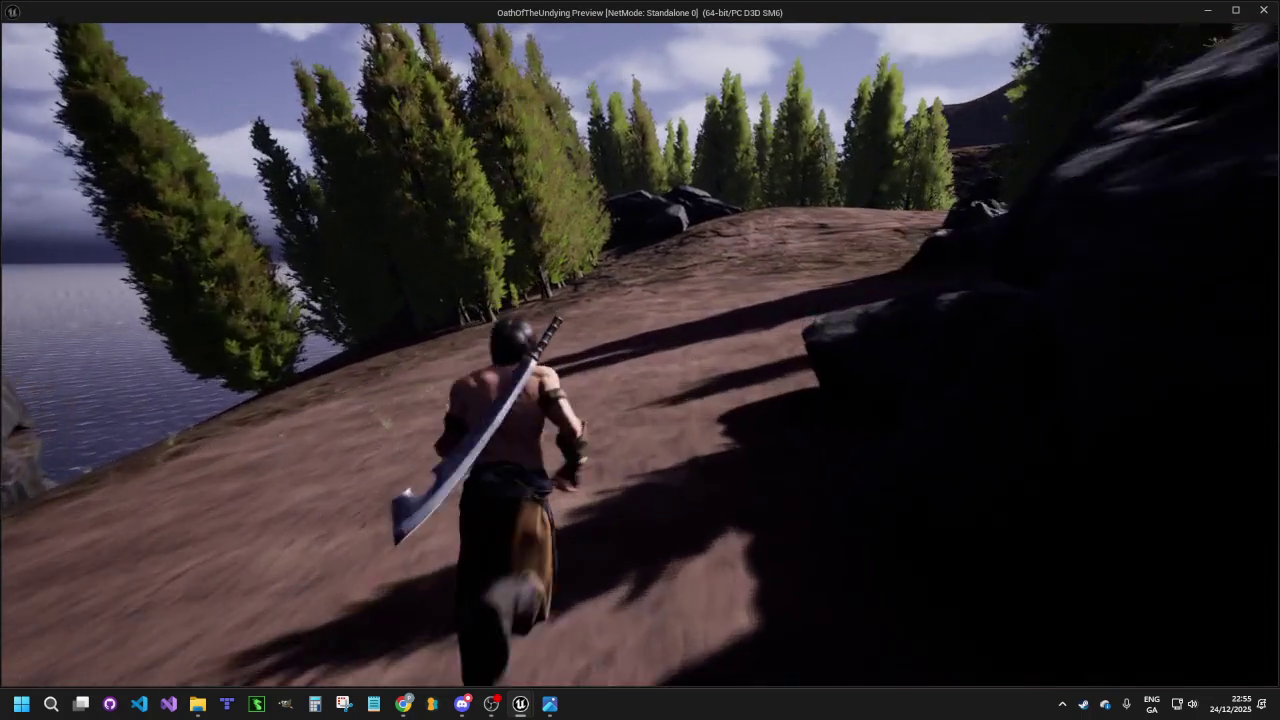
{"action": "key", "text": "w"}
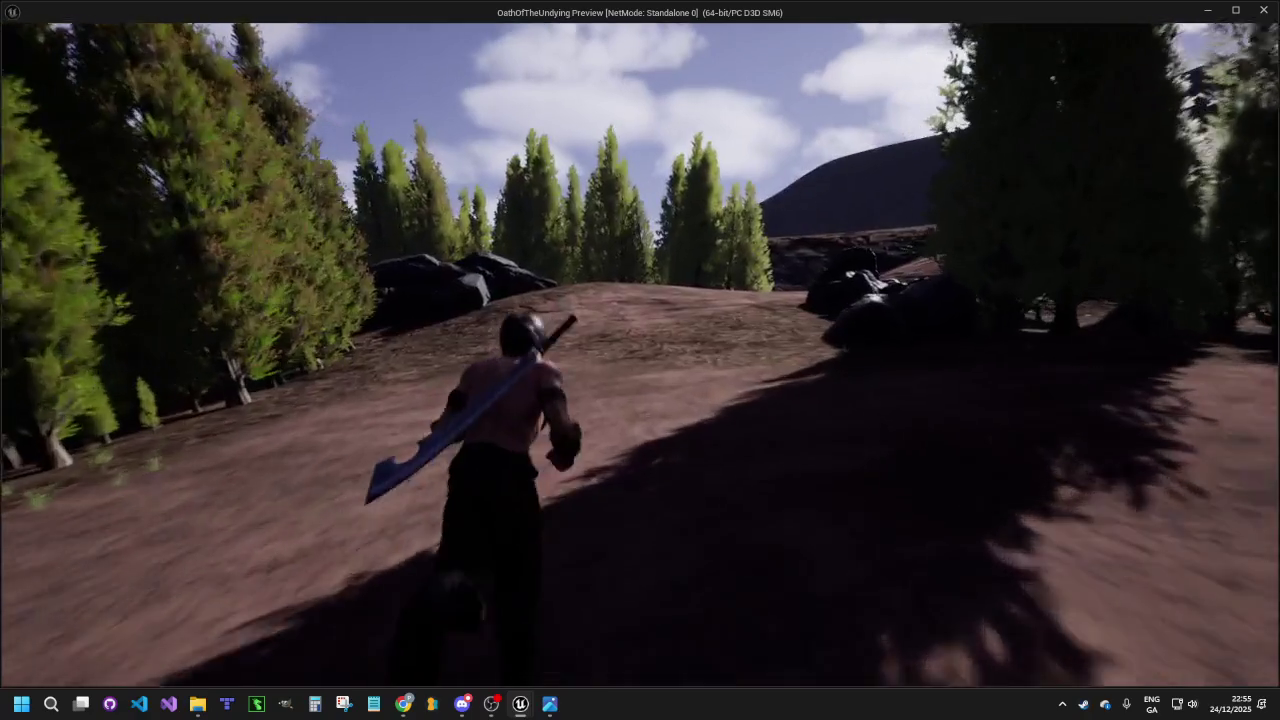
{"action": "key", "text": "w"}
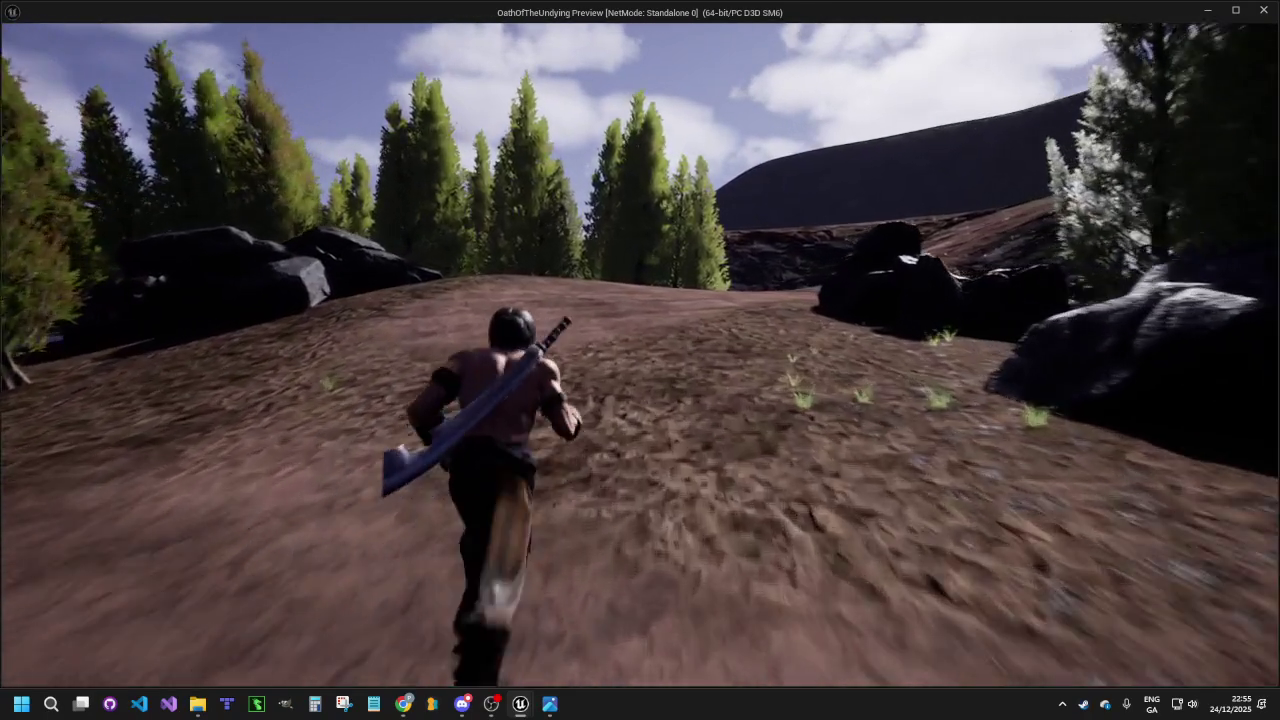
{"action": "key", "text": "w"}
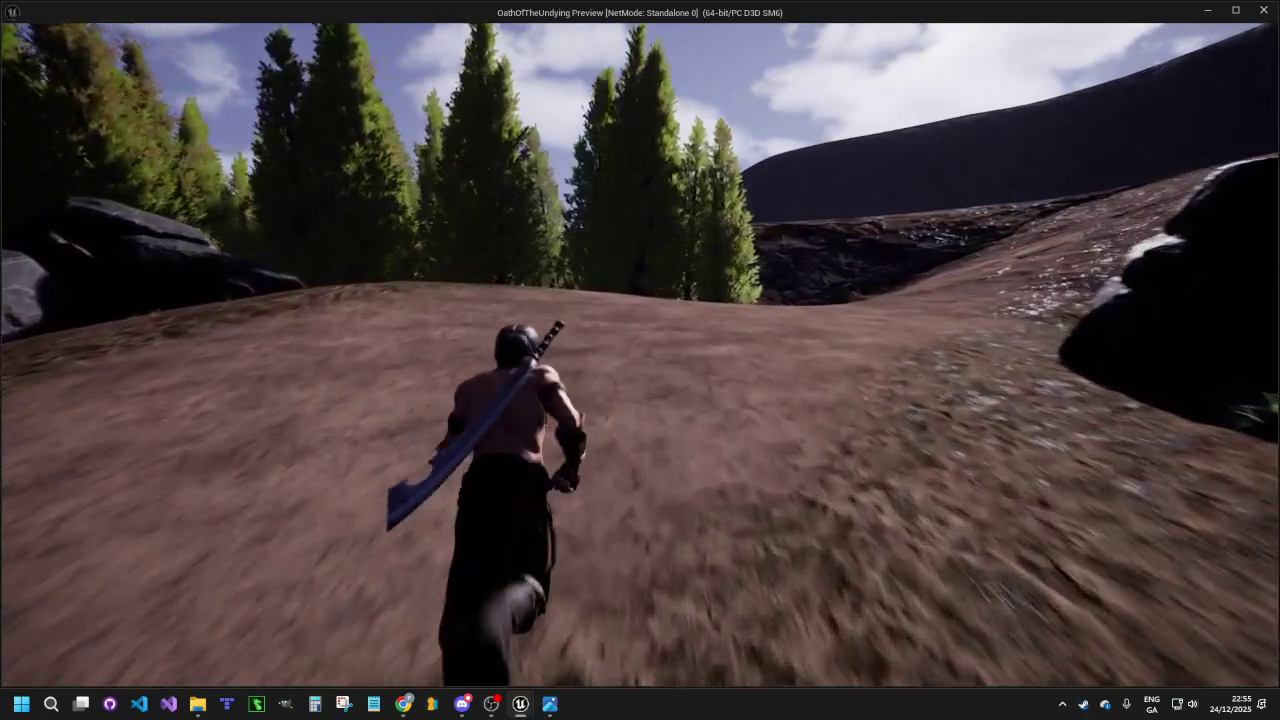
{"action": "key", "text": "w"}
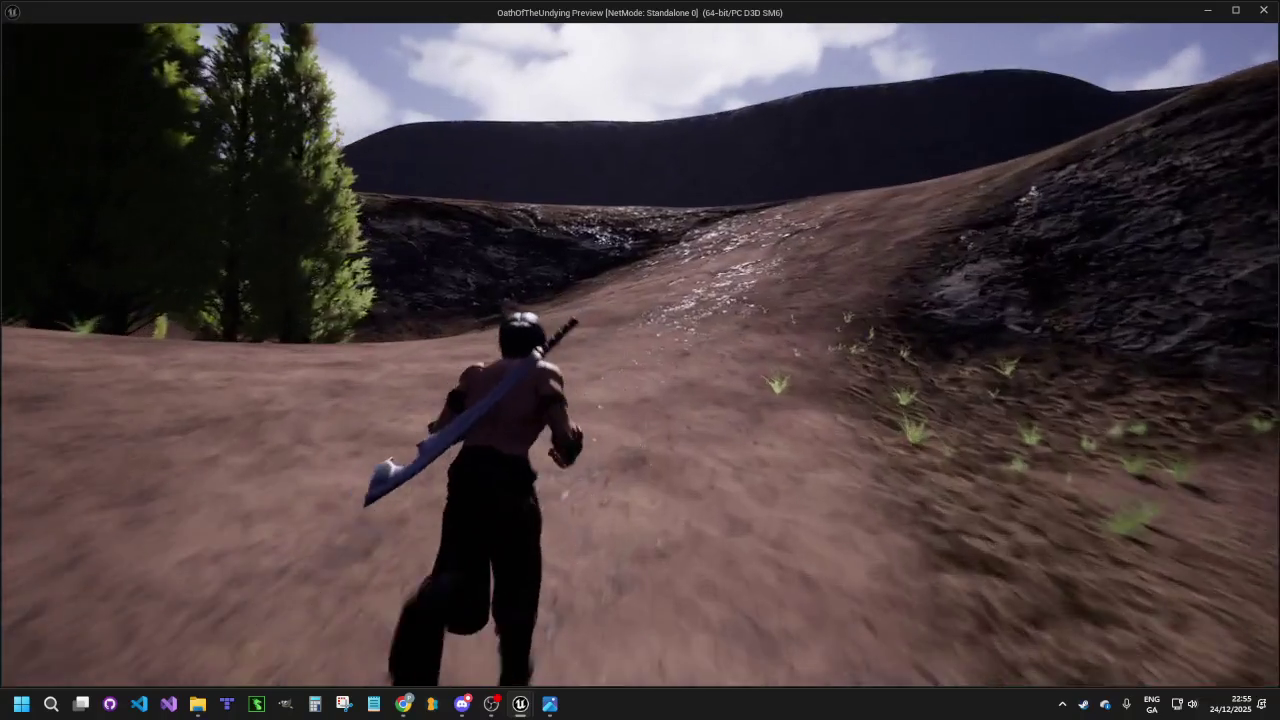
{"action": "key", "text": "w"}
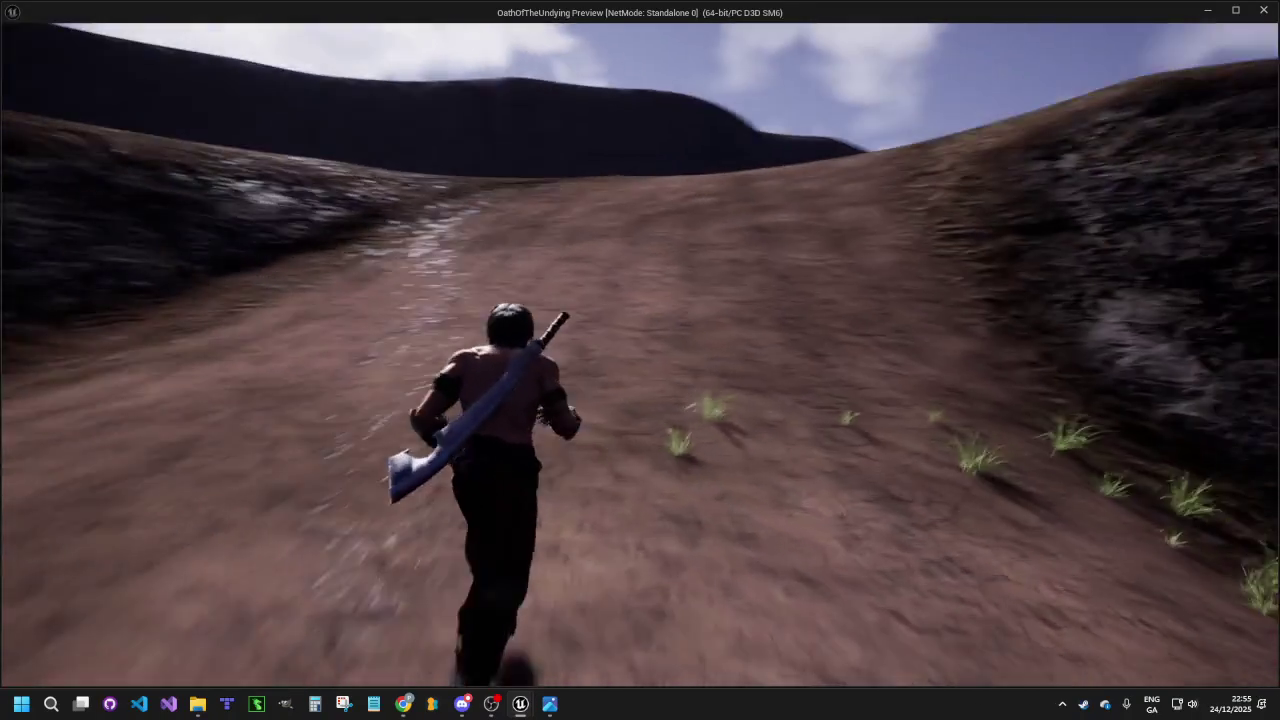
{"action": "key", "text": "w"}
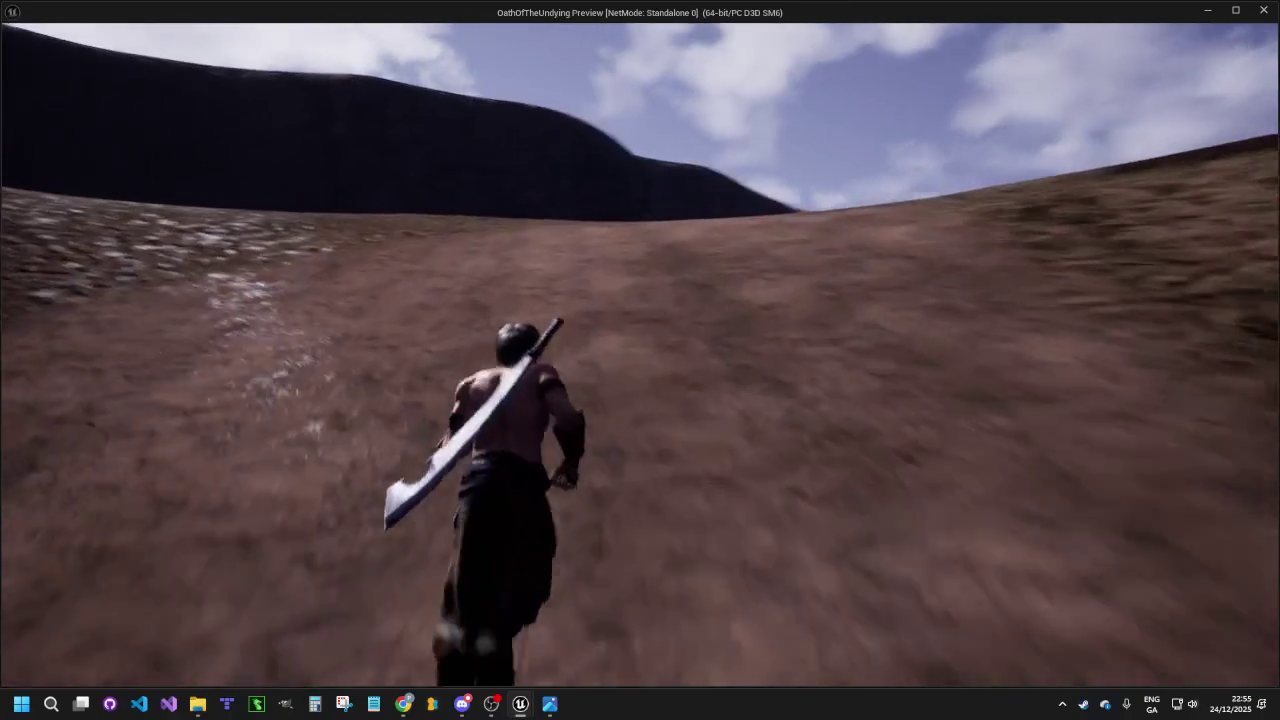
{"action": "key", "text": "w"}
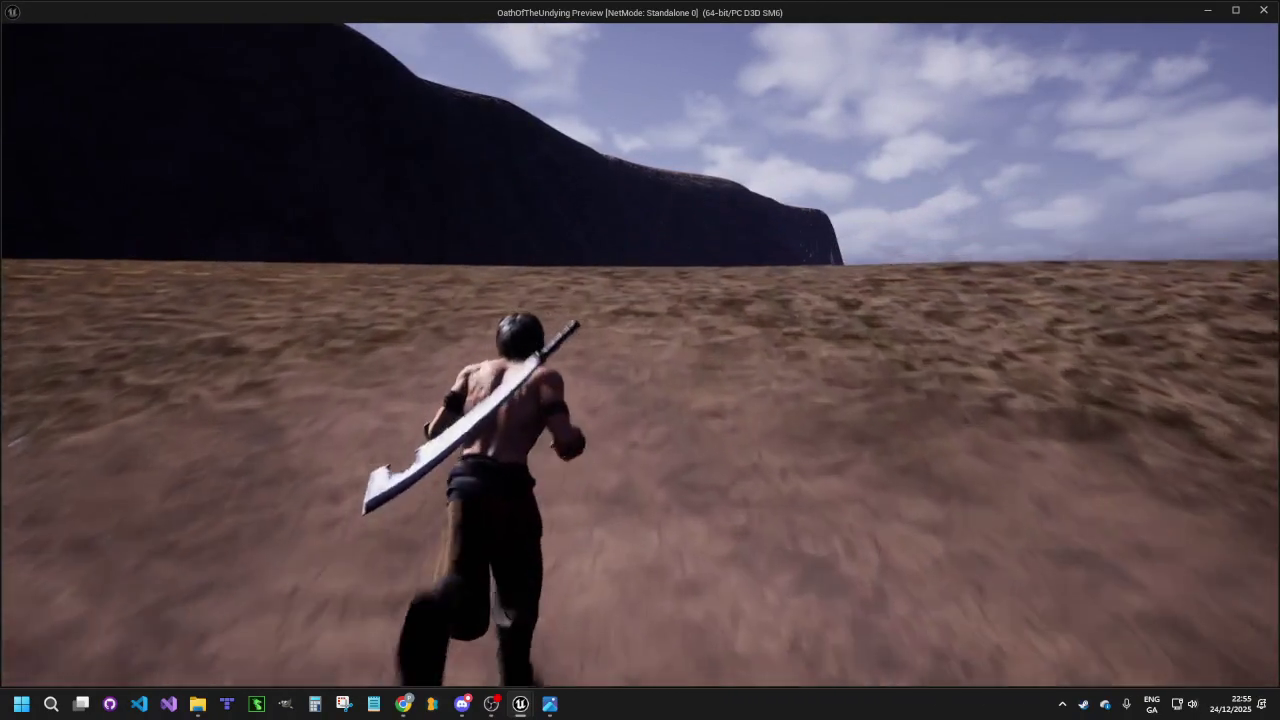
{"action": "key", "text": "w"}
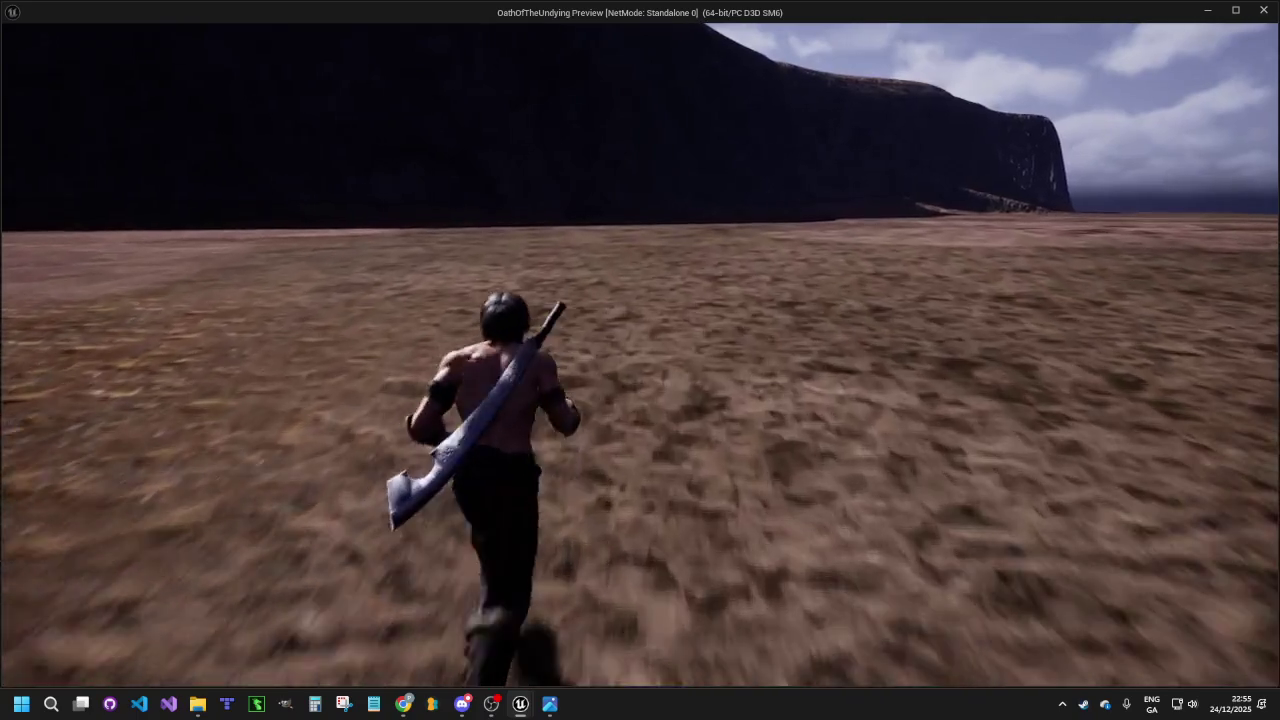
{"action": "key", "text": "w"}
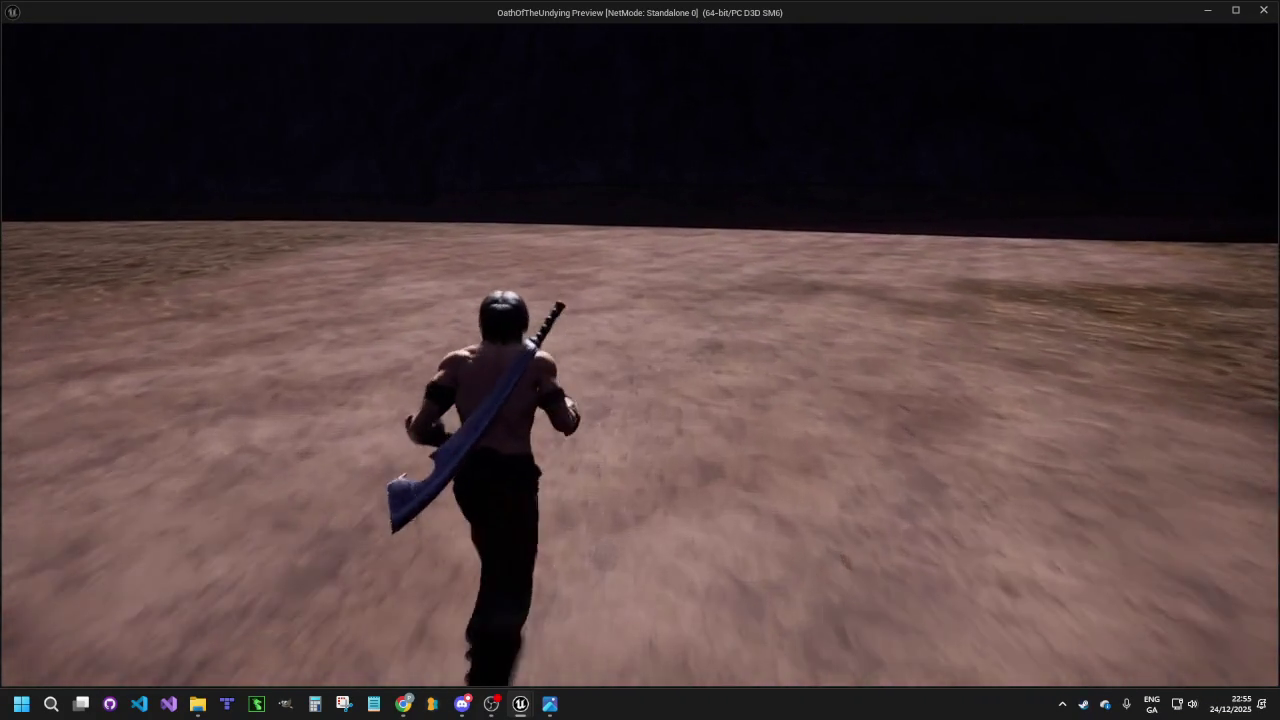
{"action": "key", "text": "w"}
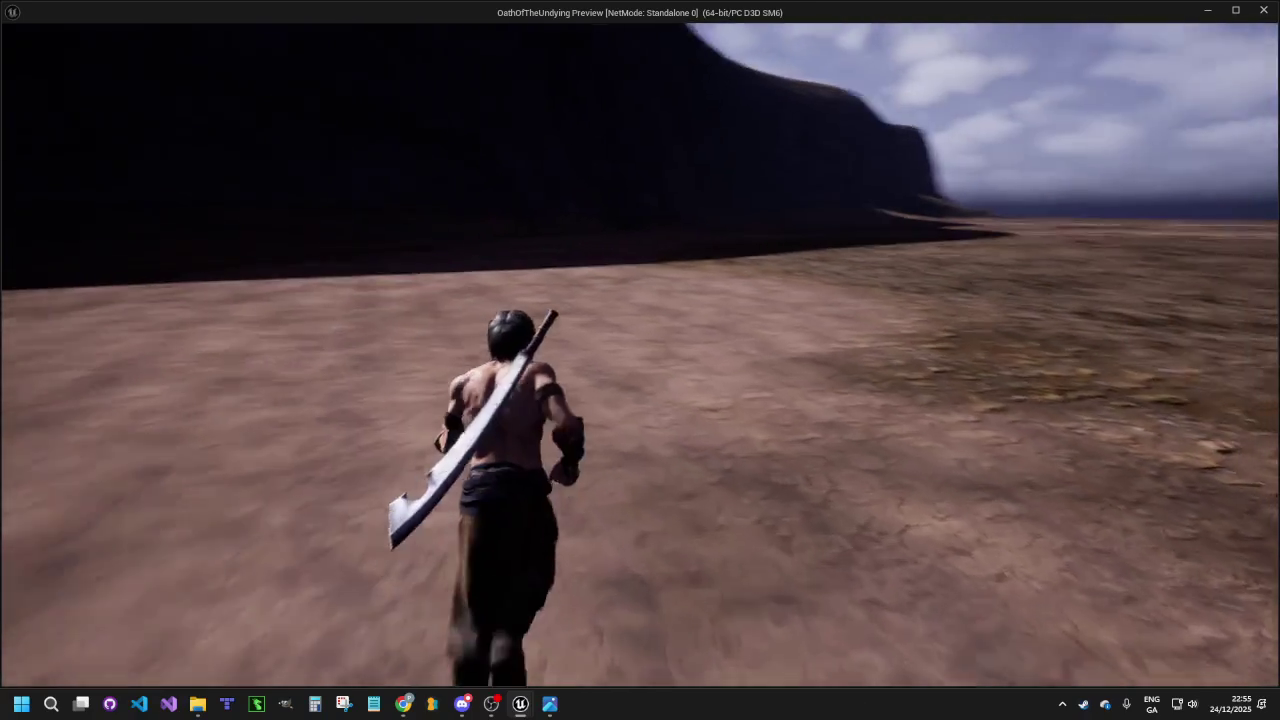
{"action": "key", "text": "w"}
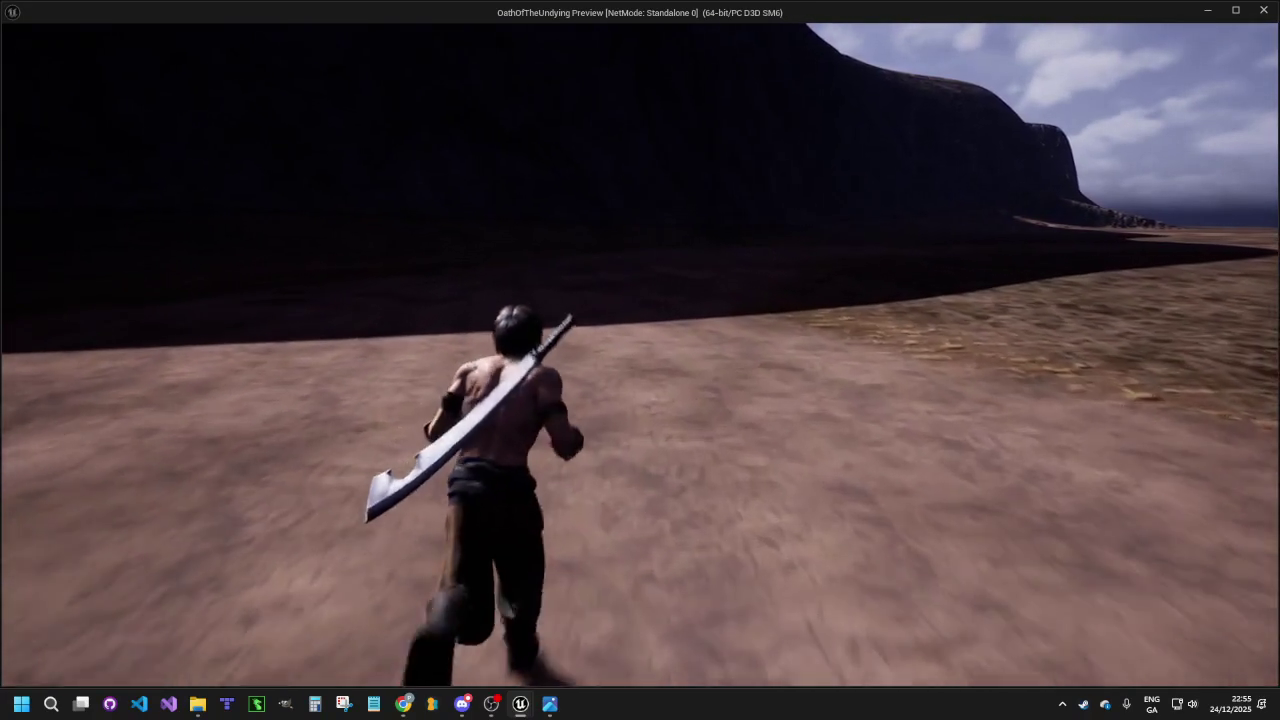
{"action": "key", "text": "w"}
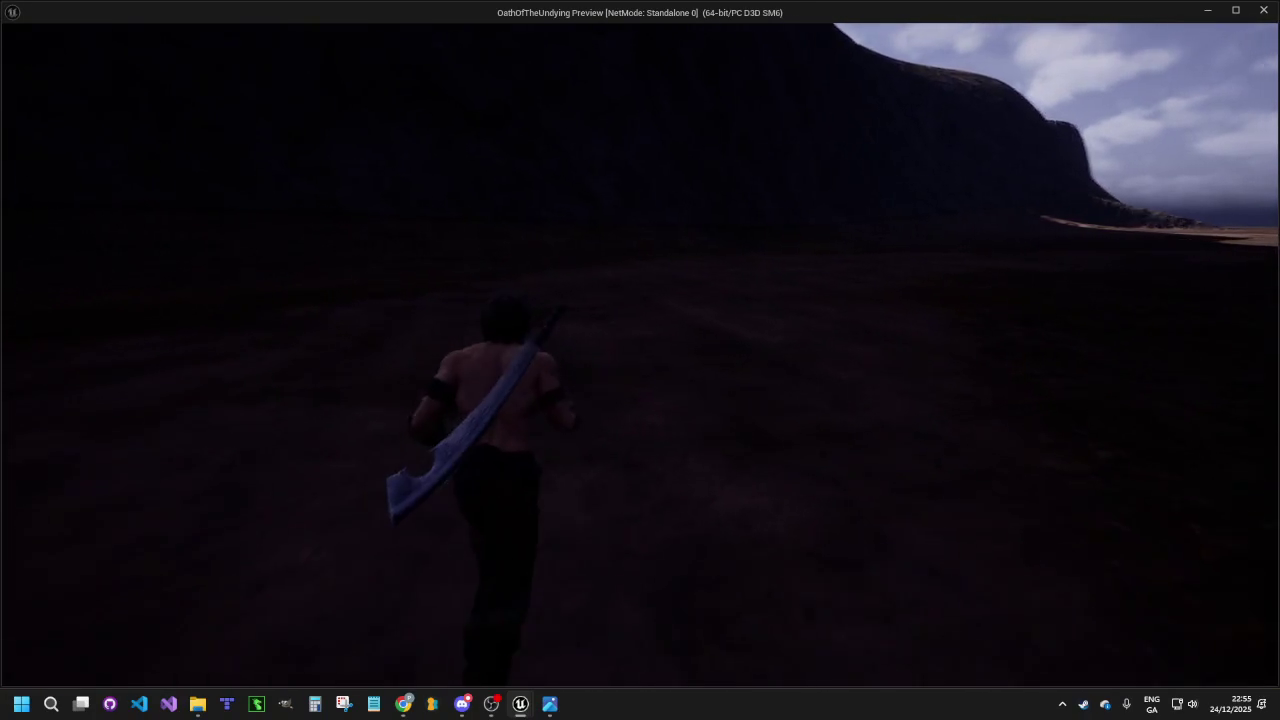
{"action": "key", "text": "w"}
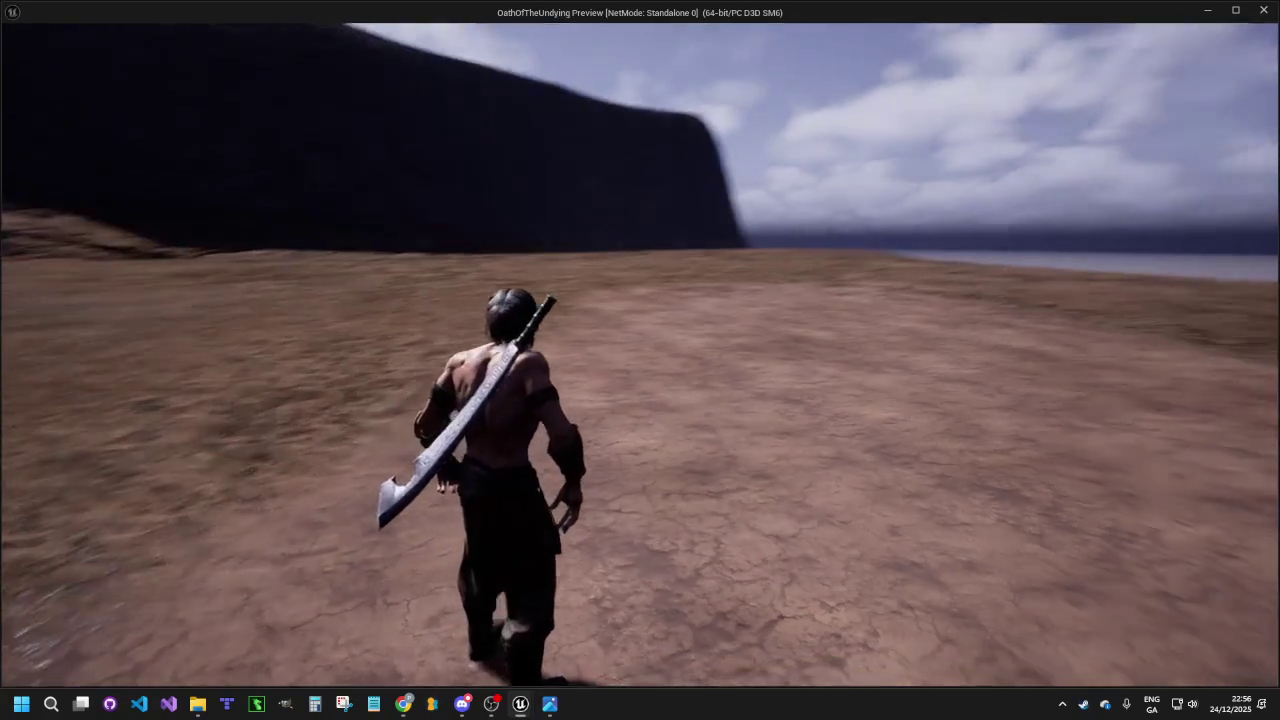
{"action": "key", "text": "Escape"}
{"action": "left_click_drag", "start_coordinate": [649, 403], "coordinate": [530, 327]}
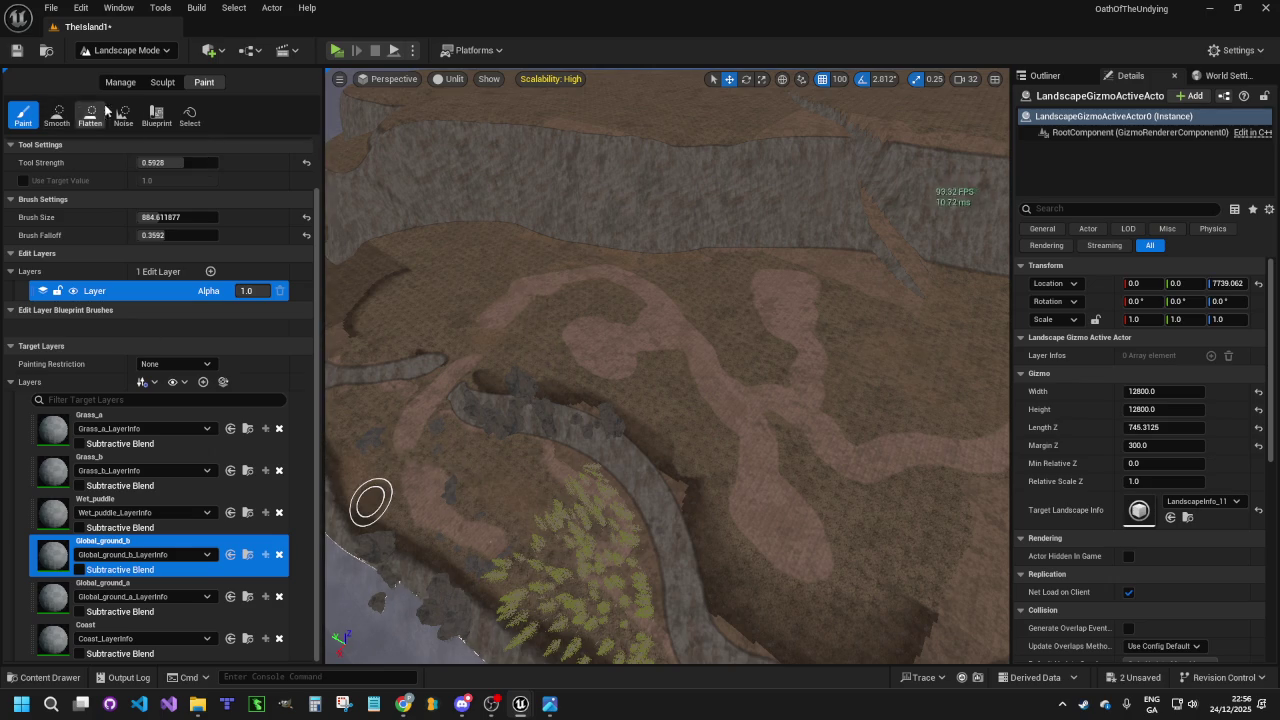
Switch to landscape sculpting with the raise/lower tool at strength 0.197603
{"action": "left_click", "coordinate": [163, 83]}
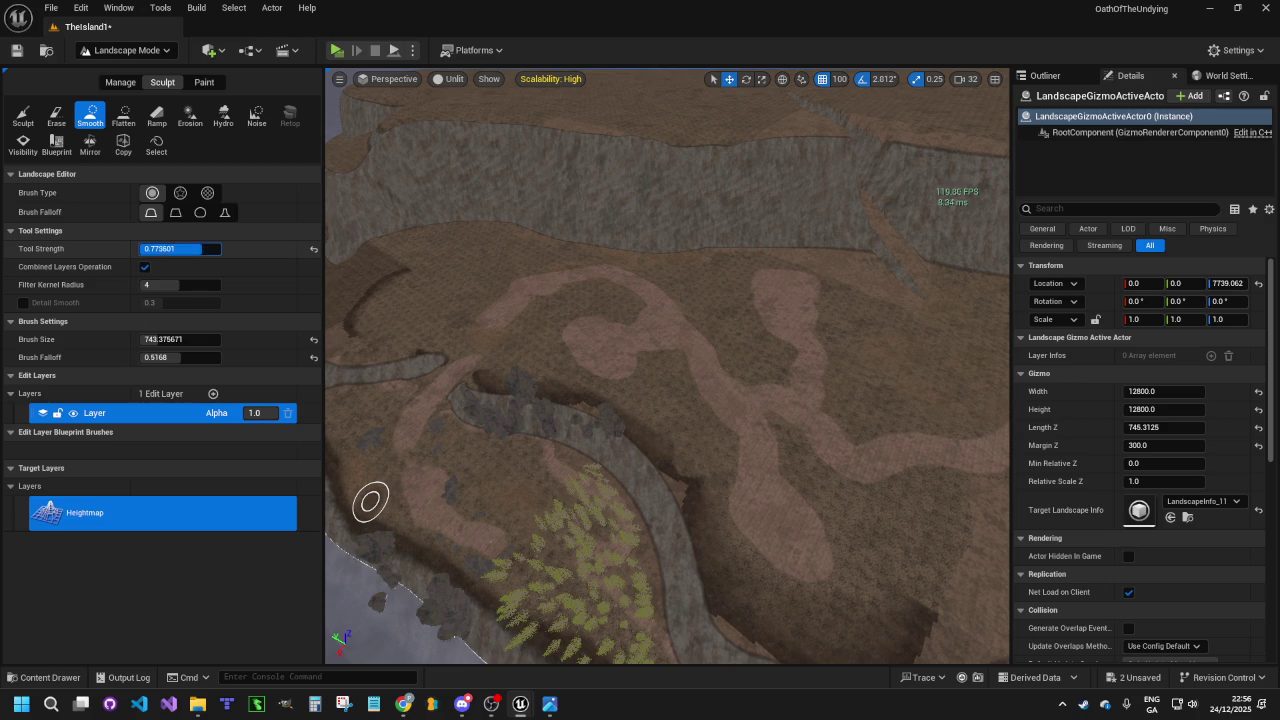
{"action": "left_click_drag", "start_coordinate": [170, 249], "coordinate": [170, 249]}
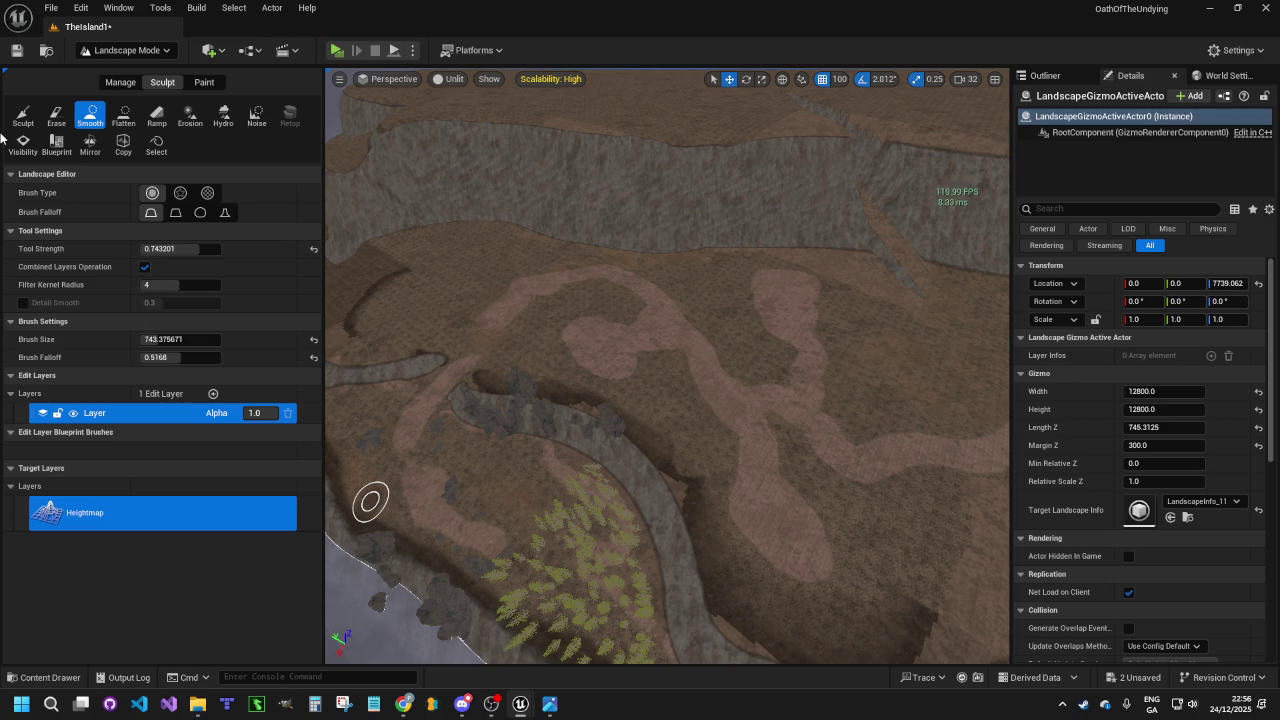
{"action": "left_click", "coordinate": [22, 114]}
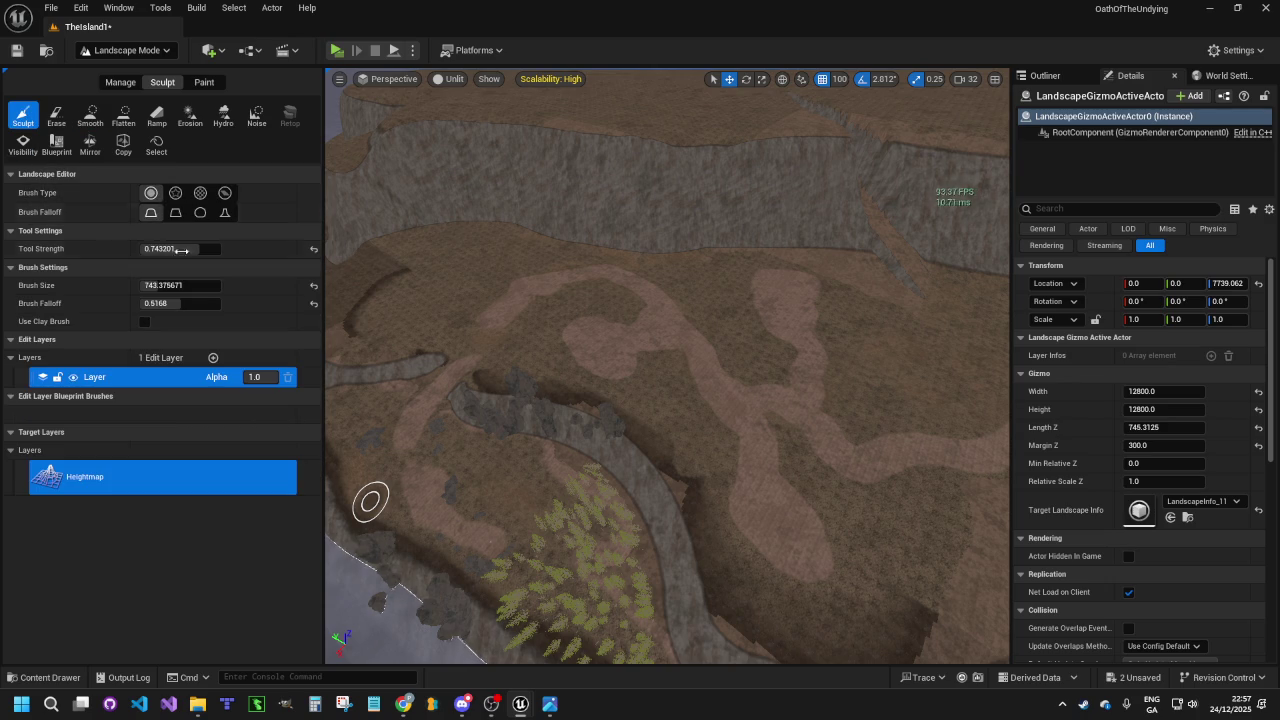
{"action": "left_click_drag", "start_coordinate": [198, 249], "coordinate": [189, 249]}
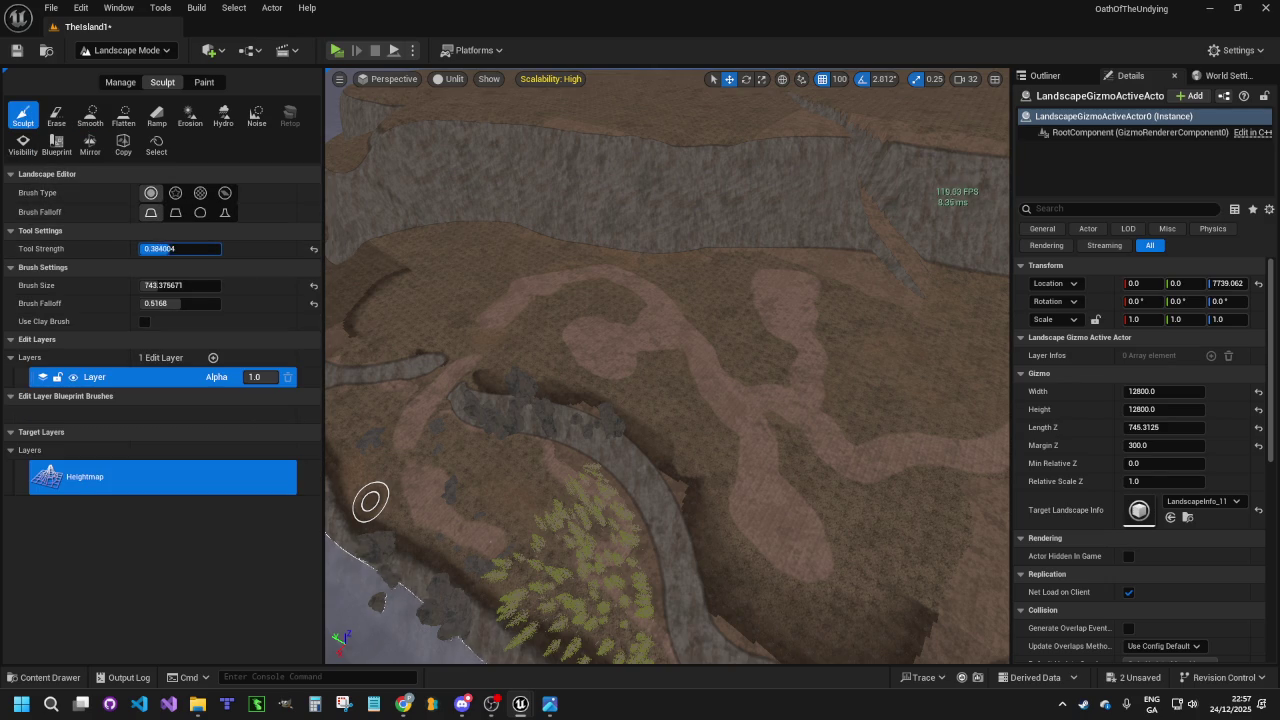
{"action": "left_click_drag", "start_coordinate": [180, 248], "coordinate": [180, 248]}
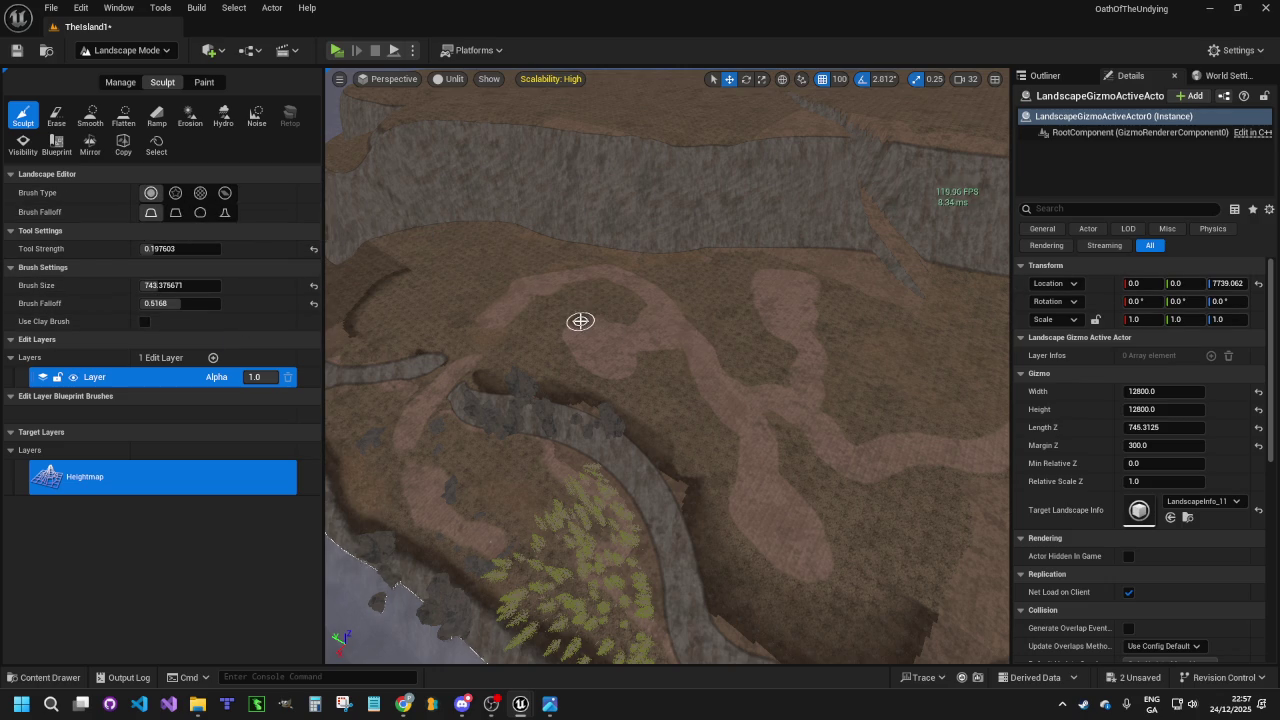
Sculpt a trial mound on the plateau, then undo it
{"action": "mouse_move", "coordinate": [599, 319]}
{"action": "left_mouse_down"}
{"action": "mouse_move", "coordinate": [575, 240]}
{"action": "mouse_move", "coordinate": [575, 280]}
{"action": "left_mouse_up"}
{"action": "left_click_drag", "start_coordinate": [591, 483], "coordinate": [591, 483]}
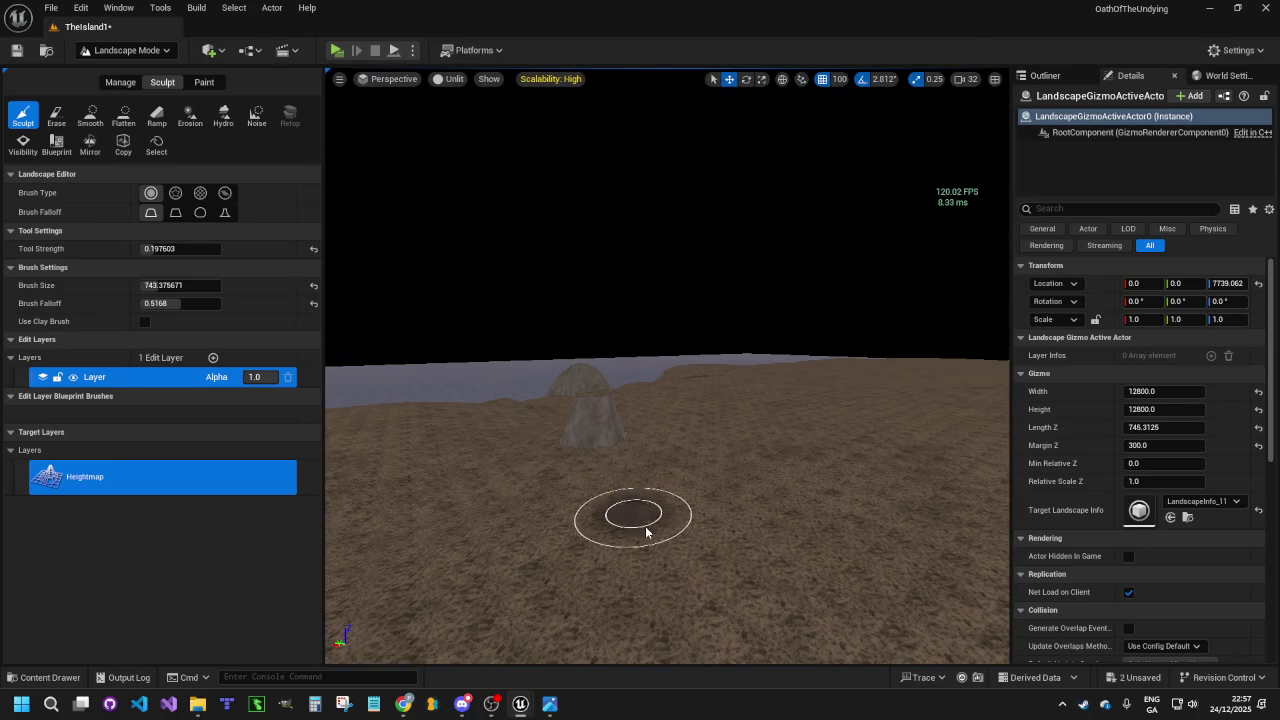
{"action": "key", "text": "ctrl+z"}
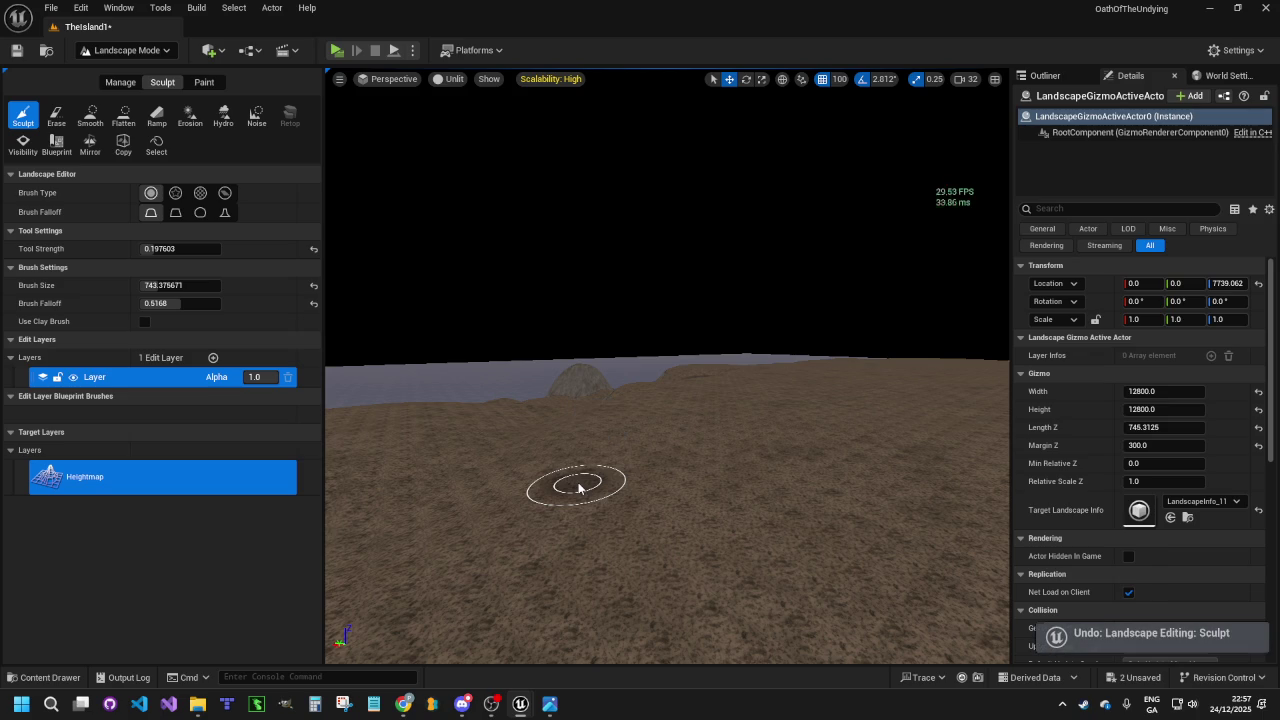
Compare the alpha, pattern and component brush types, then settle on the Pattern brush
{"action": "left_click", "coordinate": [176, 193]}
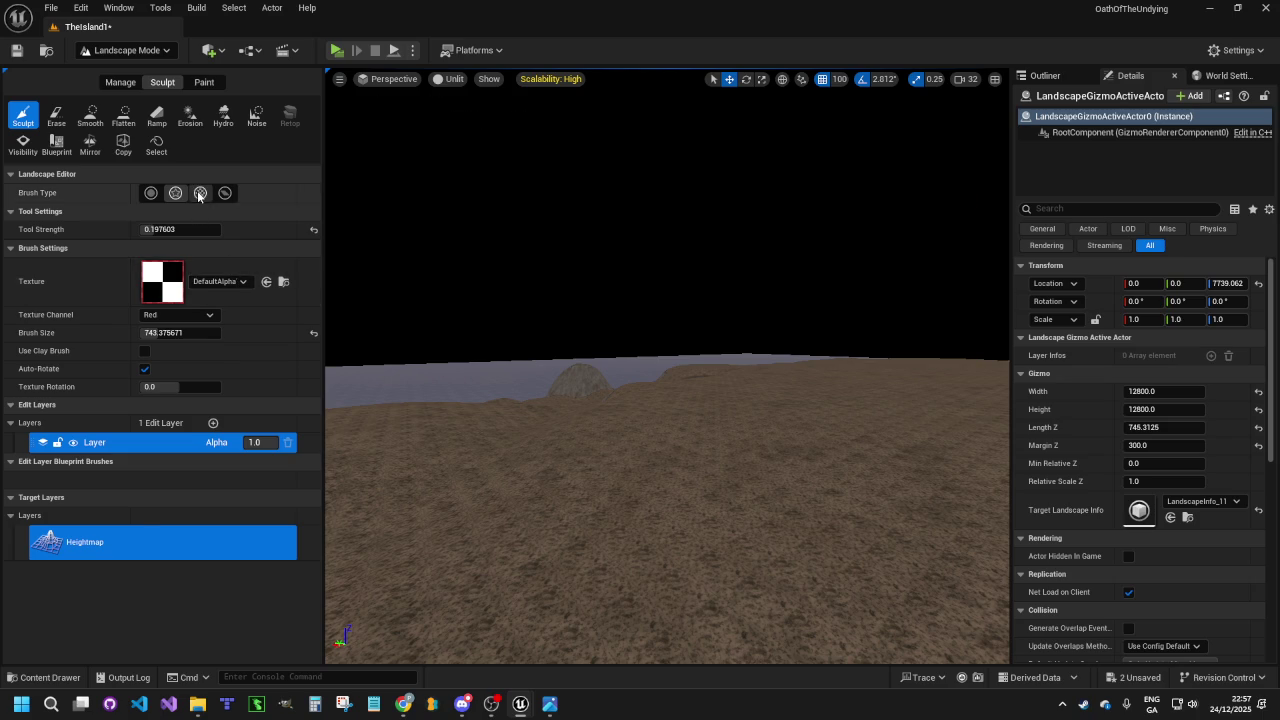
{"action": "left_click", "coordinate": [200, 193]}
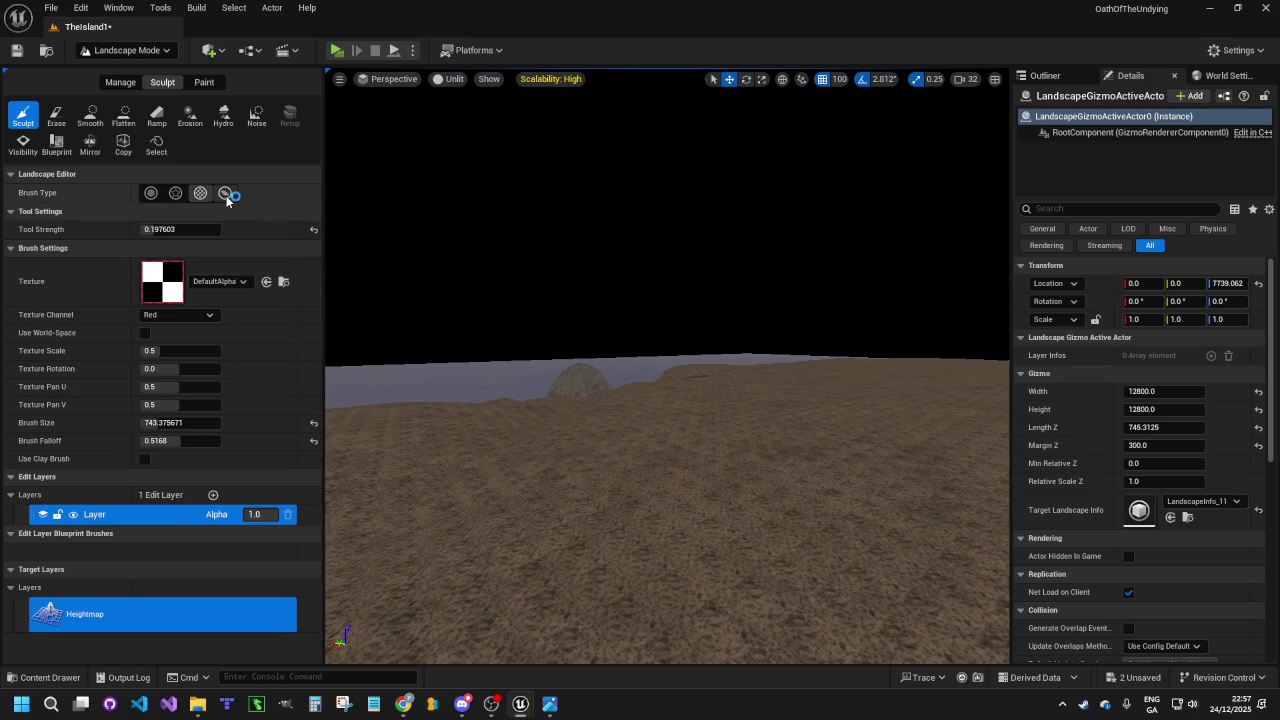
{"action": "left_click", "coordinate": [226, 193]}
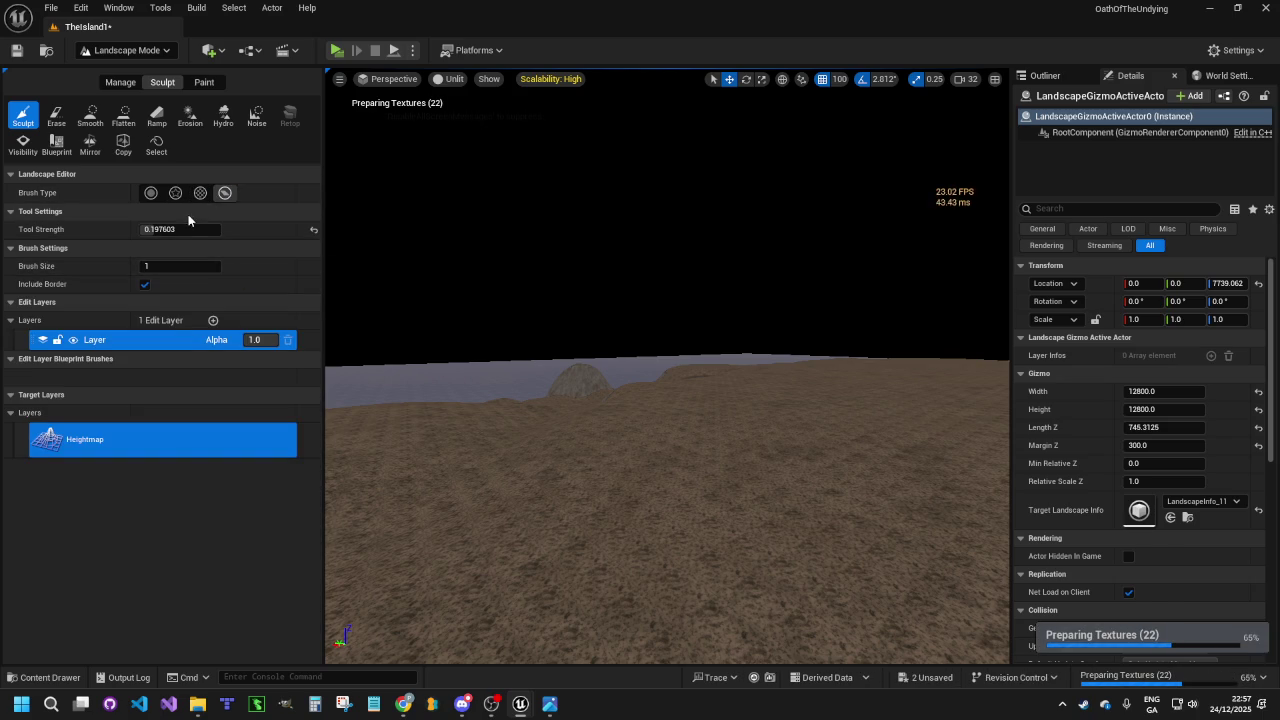
{"action": "left_click", "coordinate": [200, 193]}
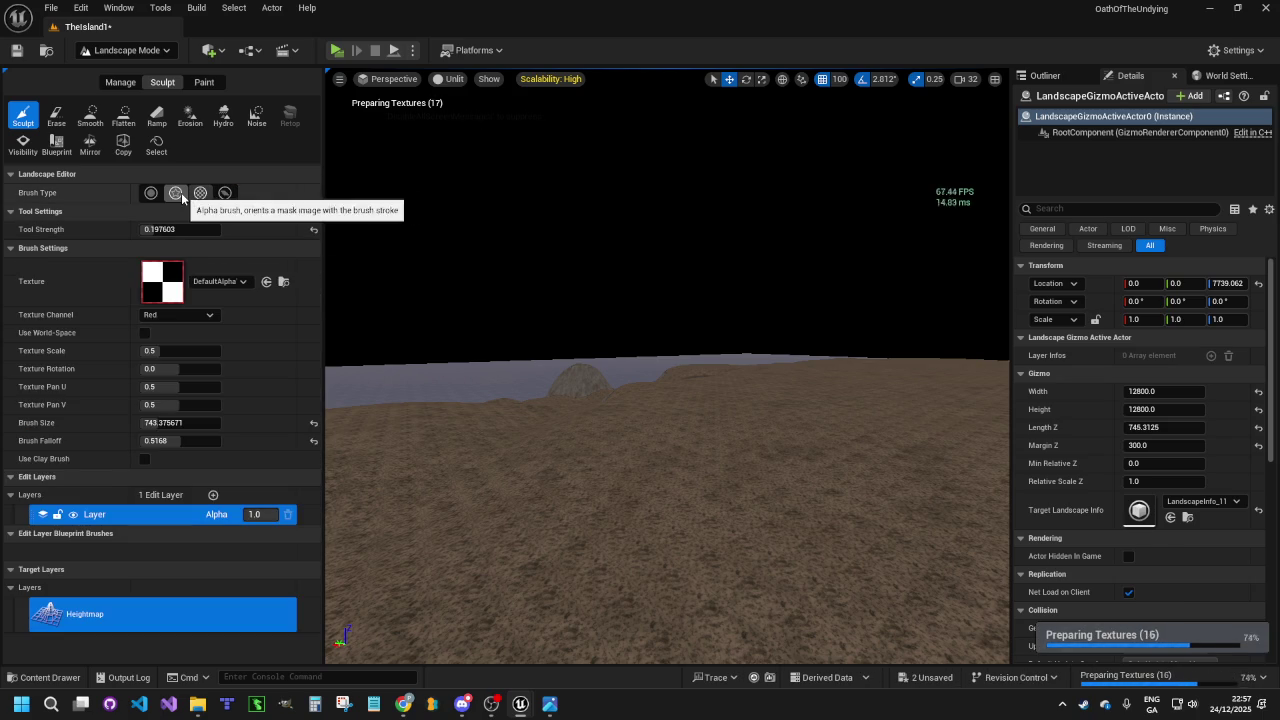
{"action": "left_click", "coordinate": [175, 193]}
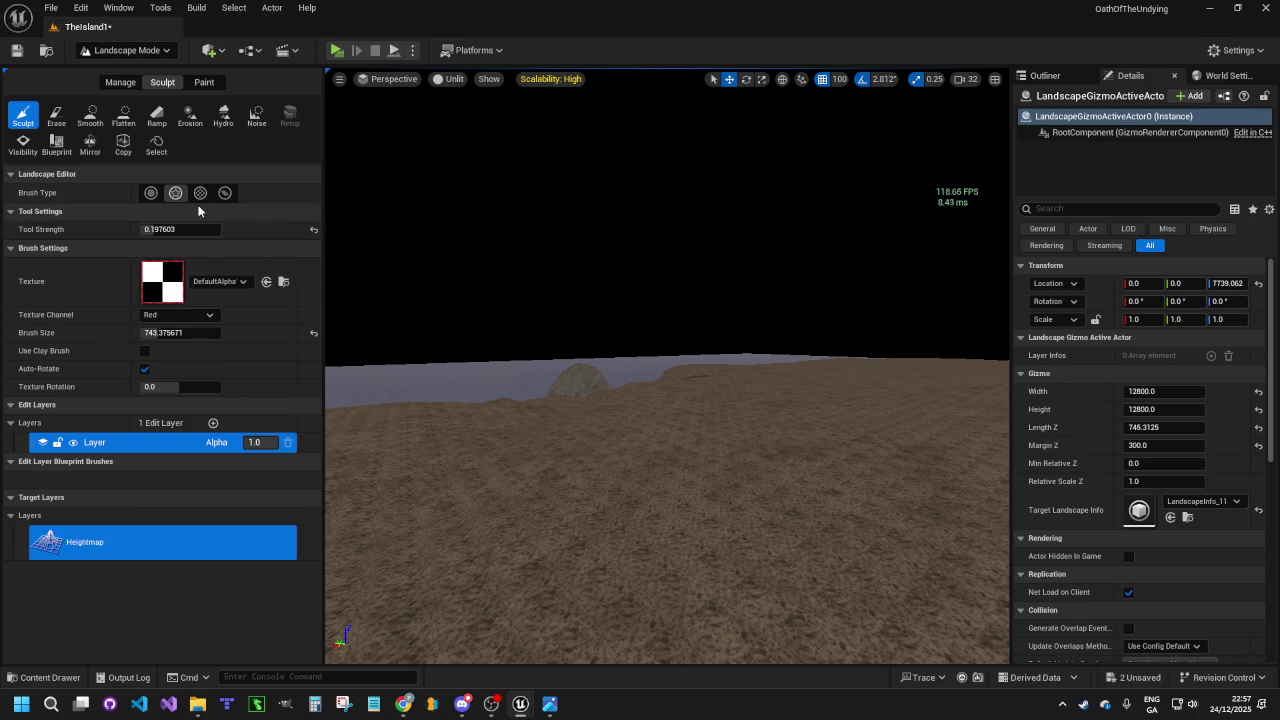
{"action": "left_click", "coordinate": [200, 194]}
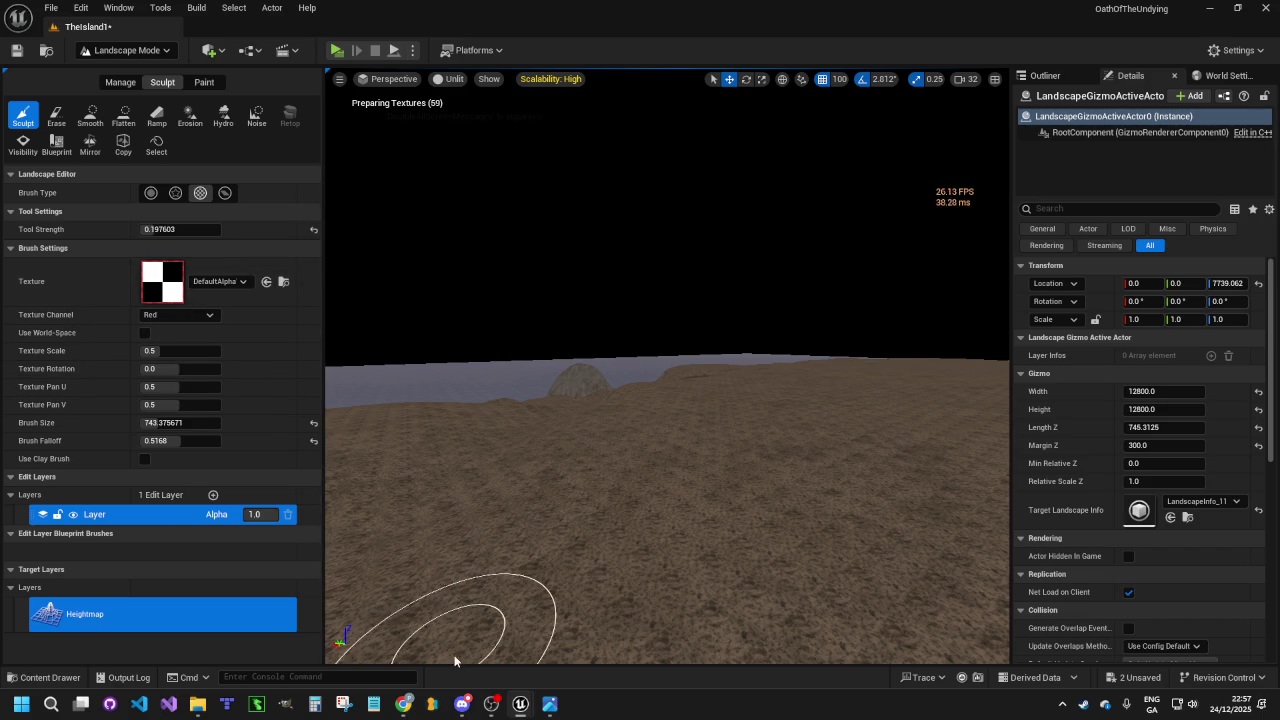
{"action": "mouse_move", "coordinate": [197, 703]}
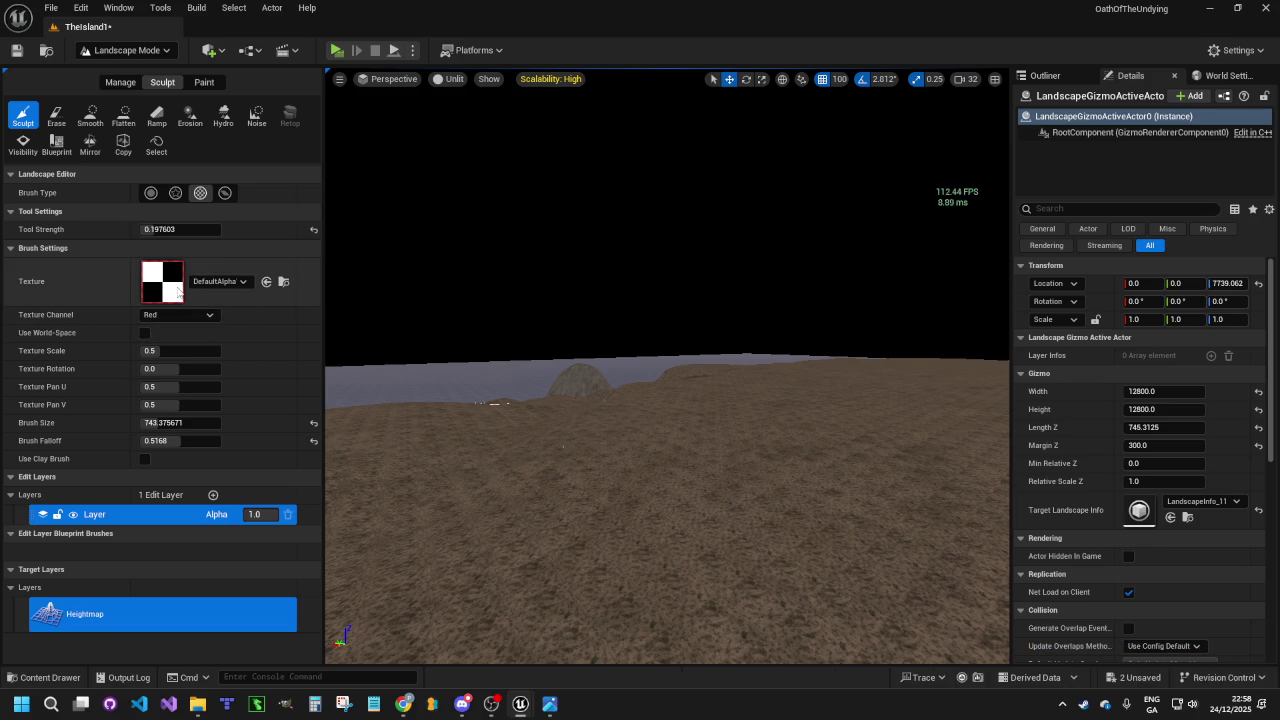
{"action": "left_click", "coordinate": [242, 283]}
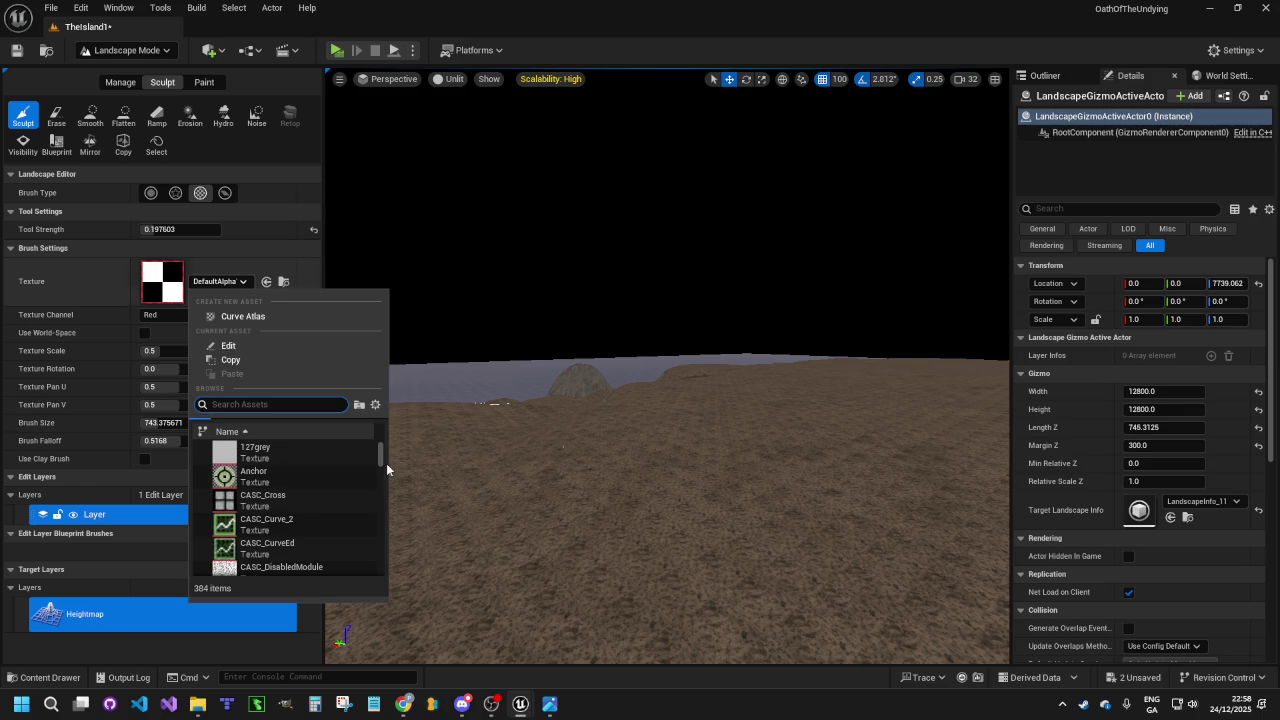
{"action": "scroll", "coordinate": [385, 460], "scroll_direction": "down", "scroll_amount": 2}
{"action": "scroll", "coordinate": [385, 528], "scroll_direction": "down", "scroll_amount": 15}
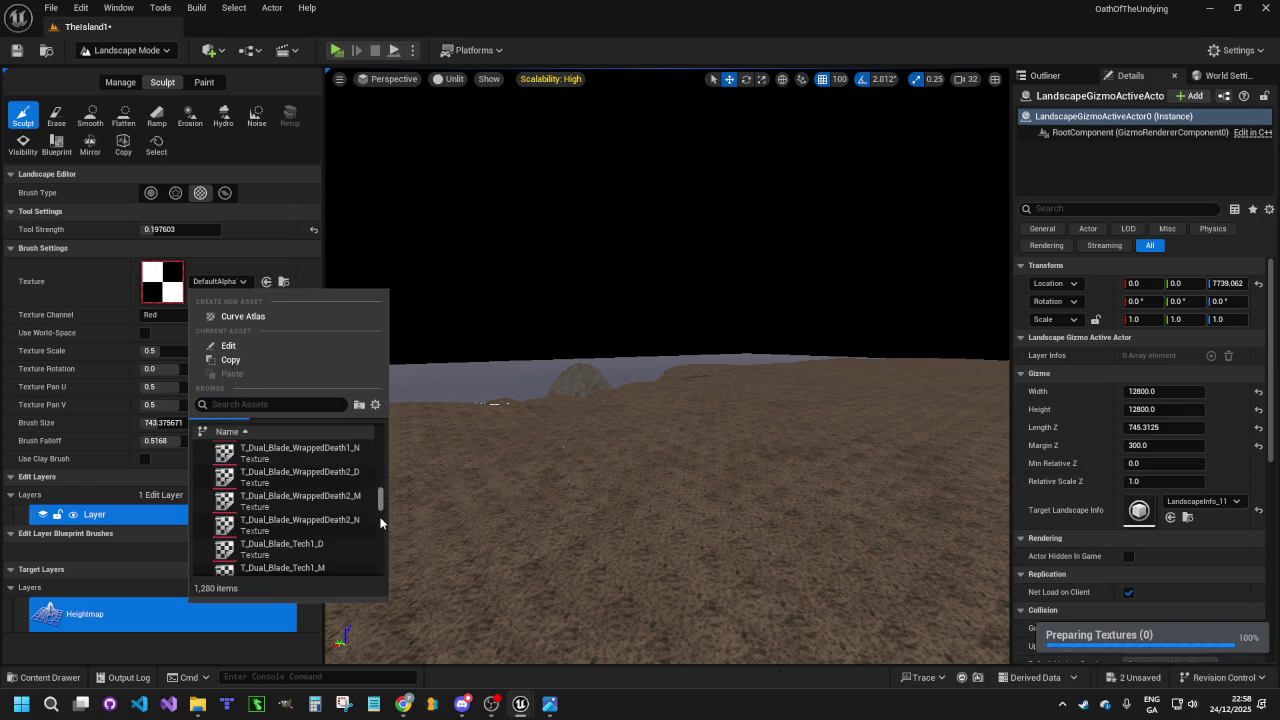
{"action": "scroll", "coordinate": [380, 523], "scroll_direction": "down", "scroll_amount": 10}
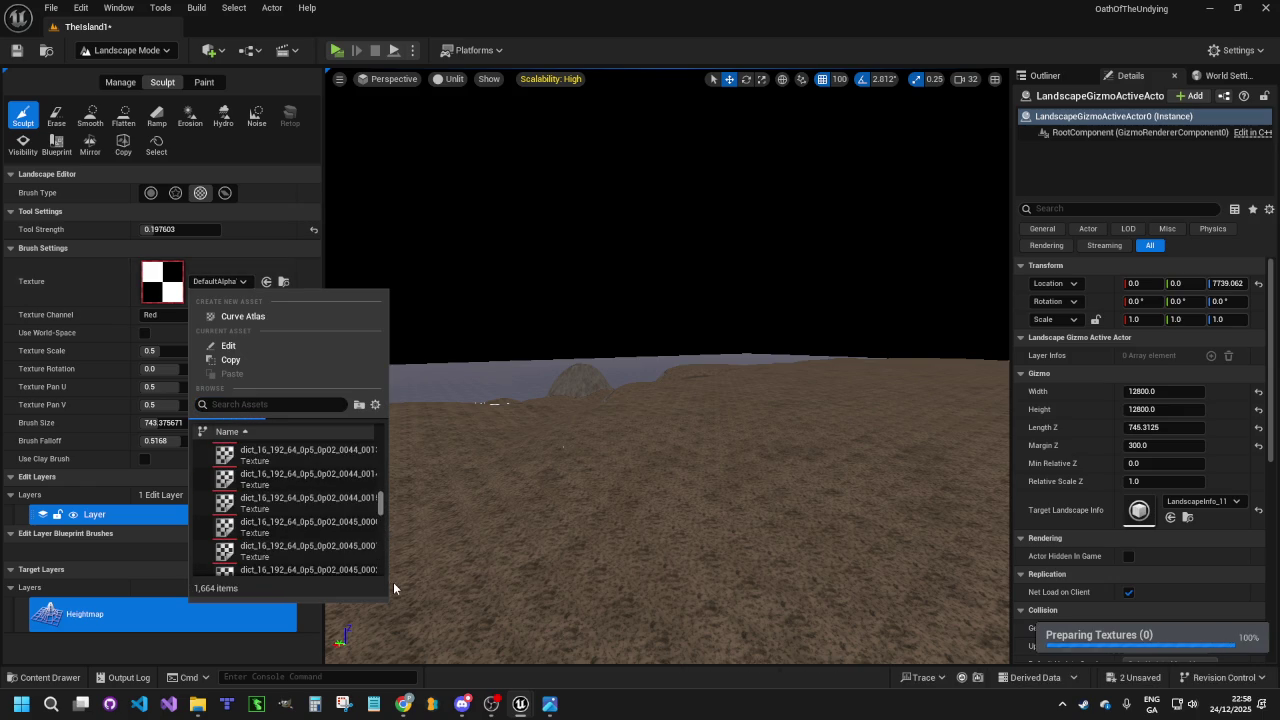
{"action": "scroll", "coordinate": [390, 550], "scroll_direction": "down", "scroll_amount": 5}
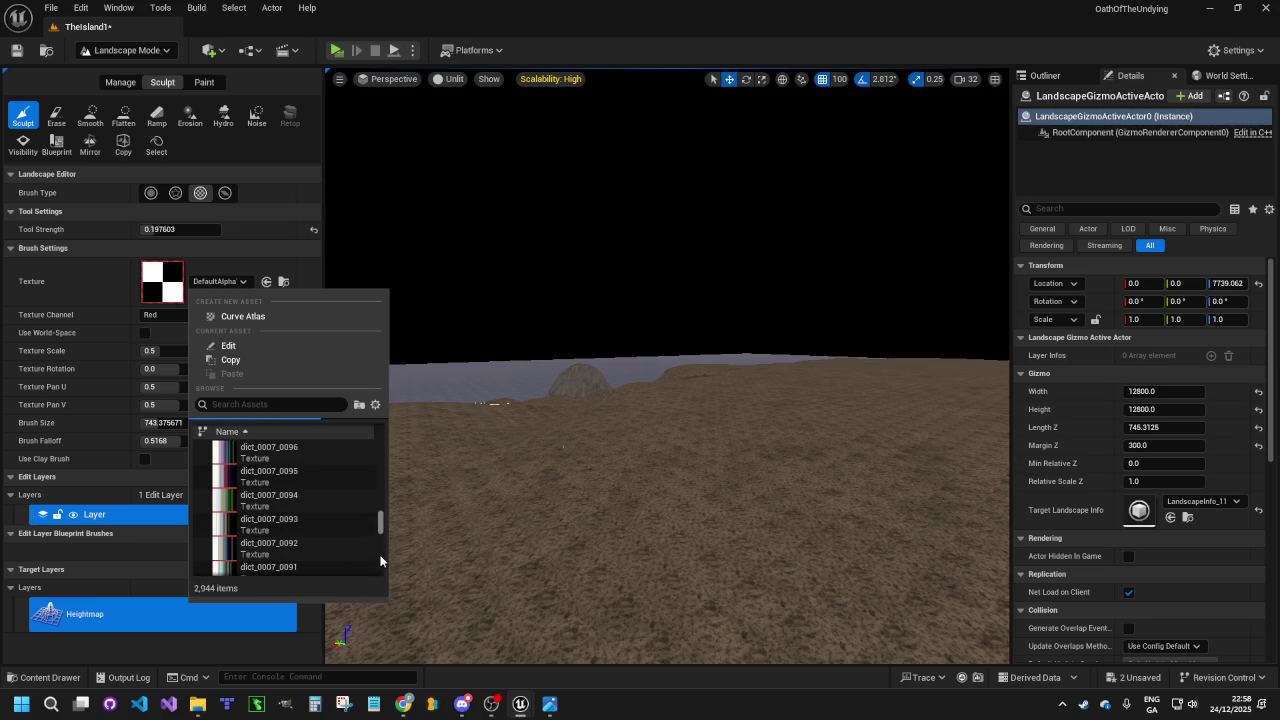
{"action": "scroll", "coordinate": [380, 558], "scroll_direction": "down", "scroll_amount": 5}
{"action": "scroll", "coordinate": [383, 546], "scroll_direction": "down", "scroll_amount": 5}
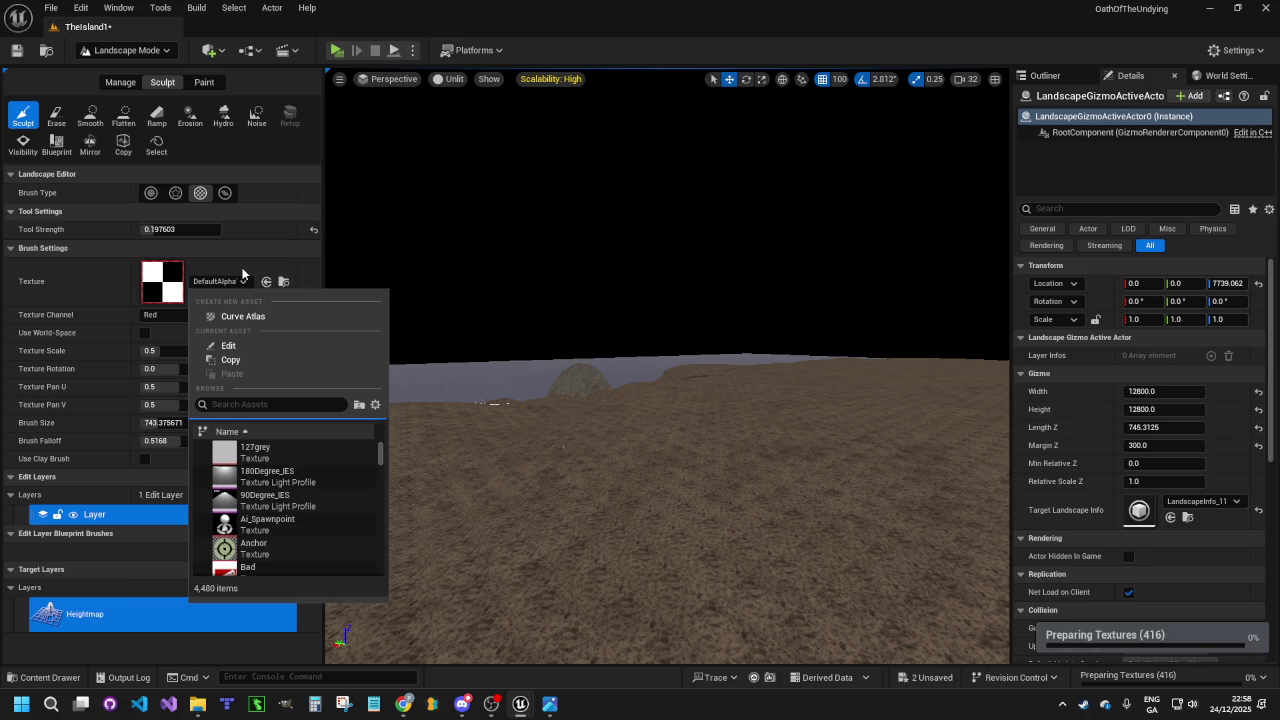
{"action": "key", "text": "Escape"}
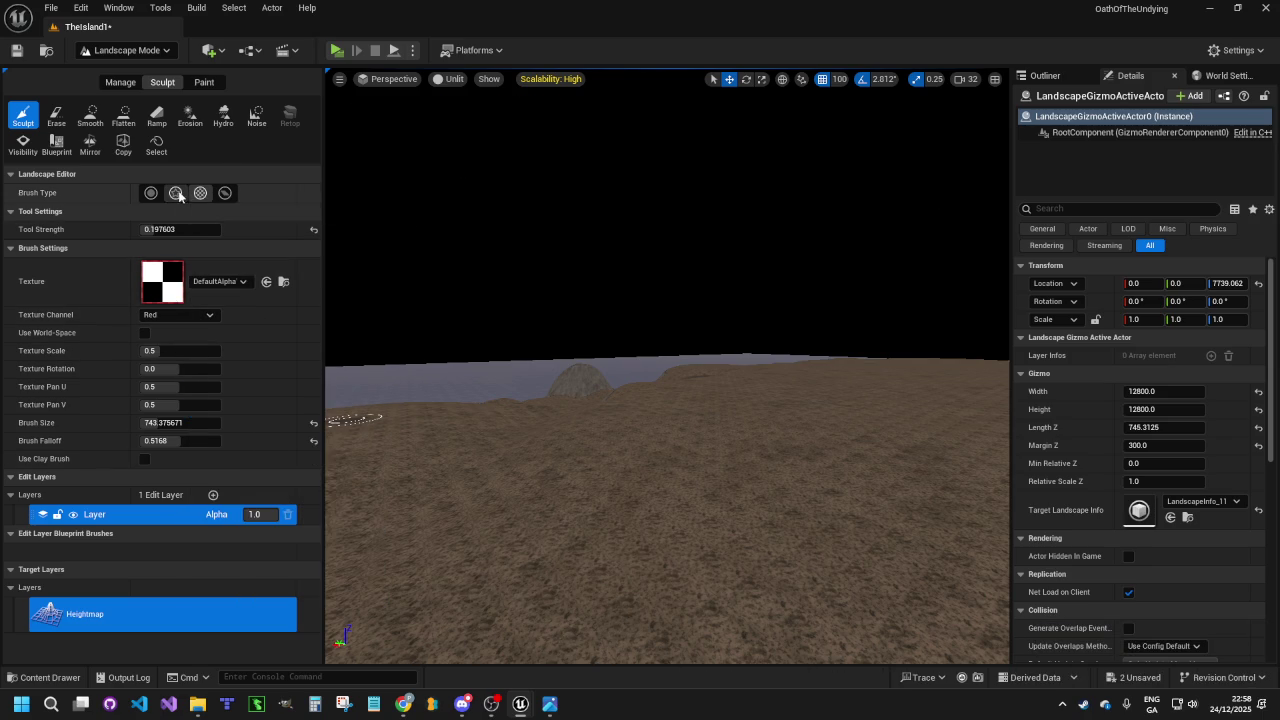
Return to the plain circular brush and raise a bump on the lower-left terrain
{"action": "left_click", "coordinate": [175, 192]}
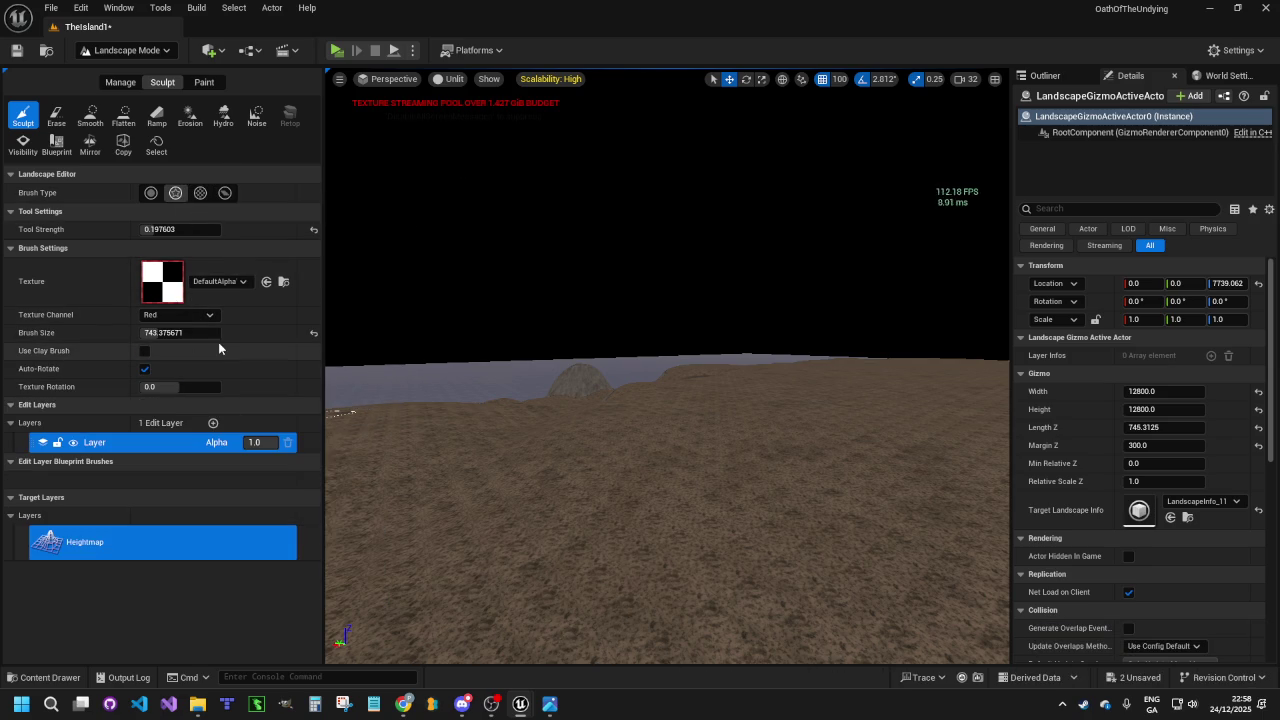
{"action": "left_click", "coordinate": [155, 194]}
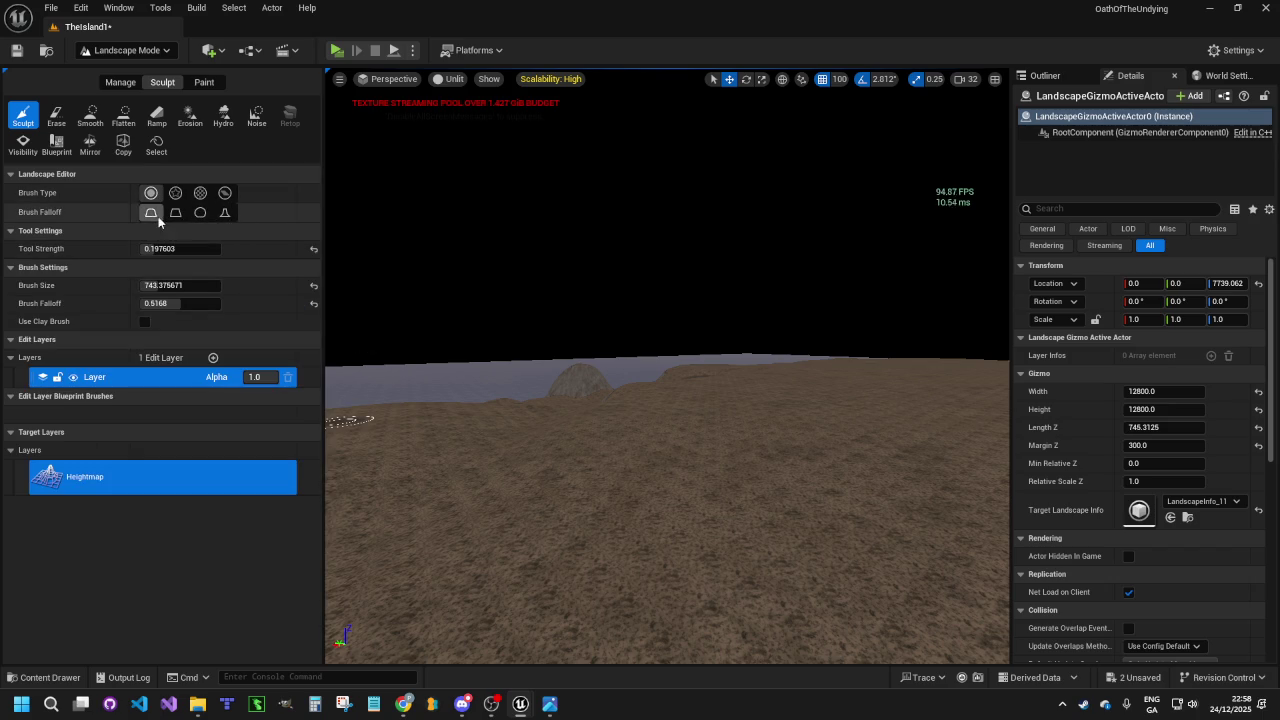
{"action": "scroll", "coordinate": [614, 394], "scroll_direction": "up", "scroll_amount": 5}
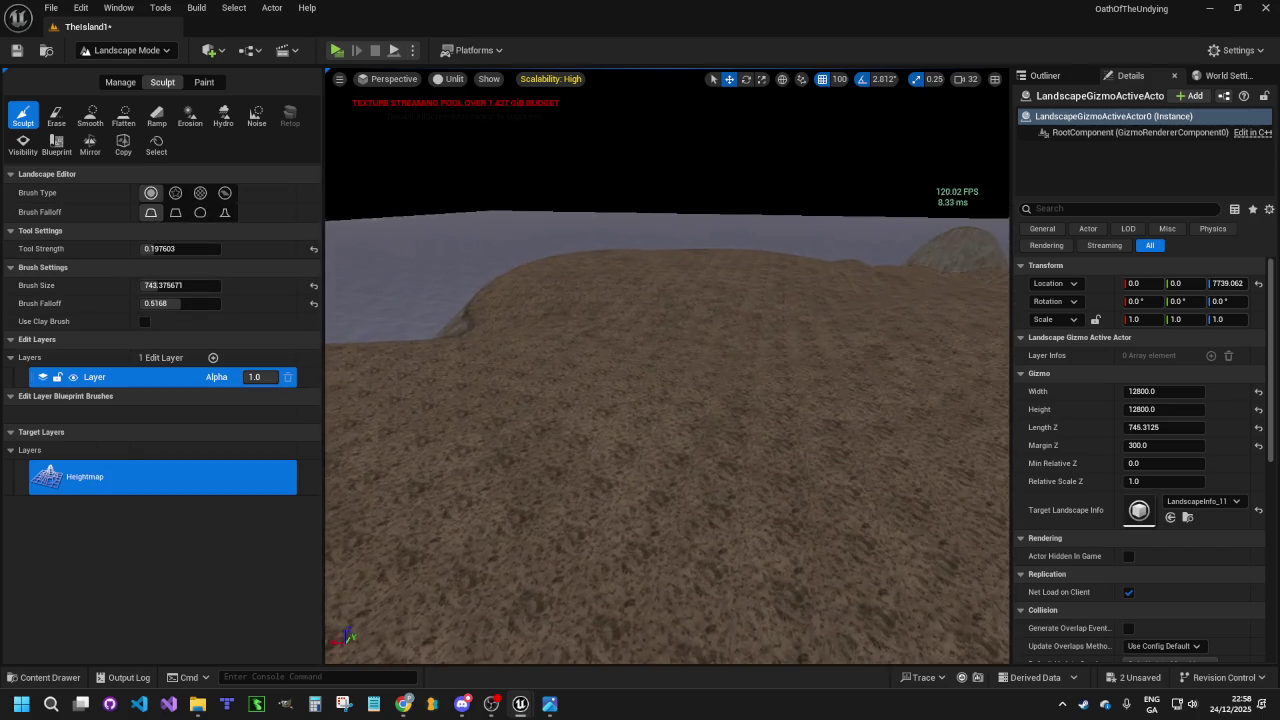
{"action": "scroll", "coordinate": [667, 394], "scroll_direction": "down", "scroll_amount": 5}
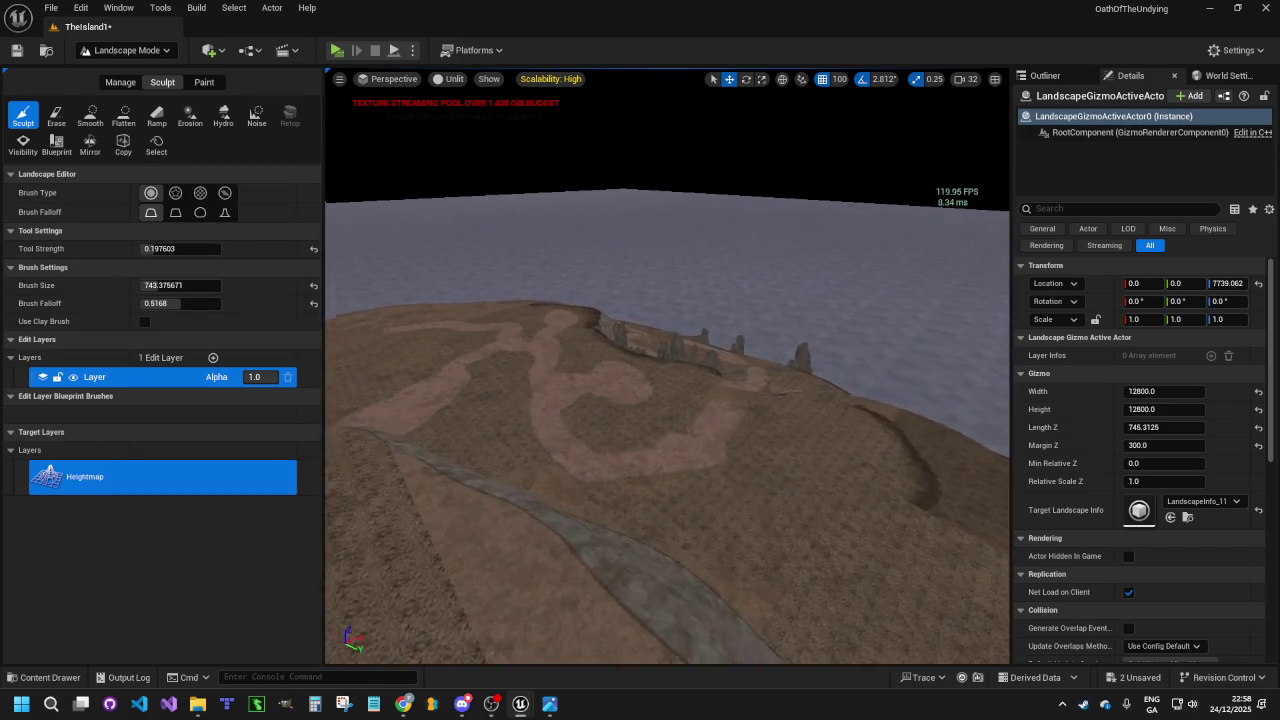
{"action": "scroll", "coordinate": [667, 394], "scroll_direction": "up", "scroll_amount": 5}
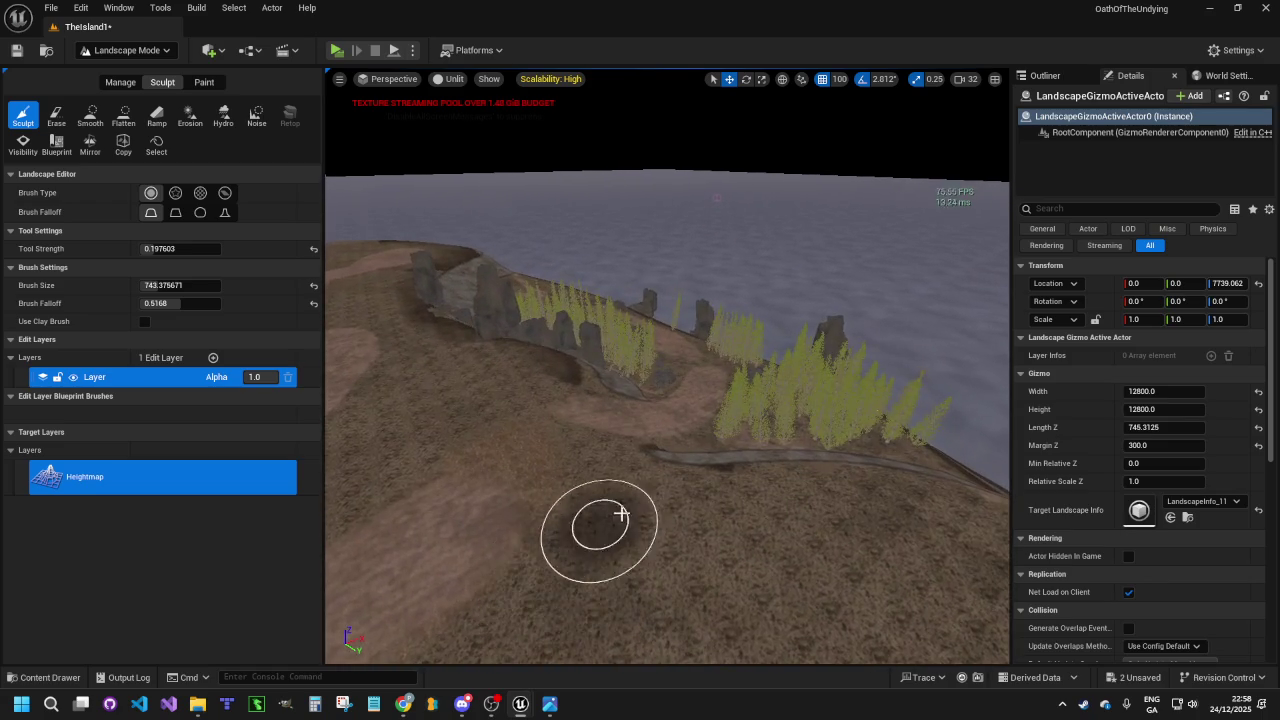
{"action": "scroll", "coordinate": [603, 520], "scroll_direction": "up", "scroll_amount": 5}
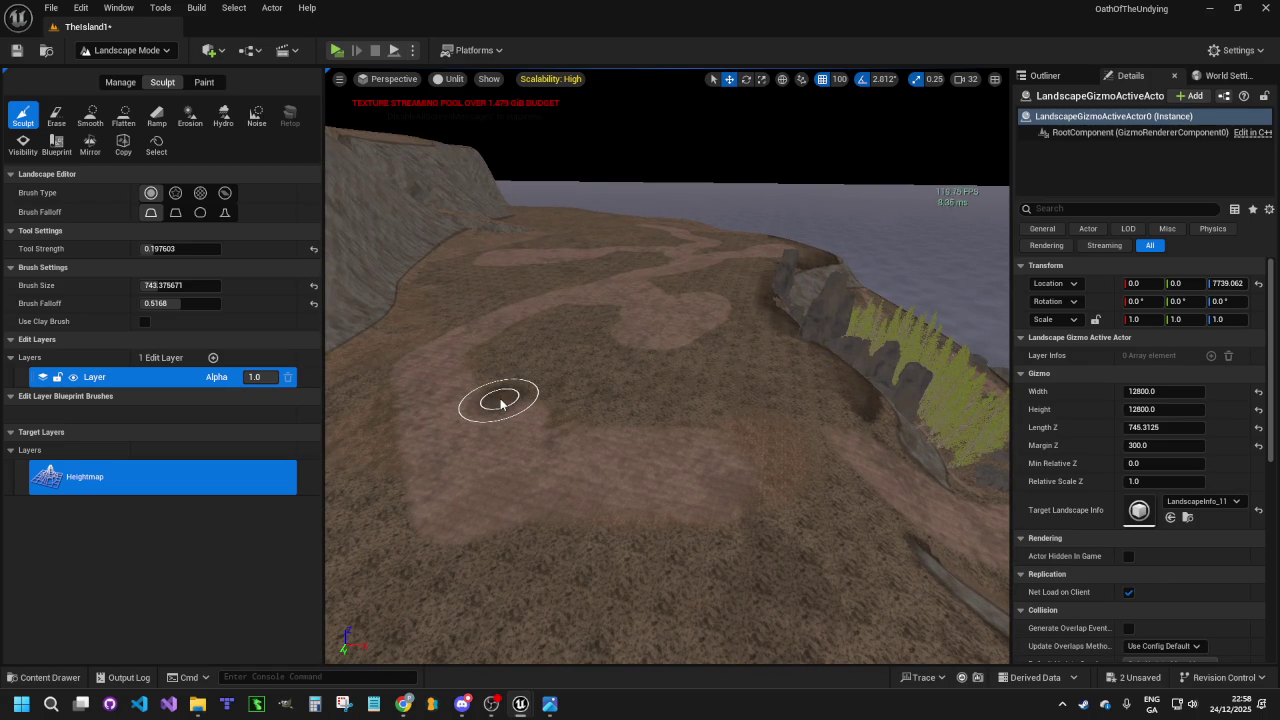
{"action": "scroll", "coordinate": [486, 363], "scroll_direction": "up", "scroll_amount": 5}
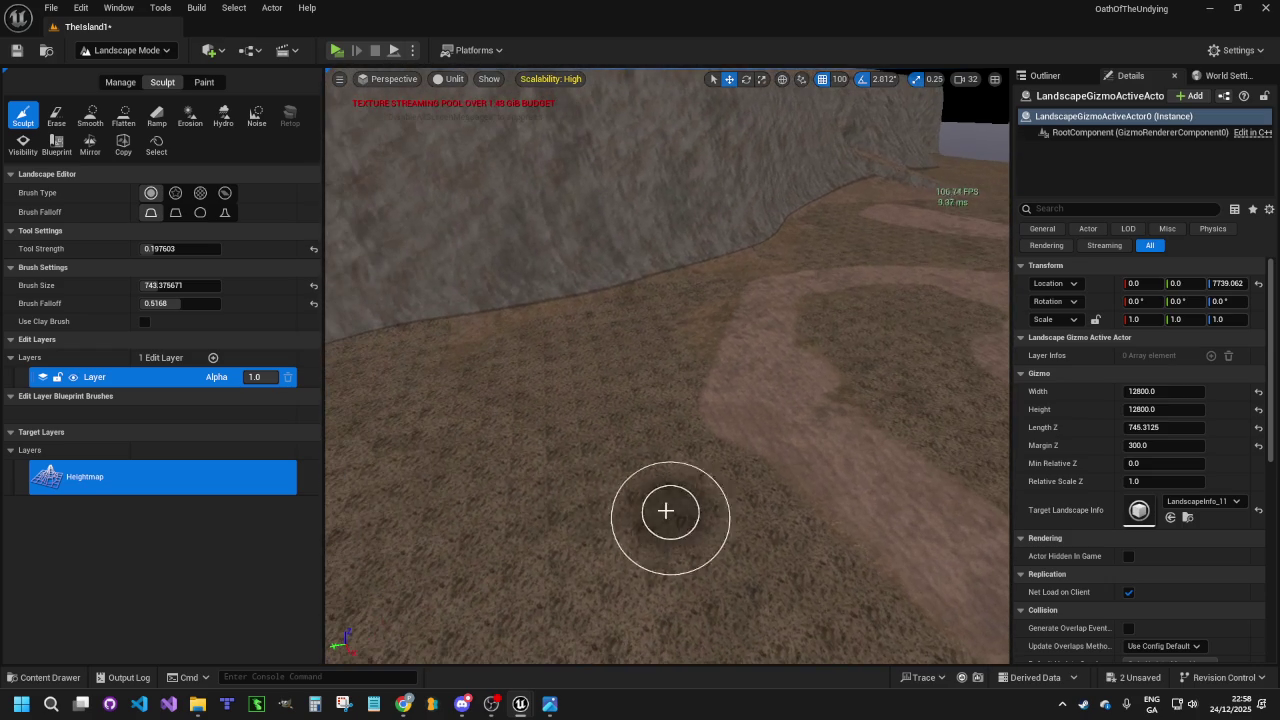
{"action": "mouse_move", "coordinate": [410, 478]}
{"action": "left_mouse_down"}
{"action": "mouse_move", "coordinate": [457, 471]}
{"action": "mouse_move", "coordinate": [520, 543]}
{"action": "mouse_move", "coordinate": [560, 491]}
{"action": "mouse_move", "coordinate": [466, 489]}
{"action": "mouse_move", "coordinate": [566, 501]}
{"action": "mouse_move", "coordinate": [455, 505]}
{"action": "left_mouse_up"}
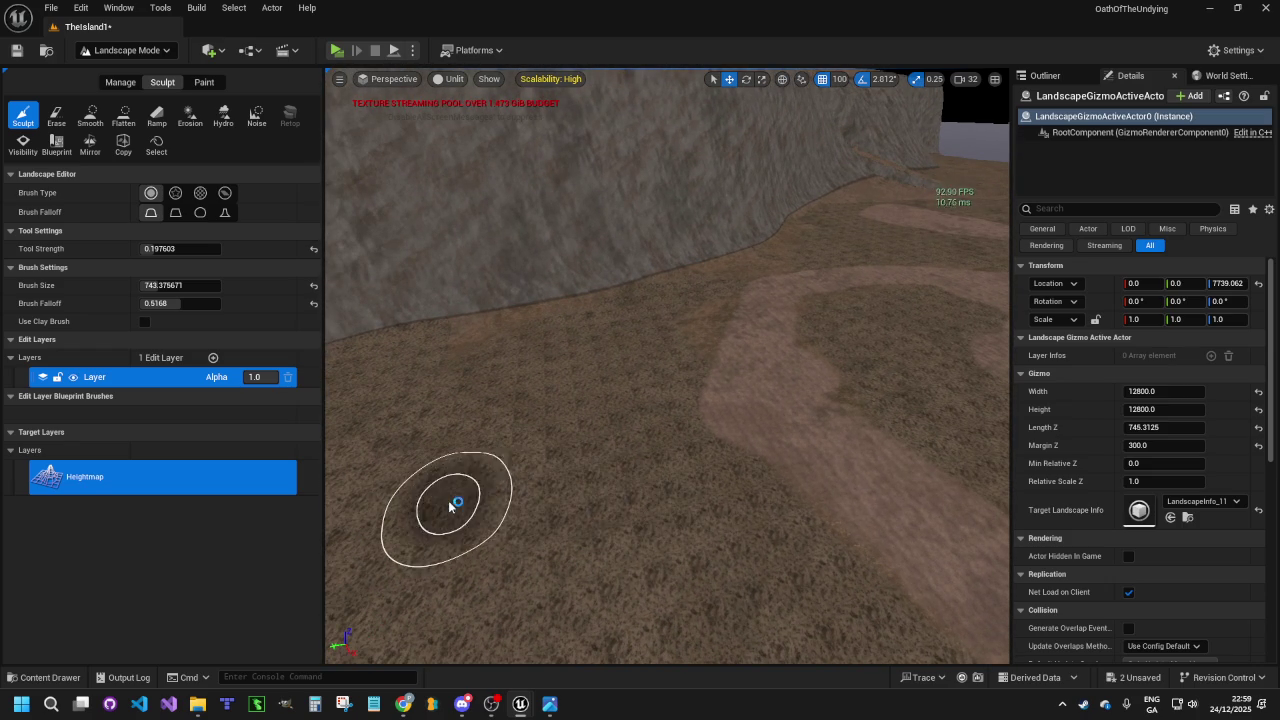
{"action": "scroll", "coordinate": [455, 505], "scroll_direction": "up", "scroll_amount": 5}
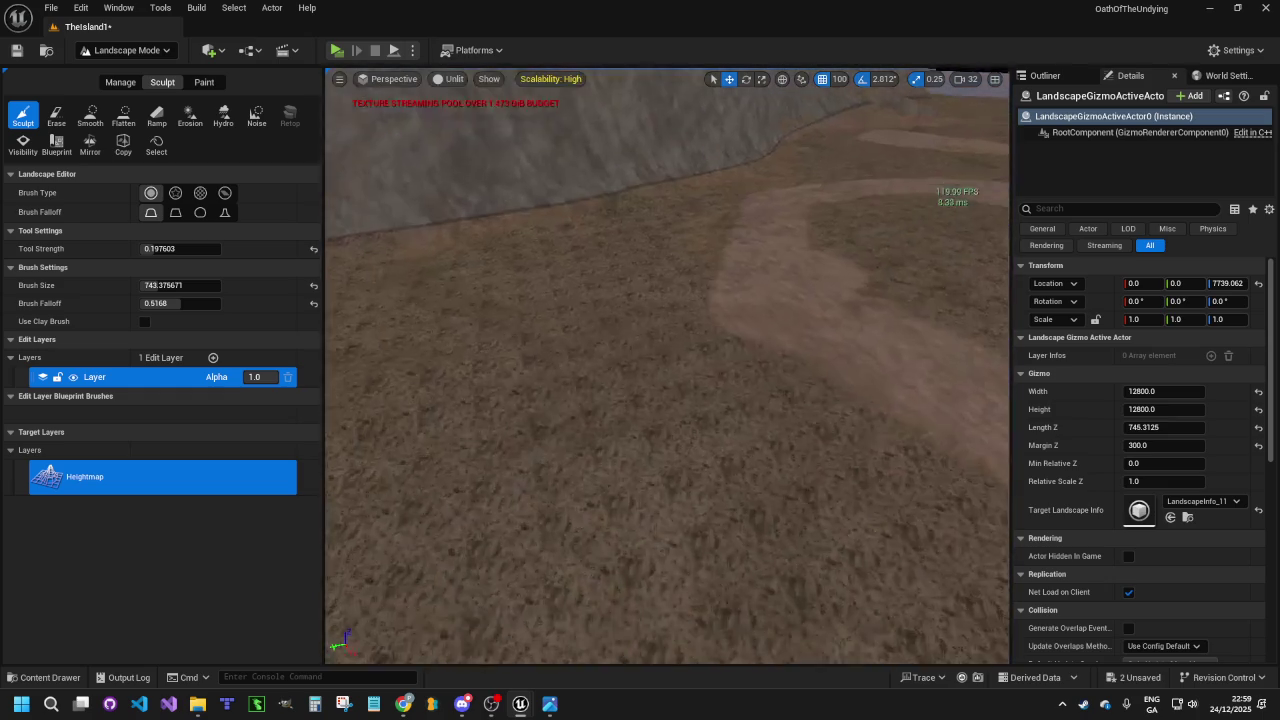
{"action": "scroll", "coordinate": [668, 365], "scroll_direction": "down", "scroll_amount": 3}
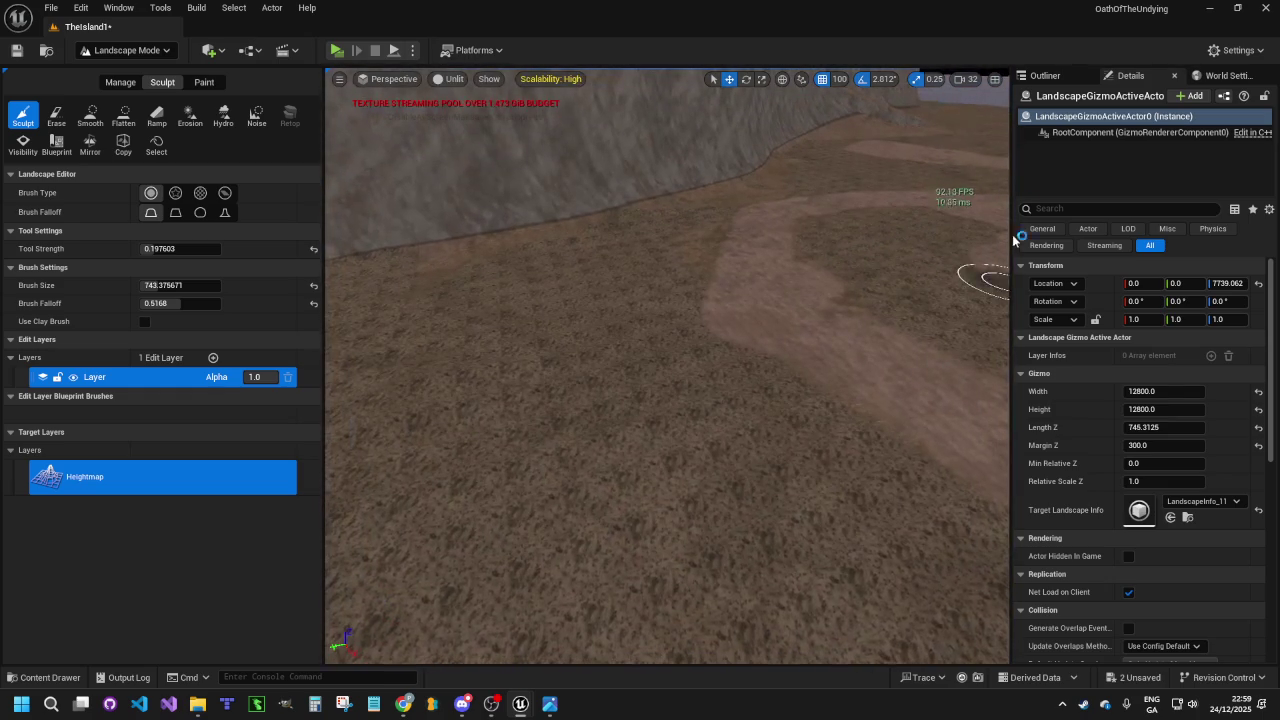
Lower the viewport camera speed and sculpt a raised patch on the terrain
{"action": "left_click", "coordinate": [965, 79]}
{"action": "left_click_drag", "start_coordinate": [880, 112], "coordinate": [852, 113]}
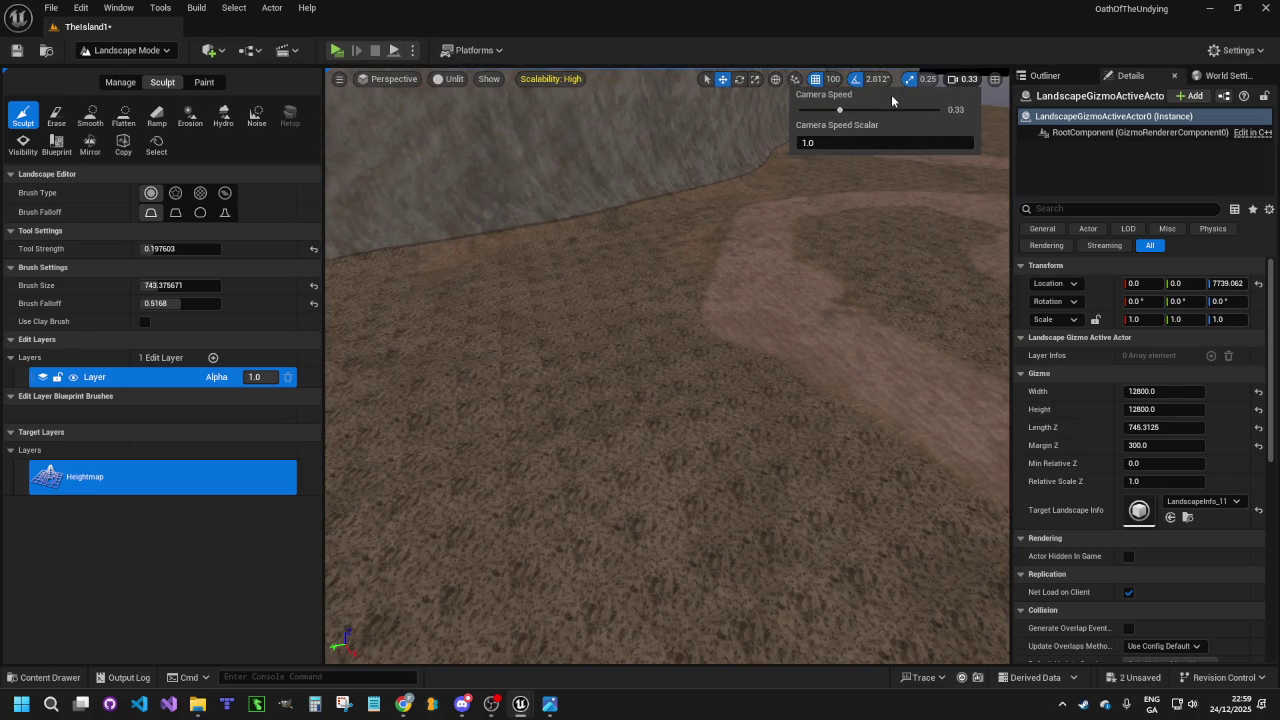
{"action": "scroll", "coordinate": [667, 365], "scroll_direction": "up", "scroll_amount": 5}
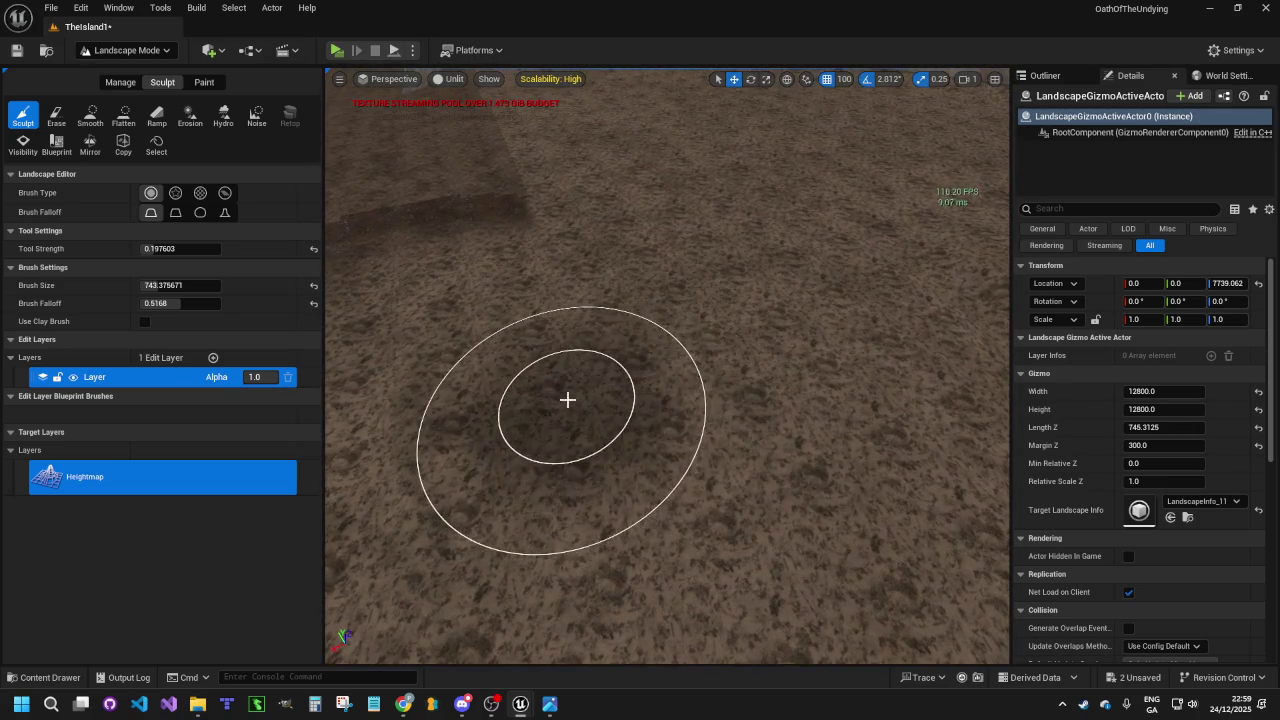
{"action": "left_click_drag", "start_coordinate": [754, 283], "coordinate": [643, 328]}
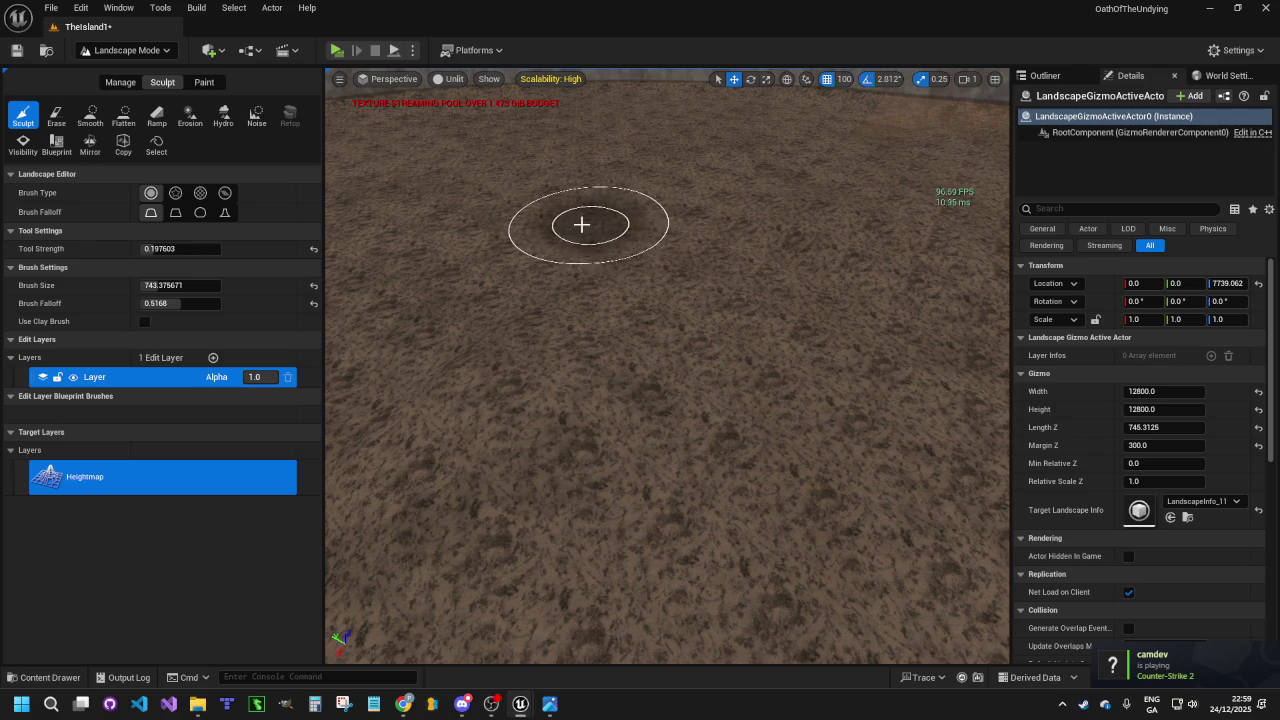
{"action": "mouse_move", "coordinate": [480, 331]}
{"action": "left_mouse_down"}
{"action": "mouse_move", "coordinate": [480, 390]}
{"action": "mouse_move", "coordinate": [460, 335]}
{"action": "mouse_move", "coordinate": [450, 365]}
{"action": "mouse_move", "coordinate": [455, 345]}
{"action": "mouse_move", "coordinate": [471, 366]}
{"action": "left_mouse_up"}
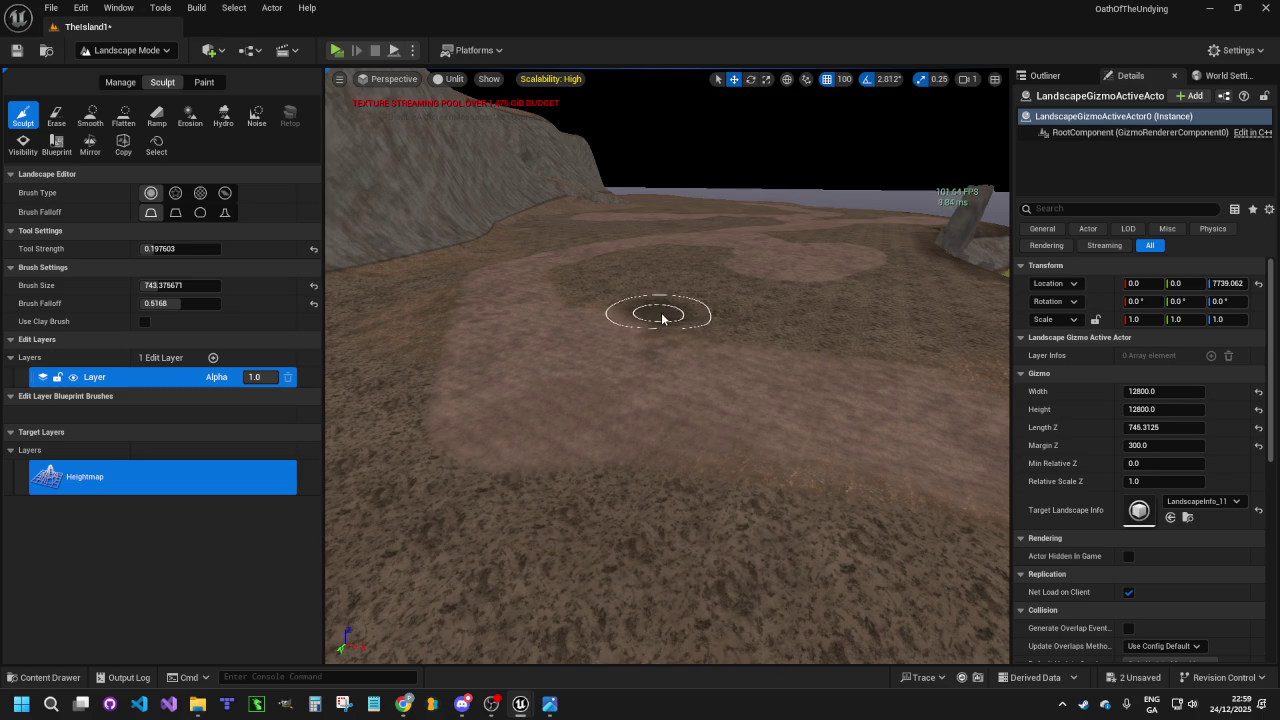
{"action": "left_click", "coordinate": [607, 373]}
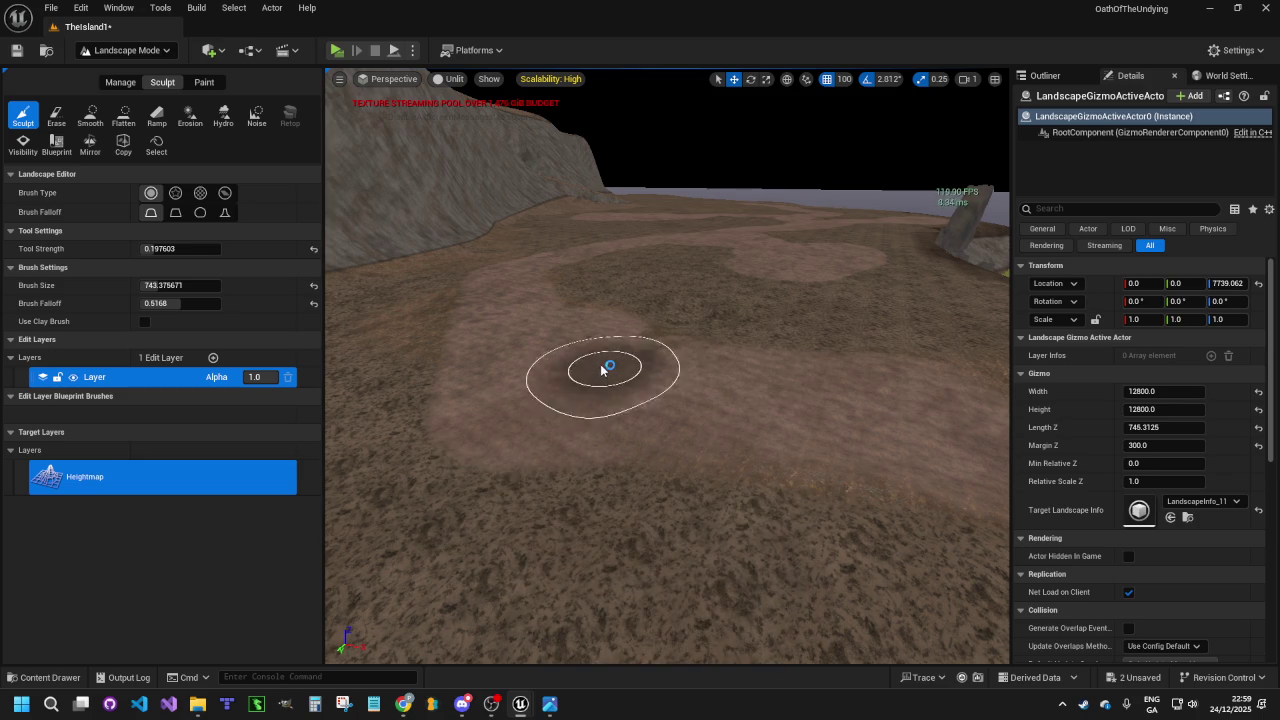
Raise gentle mounds over the grassy terrain between the dirt paths near the cliff
{"action": "left_click_drag", "start_coordinate": [500, 337], "coordinate": [571, 363]}
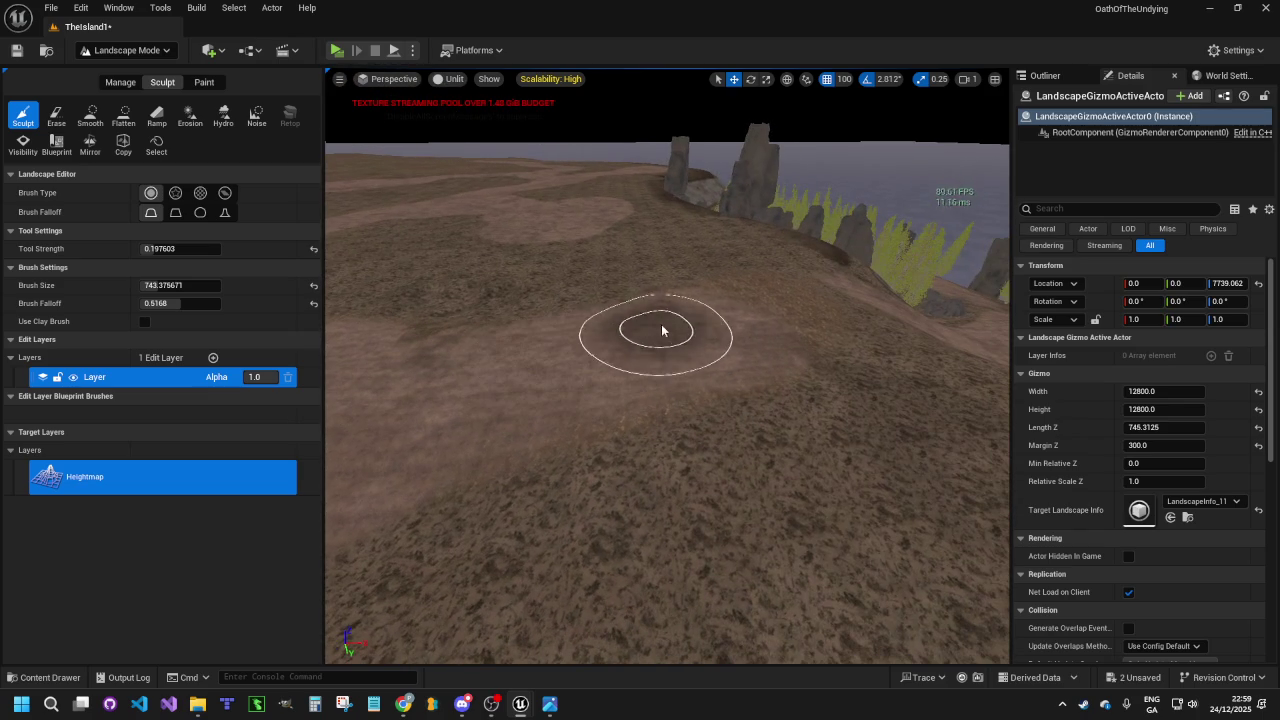
{"action": "left_click_drag", "start_coordinate": [545, 292], "coordinate": [669, 238]}
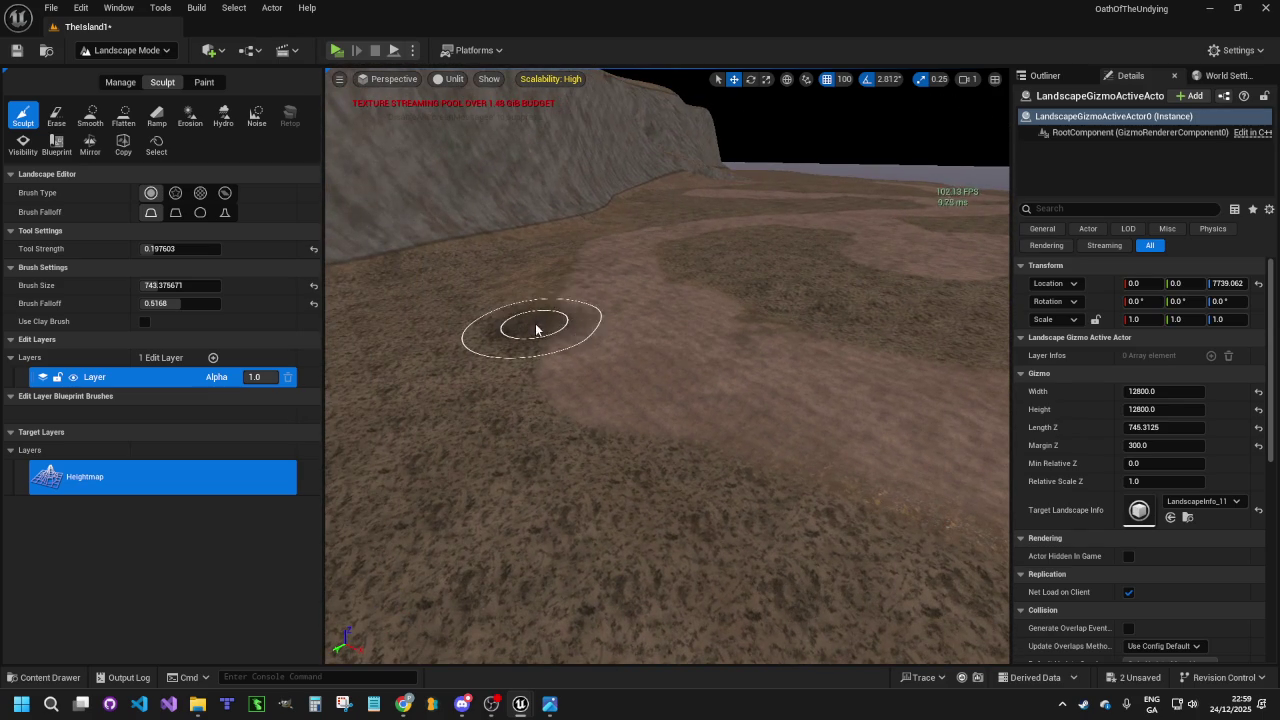
{"action": "mouse_move", "coordinate": [606, 320]}
{"action": "left_mouse_down"}
{"action": "mouse_move", "coordinate": [500, 242]}
{"action": "mouse_move", "coordinate": [500, 282]}
{"action": "mouse_move", "coordinate": [500, 250]}
{"action": "mouse_move", "coordinate": [711, 374]}
{"action": "left_mouse_up"}
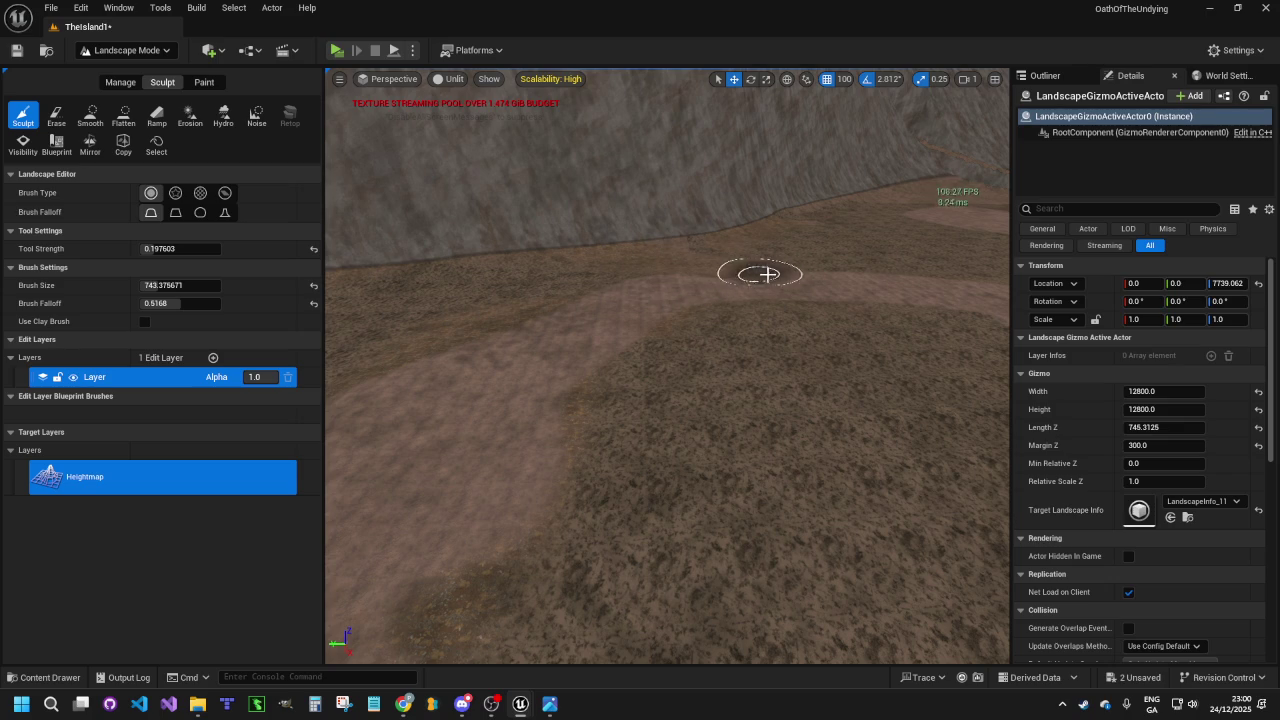
{"action": "left_click_drag", "start_coordinate": [856, 265], "coordinate": [737, 265]}
{"action": "mouse_move", "coordinate": [821, 277]}
{"action": "left_mouse_down"}
{"action": "mouse_move", "coordinate": [849, 320]}
{"action": "mouse_move", "coordinate": [849, 297]}
{"action": "mouse_move", "coordinate": [851, 411]}
{"action": "mouse_move", "coordinate": [843, 302]}
{"action": "mouse_move", "coordinate": [737, 329]}
{"action": "left_mouse_up"}
{"action": "mouse_move", "coordinate": [859, 192]}
{"action": "left_mouse_down"}
{"action": "mouse_move", "coordinate": [829, 280]}
{"action": "mouse_move", "coordinate": [800, 177]}
{"action": "mouse_move", "coordinate": [806, 340]}
{"action": "mouse_move", "coordinate": [837, 211]}
{"action": "mouse_move", "coordinate": [780, 148]}
{"action": "left_mouse_up"}
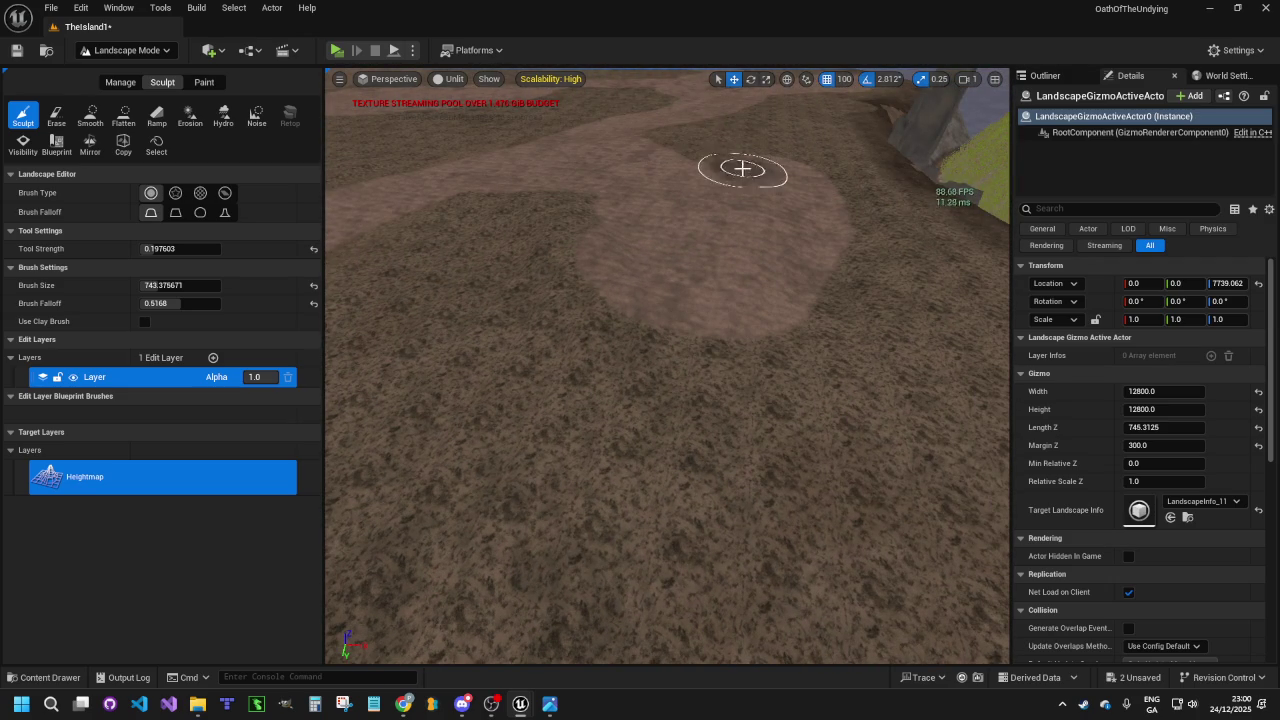
{"action": "mouse_move", "coordinate": [718, 188]}
{"action": "left_mouse_down"}
{"action": "mouse_move", "coordinate": [718, 115]}
{"action": "mouse_move", "coordinate": [718, 205]}
{"action": "mouse_move", "coordinate": [718, 188]}
{"action": "mouse_move", "coordinate": [857, 286]}
{"action": "left_mouse_up"}
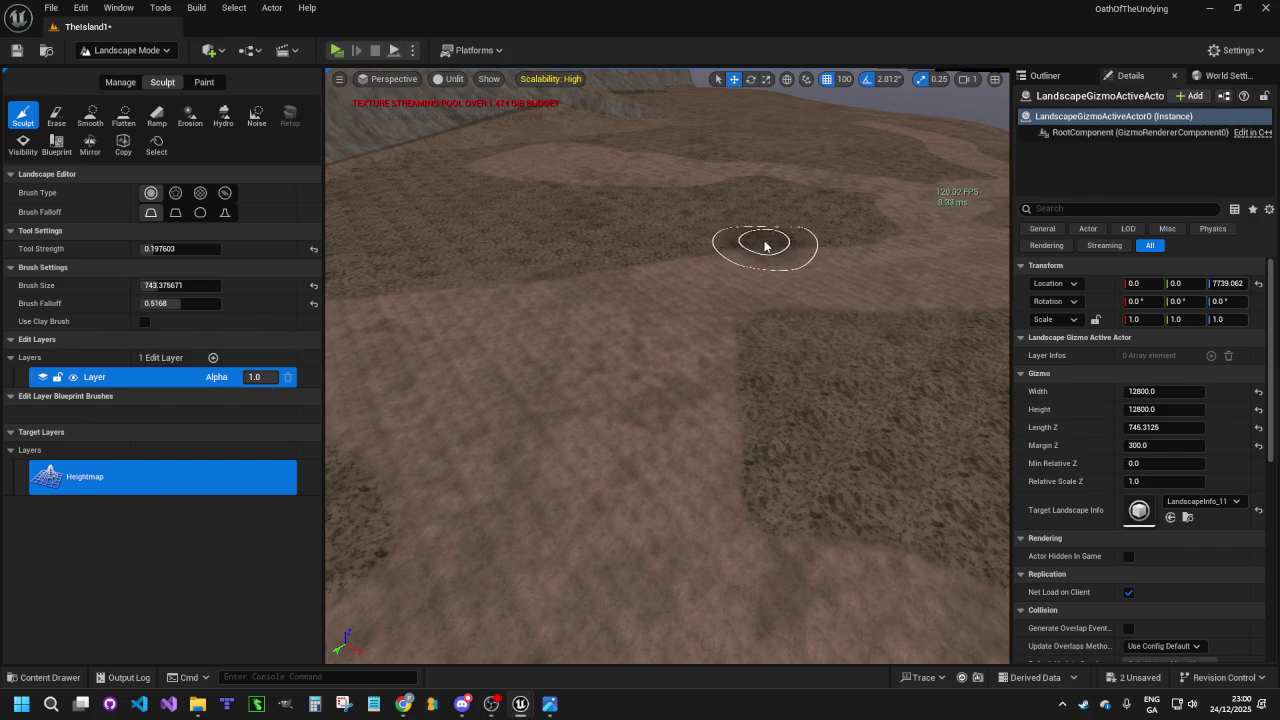
{"action": "left_click_drag", "start_coordinate": [853, 240], "coordinate": [845, 336]}
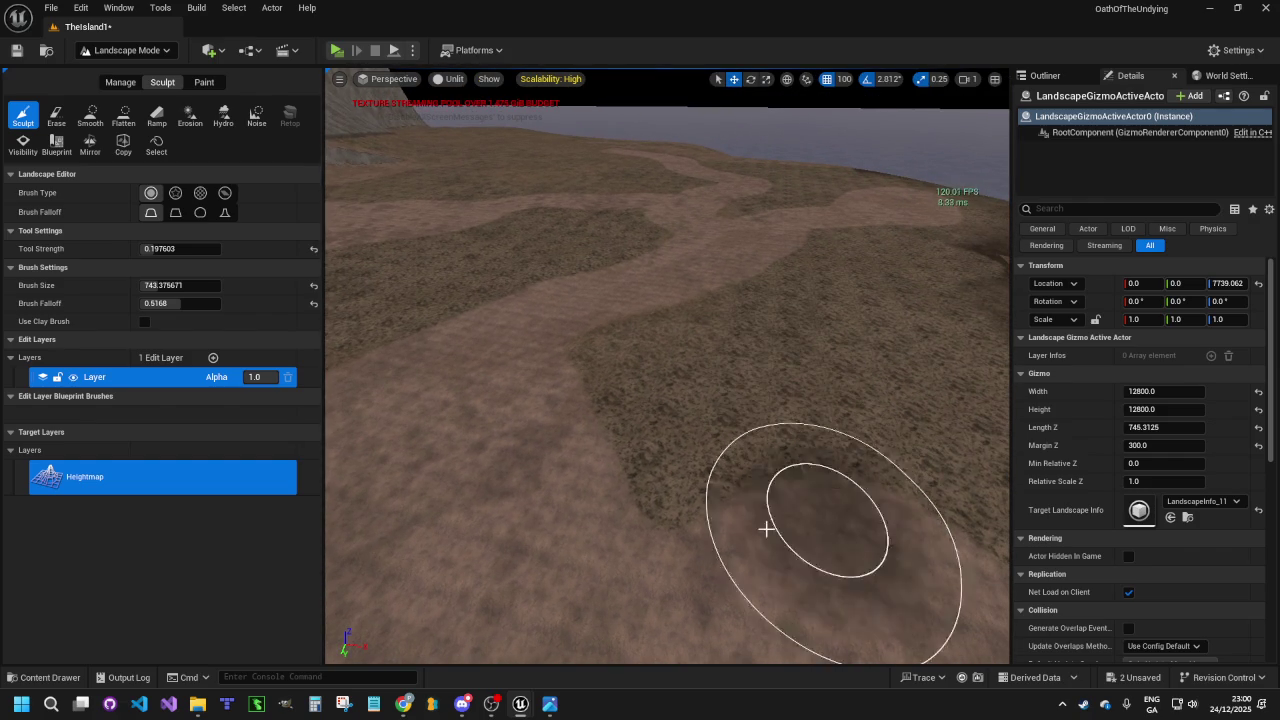
{"action": "left_click_drag", "start_coordinate": [886, 309], "coordinate": [887, 352]}
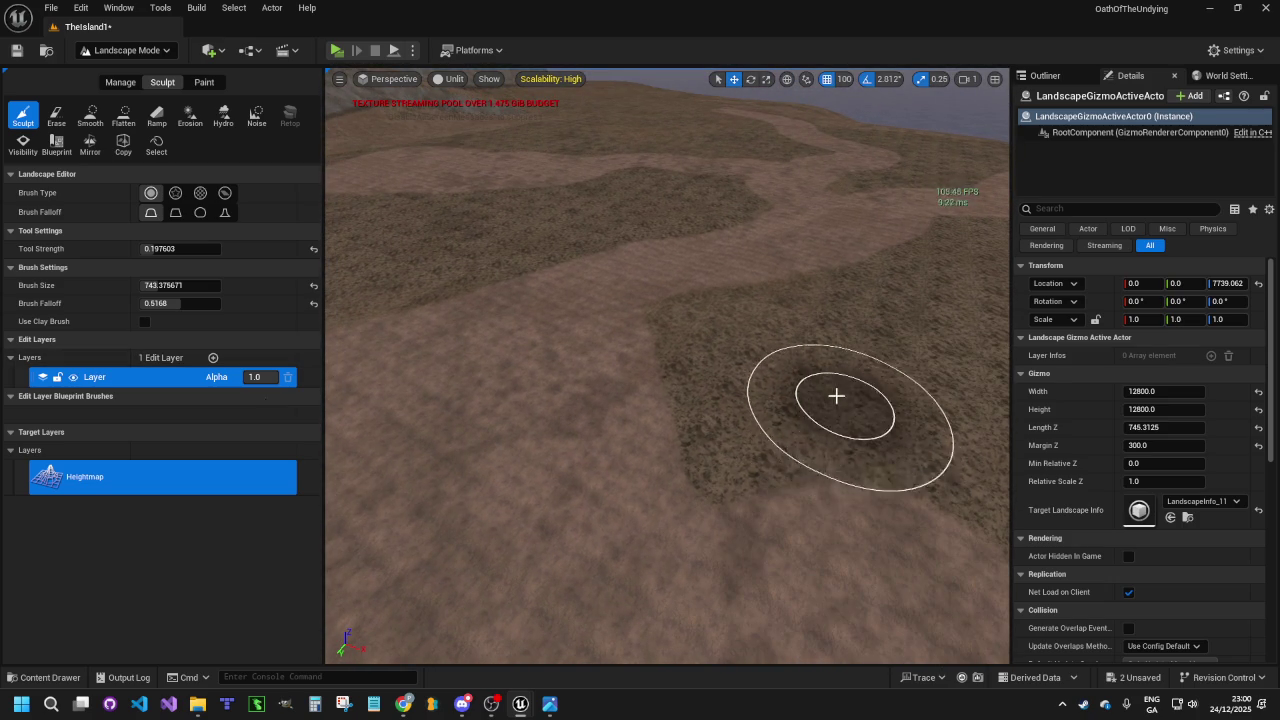
Sculpt across the foreground terrain to reshape its stepped edge near the cliff
{"action": "scroll", "coordinate": [729, 394], "scroll_direction": "up", "scroll_amount": 5}
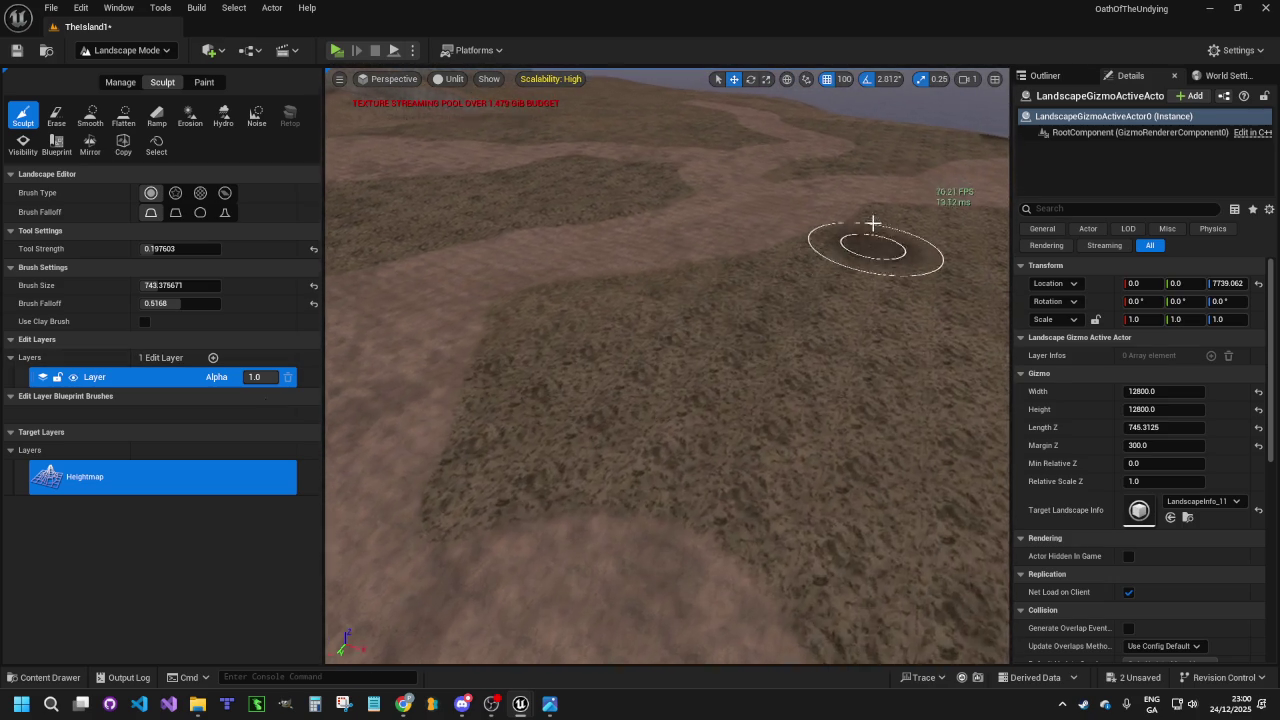
{"action": "scroll", "coordinate": [667, 366], "scroll_direction": "down", "scroll_amount": 5}
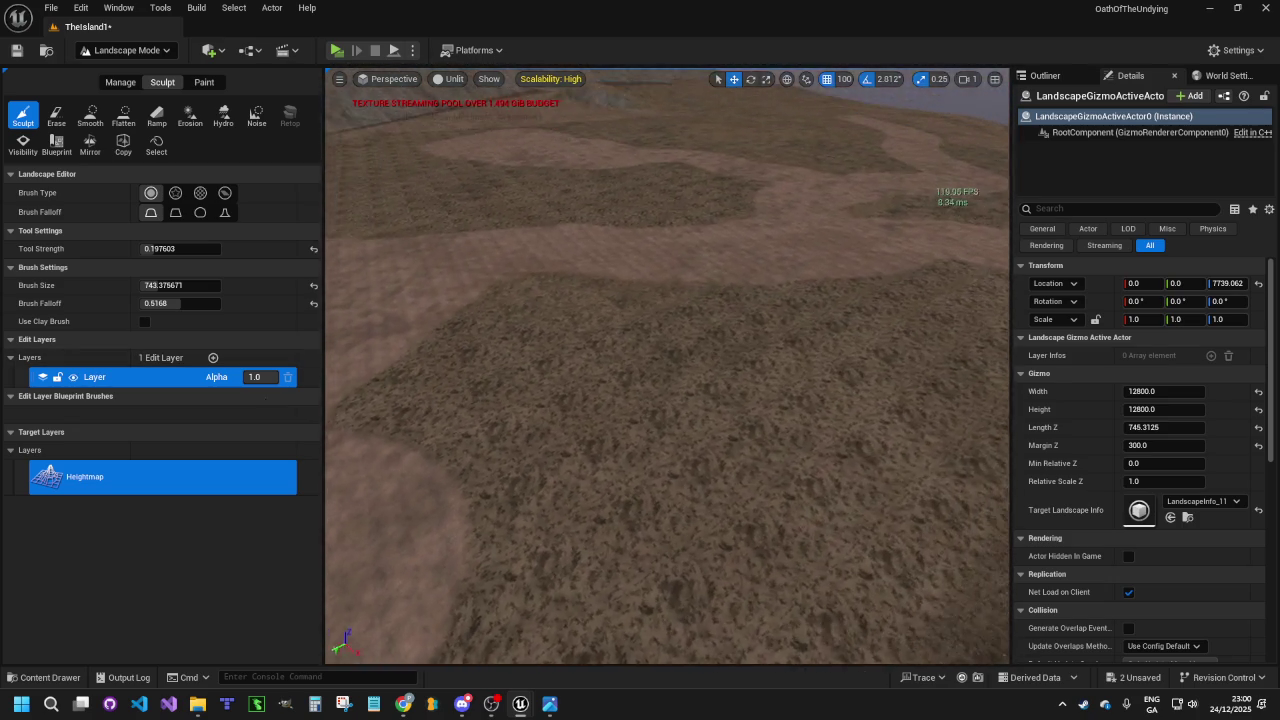
{"action": "scroll", "coordinate": [793, 497], "scroll_direction": "down", "scroll_amount": 5}
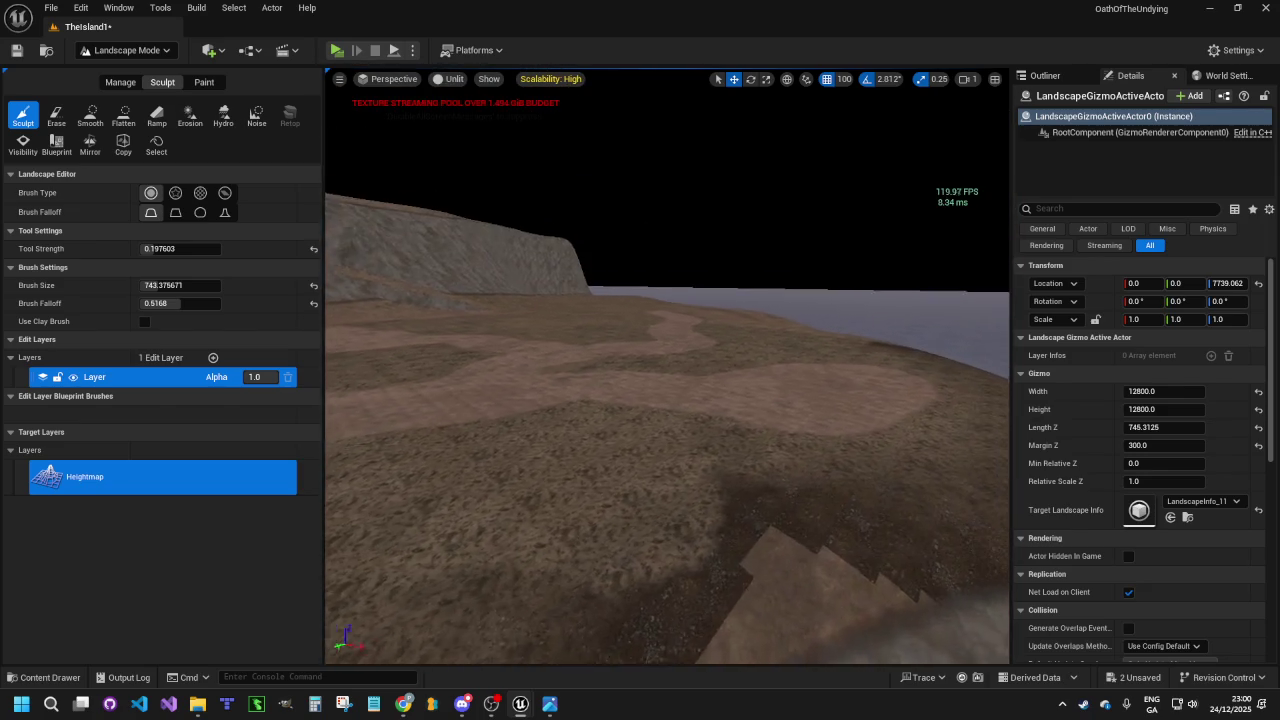
{"action": "mouse_move", "coordinate": [793, 497]}
{"action": "left_mouse_down"}
{"action": "mouse_move", "coordinate": [611, 546]}
{"action": "mouse_move", "coordinate": [600, 514]}
{"action": "mouse_move", "coordinate": [719, 474]}
{"action": "mouse_move", "coordinate": [591, 477]}
{"action": "mouse_move", "coordinate": [646, 477]}
{"action": "left_mouse_up"}
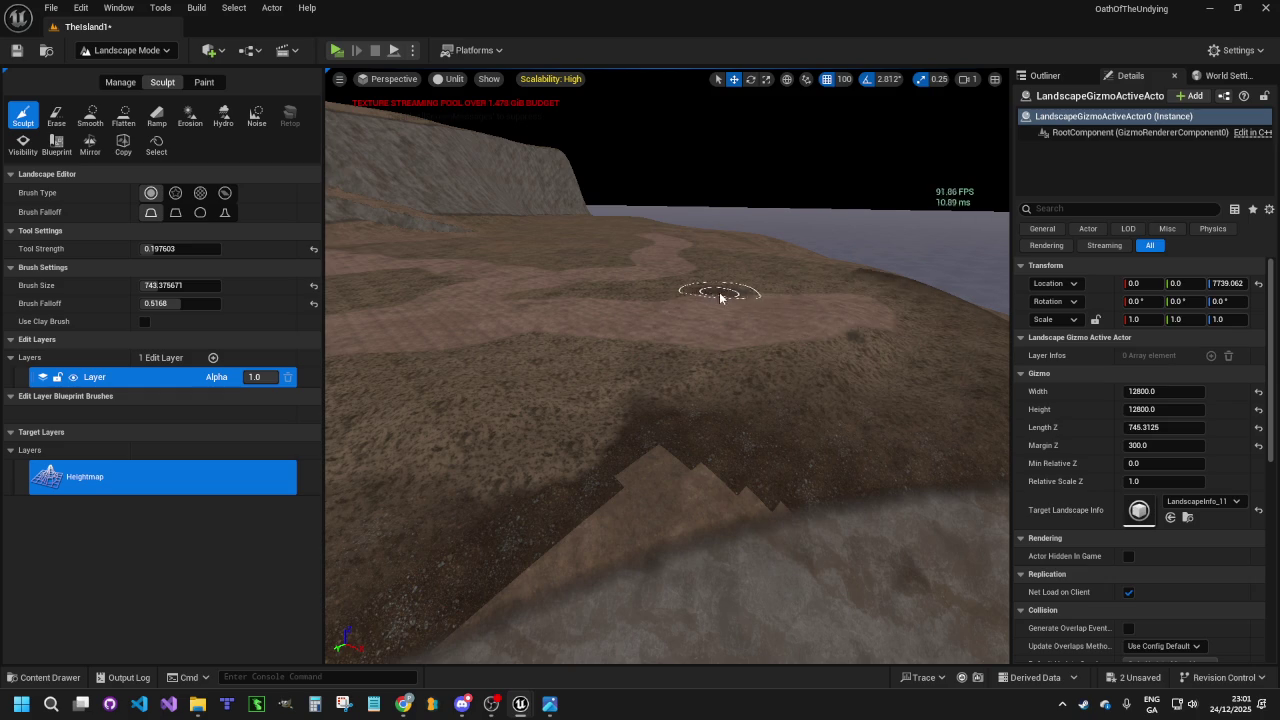
{"action": "scroll", "coordinate": [790, 330], "scroll_direction": "down", "scroll_amount": 5}
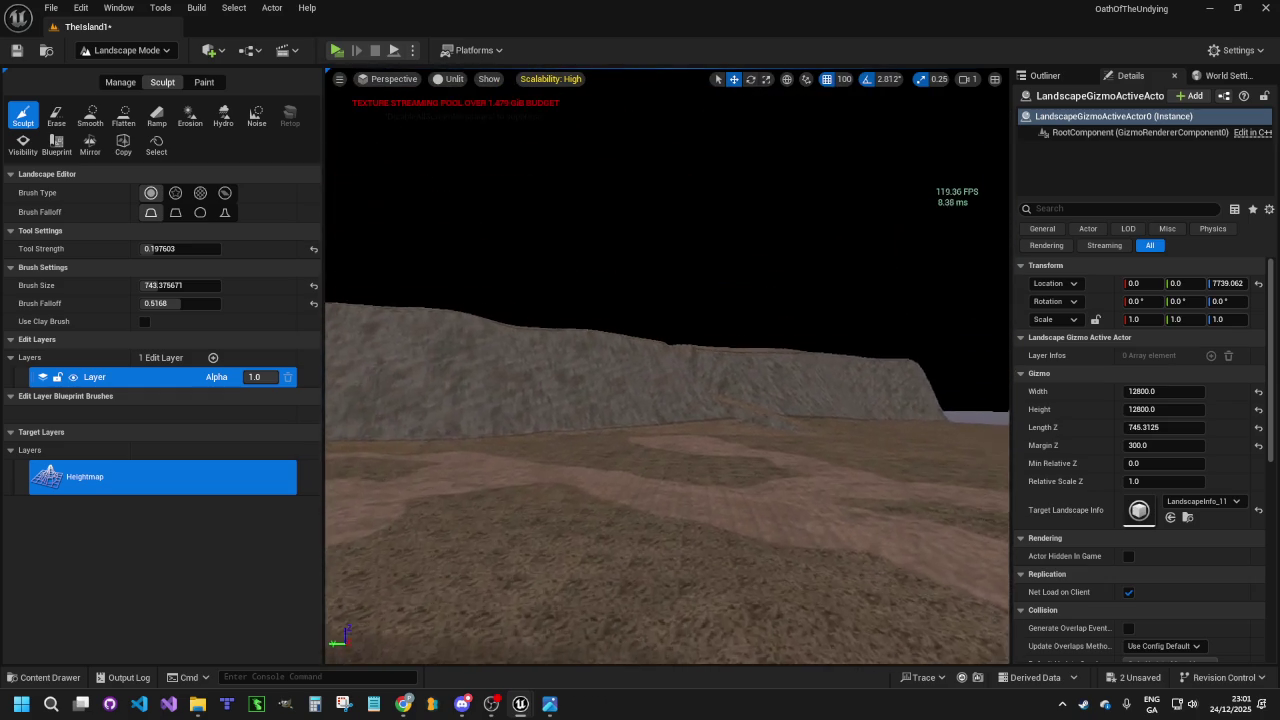
Raise a dome in the ground ahead and reshape the mound
{"action": "scroll", "coordinate": [667, 365], "scroll_direction": "down", "scroll_amount": 5}
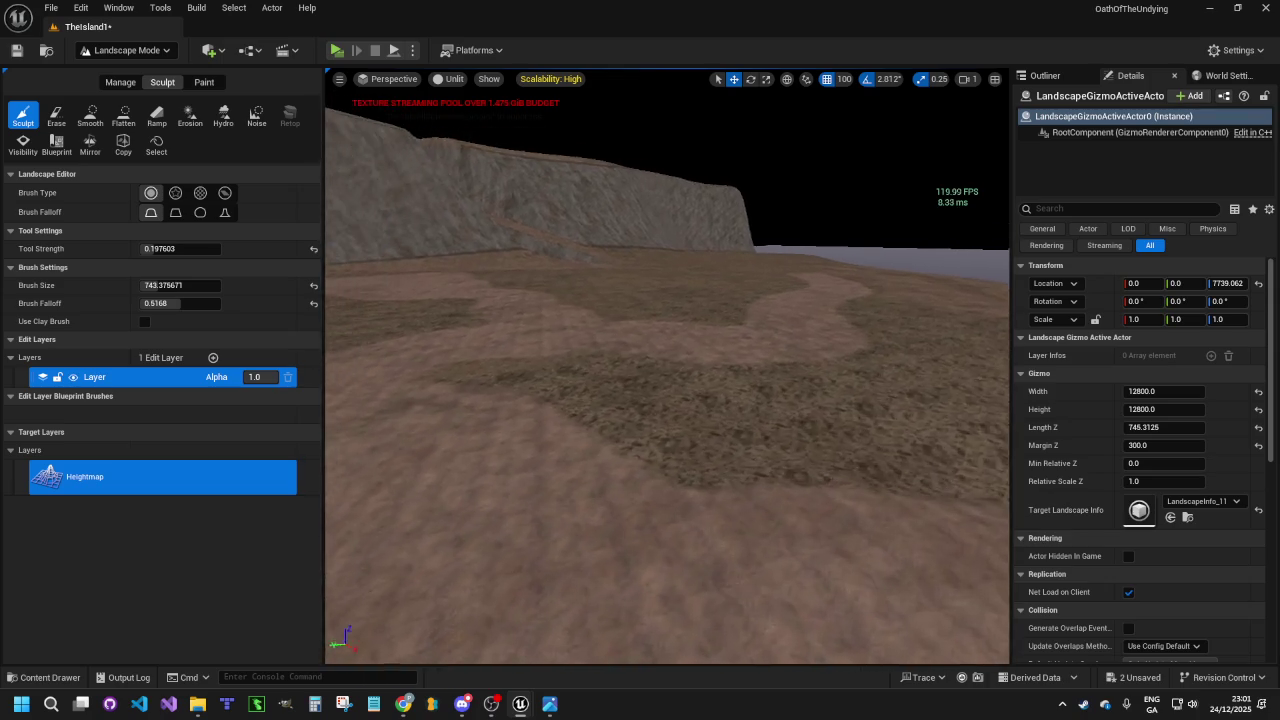
{"action": "mouse_move", "coordinate": [700, 450]}
{"action": "left_mouse_down"}
{"action": "mouse_move", "coordinate": [703, 471]}
{"action": "mouse_move", "coordinate": [571, 414]}
{"action": "mouse_move", "coordinate": [797, 429]}
{"action": "mouse_move", "coordinate": [704, 443]}
{"action": "left_mouse_up"}
{"action": "scroll", "coordinate": [704, 443], "scroll_direction": "down", "scroll_amount": 3}
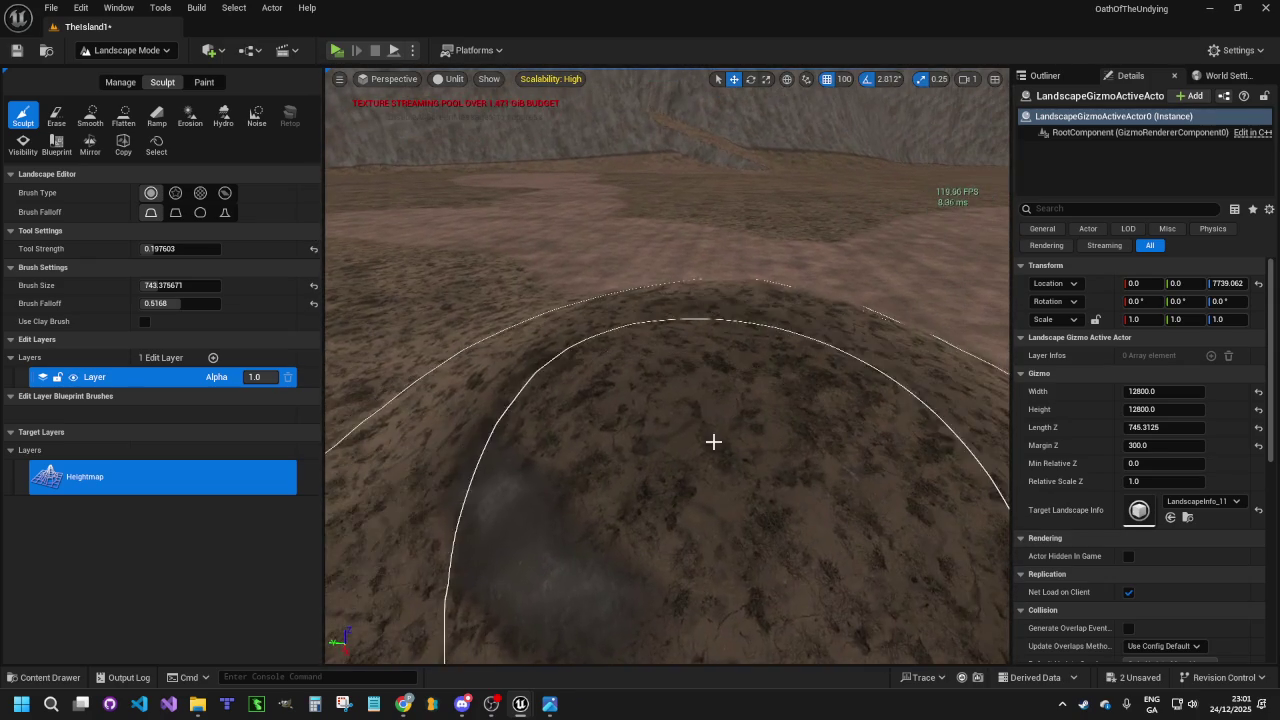
{"action": "scroll", "coordinate": [674, 425], "scroll_direction": "down", "scroll_amount": 3}
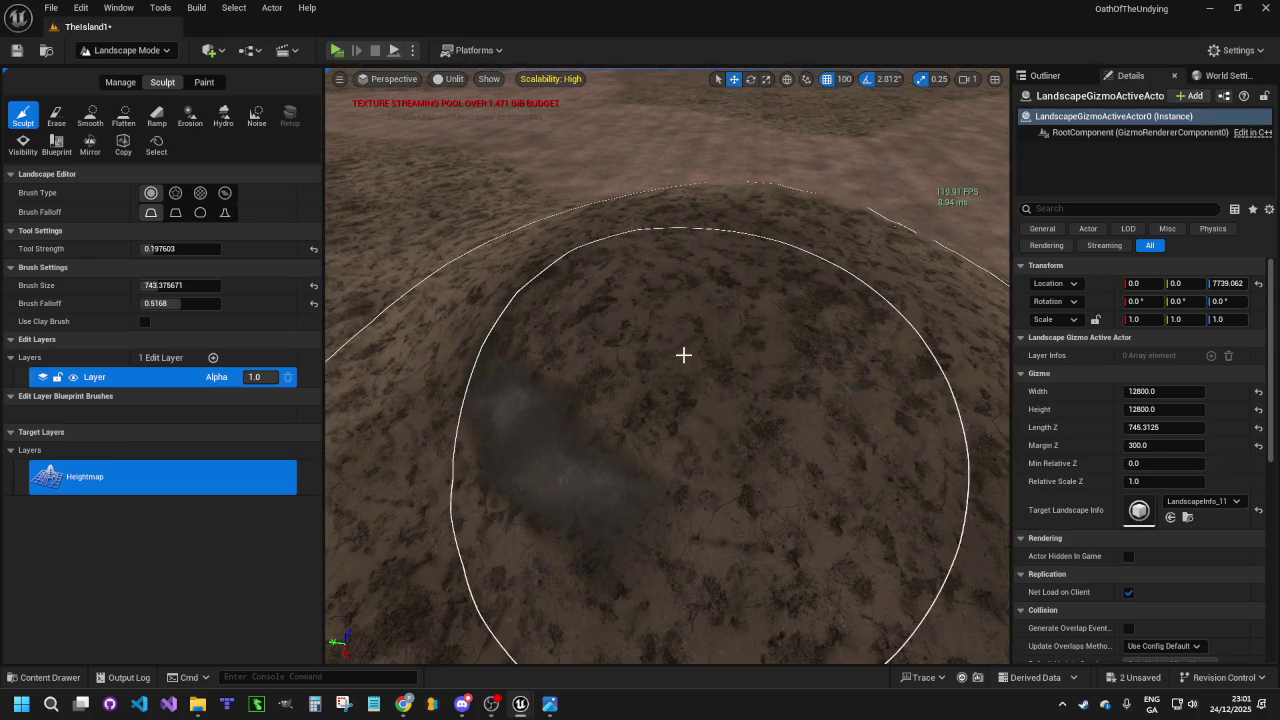
{"action": "scroll", "coordinate": [697, 365], "scroll_direction": "down", "scroll_amount": 4}
{"action": "mouse_move", "coordinate": [649, 357]}
{"action": "left_mouse_down"}
{"action": "mouse_move", "coordinate": [629, 357]}
{"action": "mouse_move", "coordinate": [720, 363]}
{"action": "mouse_move", "coordinate": [623, 389]}
{"action": "mouse_move", "coordinate": [627, 443]}
{"action": "left_mouse_up"}
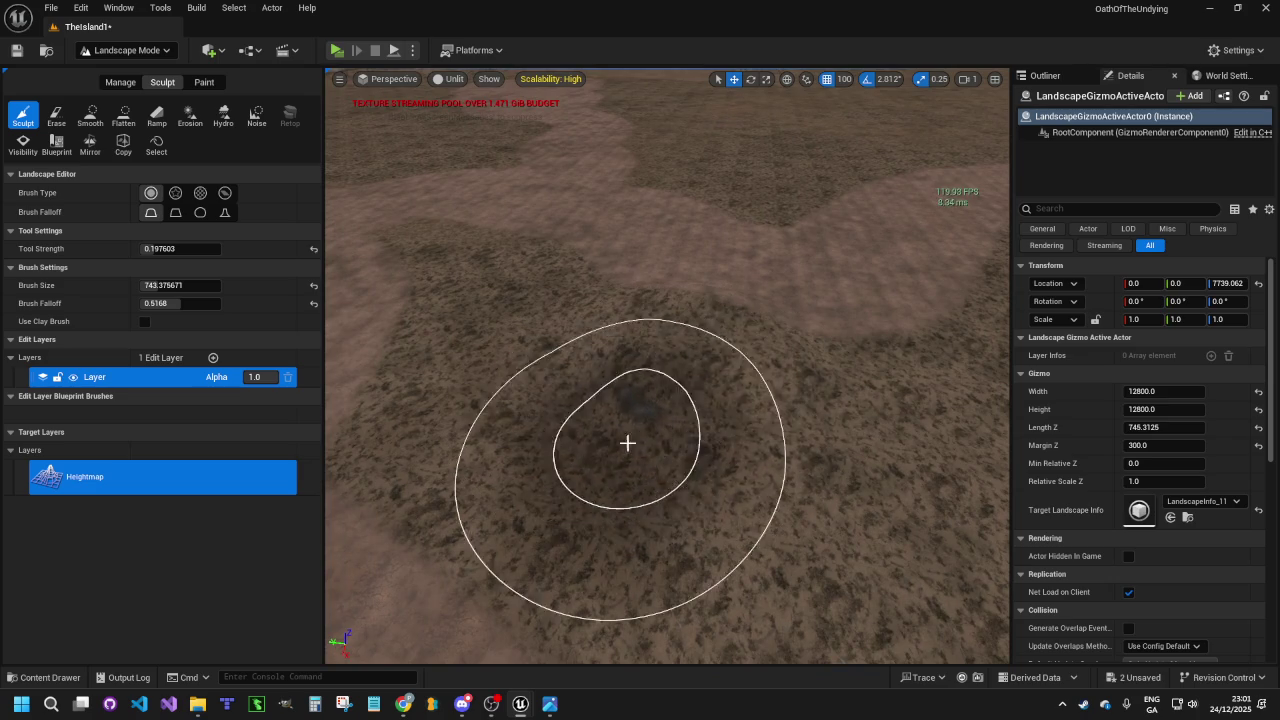
{"action": "scroll", "coordinate": [757, 346], "scroll_direction": "down", "scroll_amount": 3}
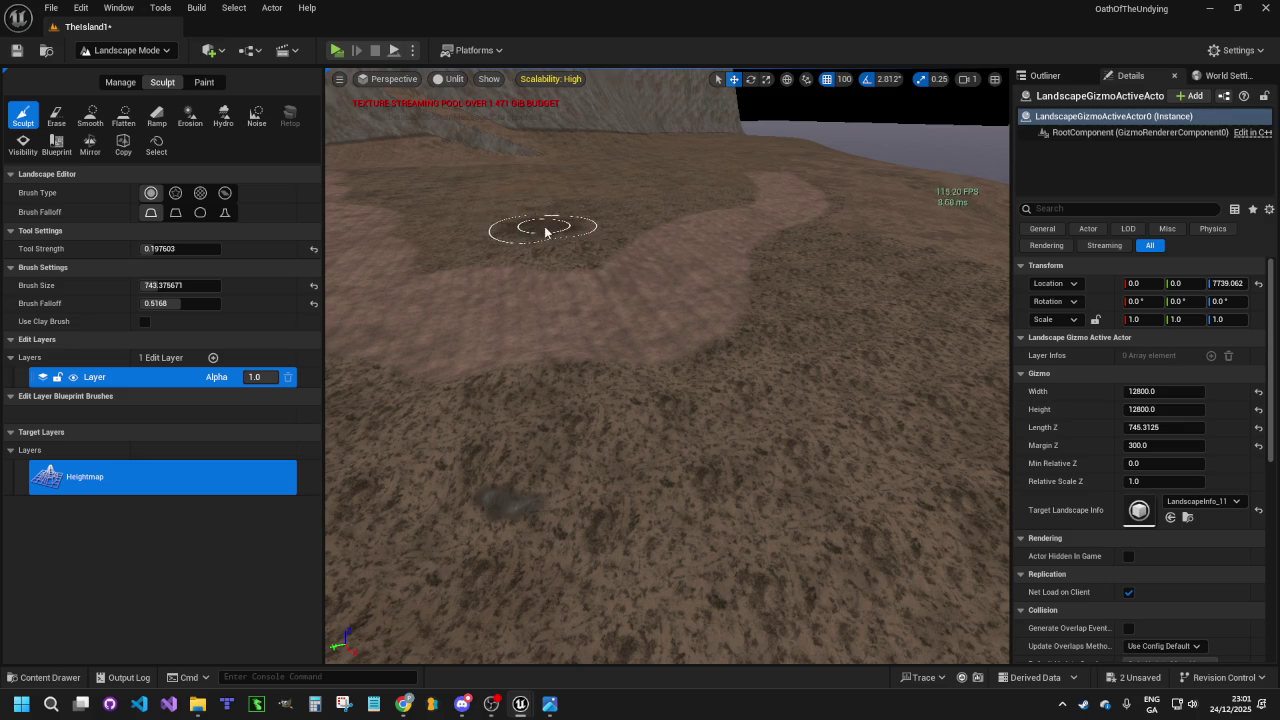
Add a bump on the path where it meets the cliff wall
{"action": "left_click_drag", "start_coordinate": [505, 245], "coordinate": [650, 245]}
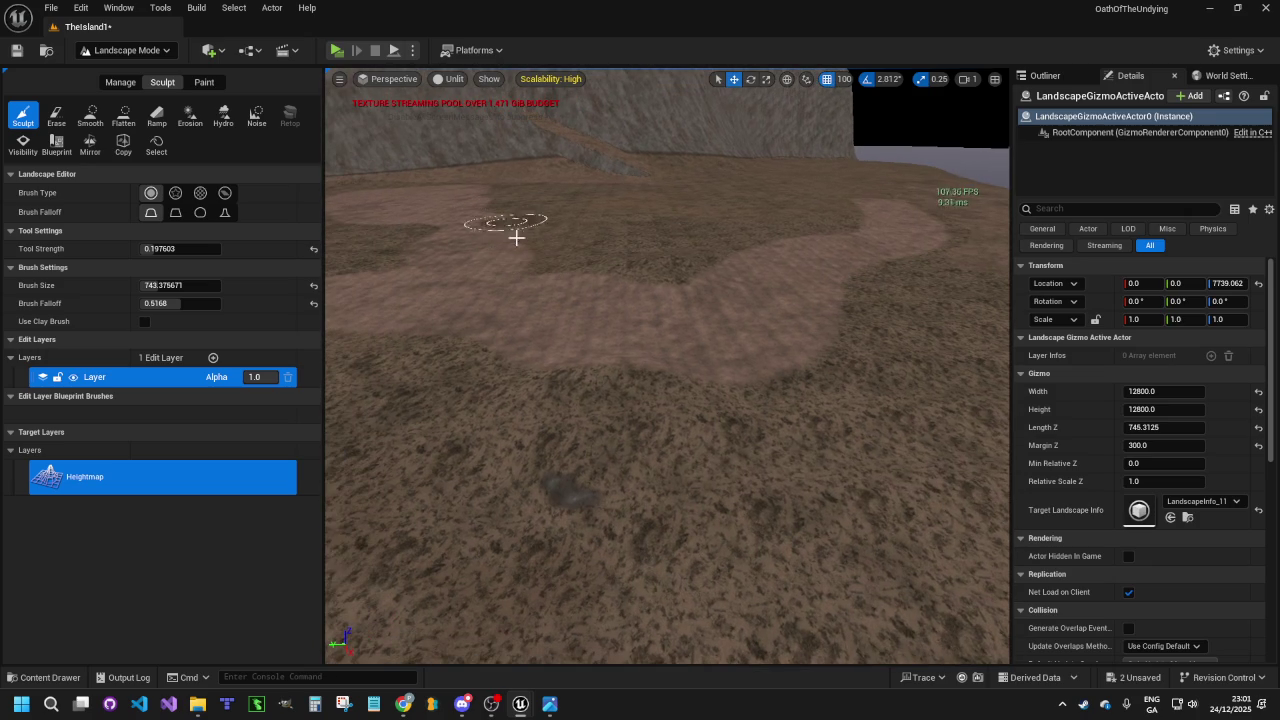
{"action": "left_click_drag", "start_coordinate": [543, 277], "coordinate": [684, 233]}
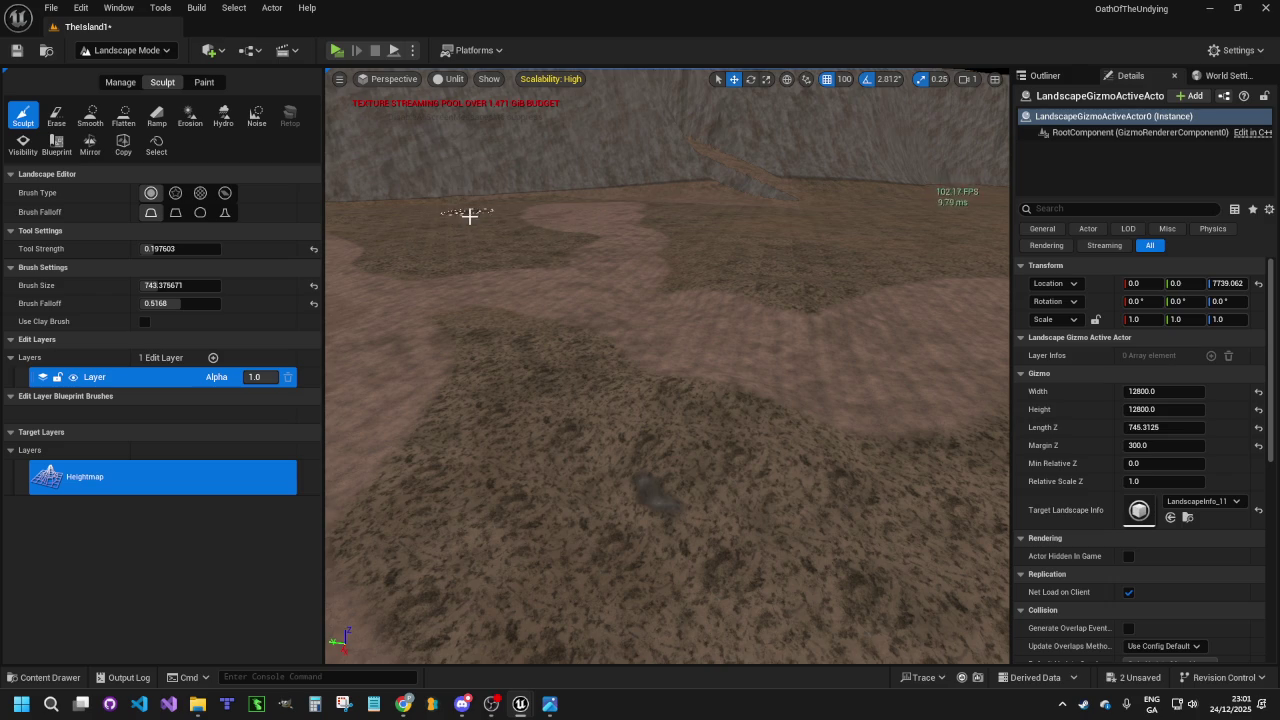
{"action": "left_click_drag", "start_coordinate": [480, 238], "coordinate": [400, 226]}
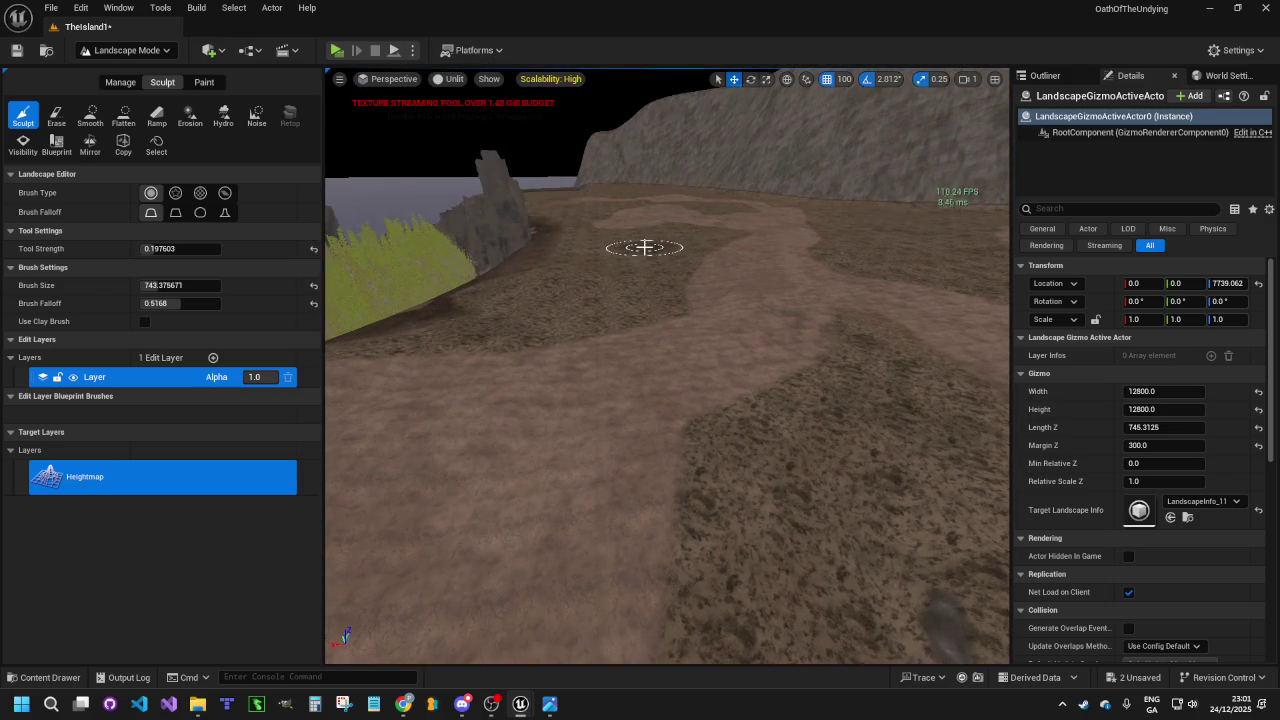
{"action": "left_click", "coordinate": [651, 288]}
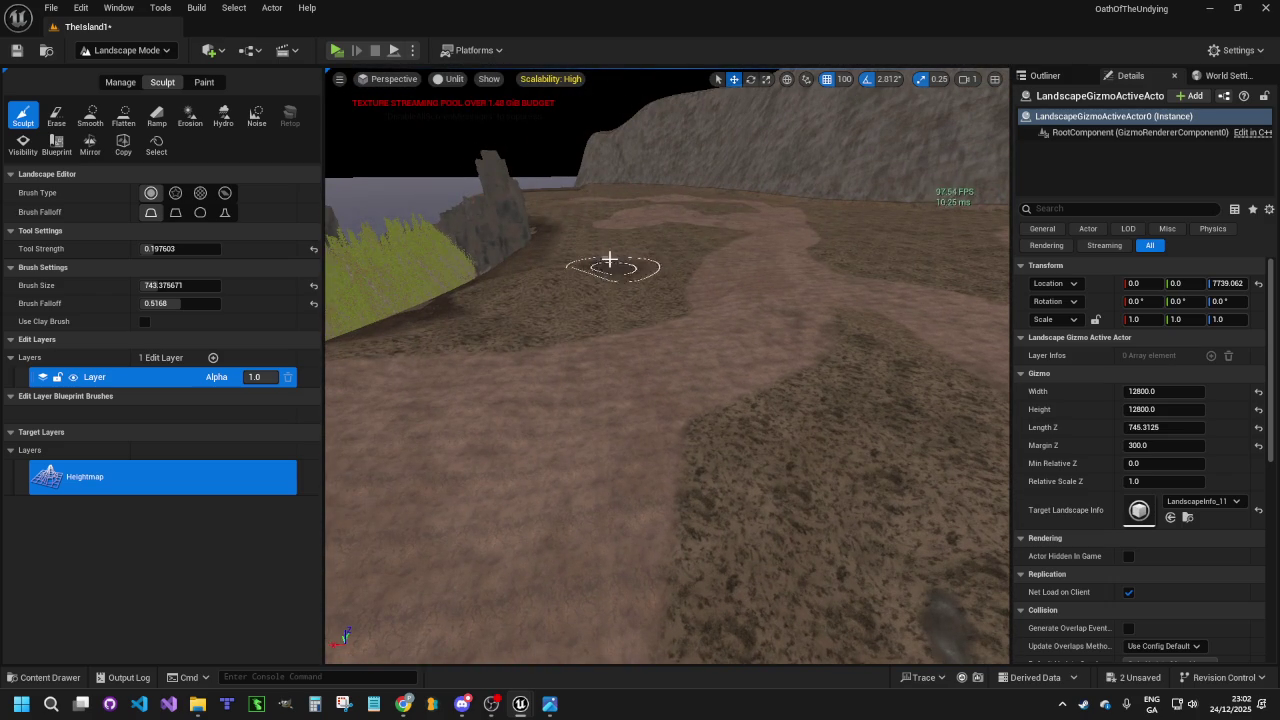
{"action": "mouse_move", "coordinate": [590, 278]}
{"action": "left_mouse_down"}
{"action": "mouse_move", "coordinate": [590, 190]}
{"action": "mouse_move", "coordinate": [590, 285]}
{"action": "mouse_move", "coordinate": [646, 271]}
{"action": "left_mouse_up"}
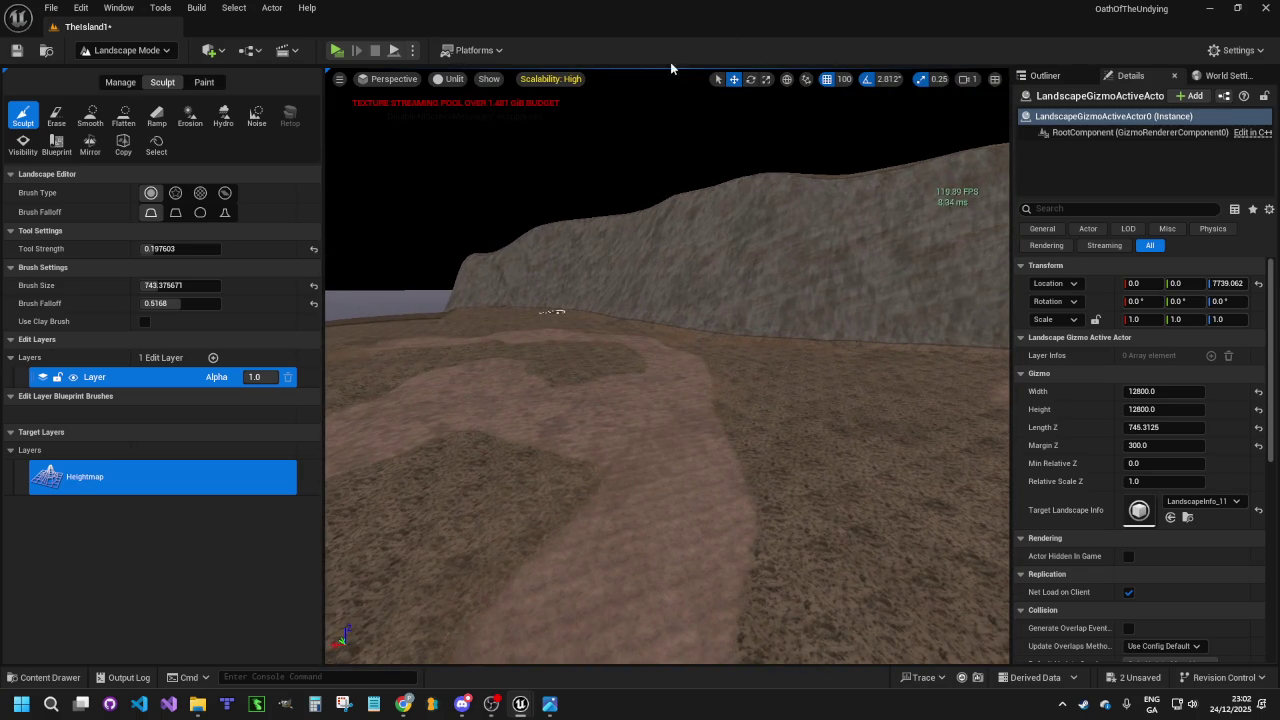
{"action": "left_click", "coordinate": [347, 51]}
{"action": "key", "text": "w"}
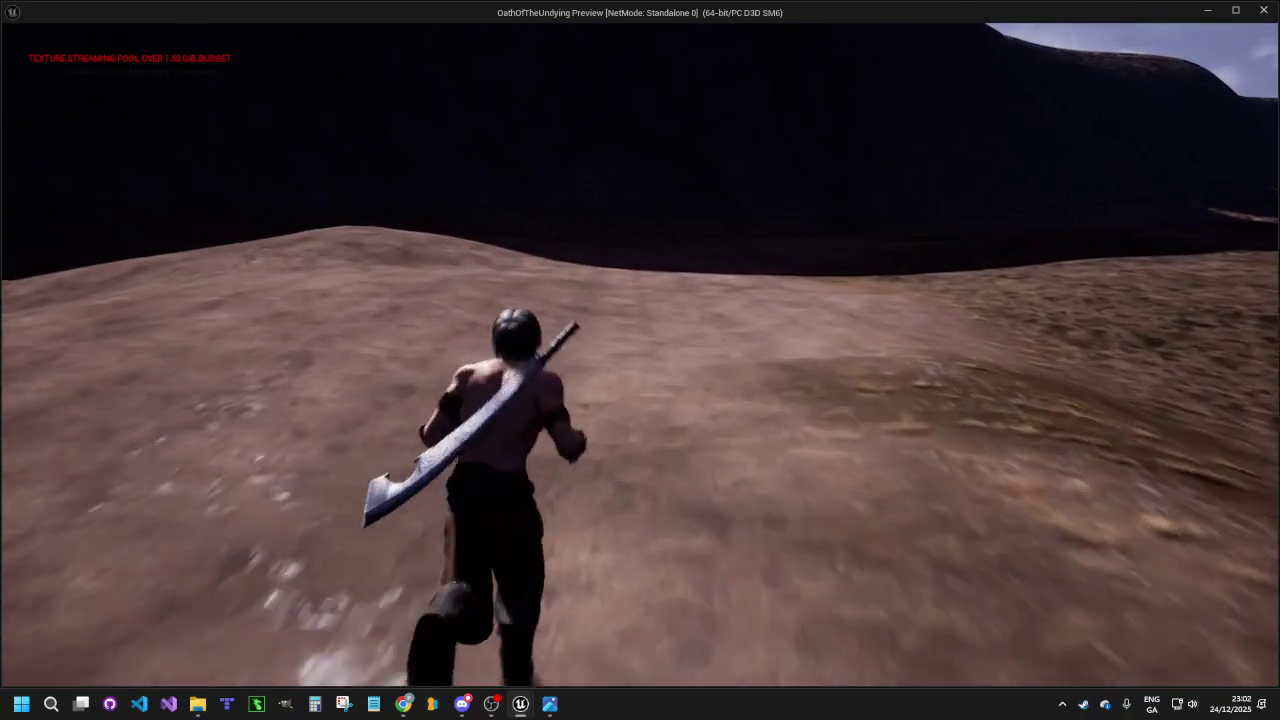
{"action": "key", "text": "w"}
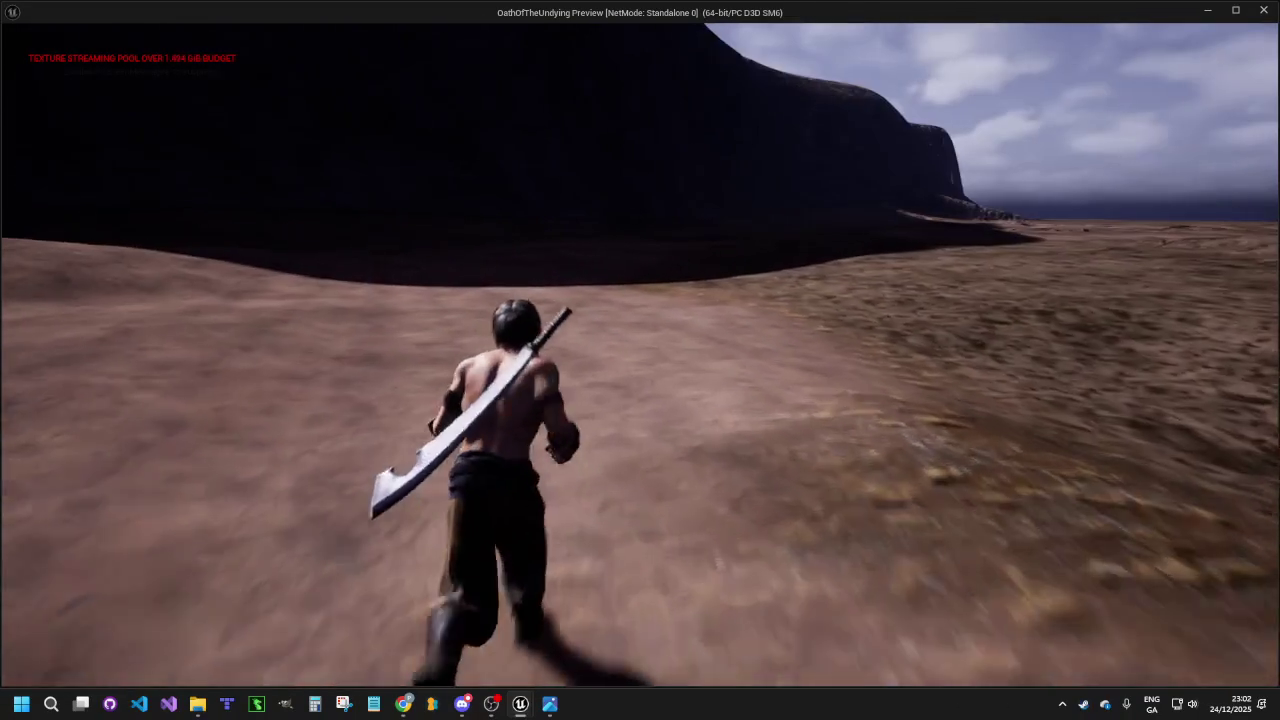
{"action": "key", "text": "w"}
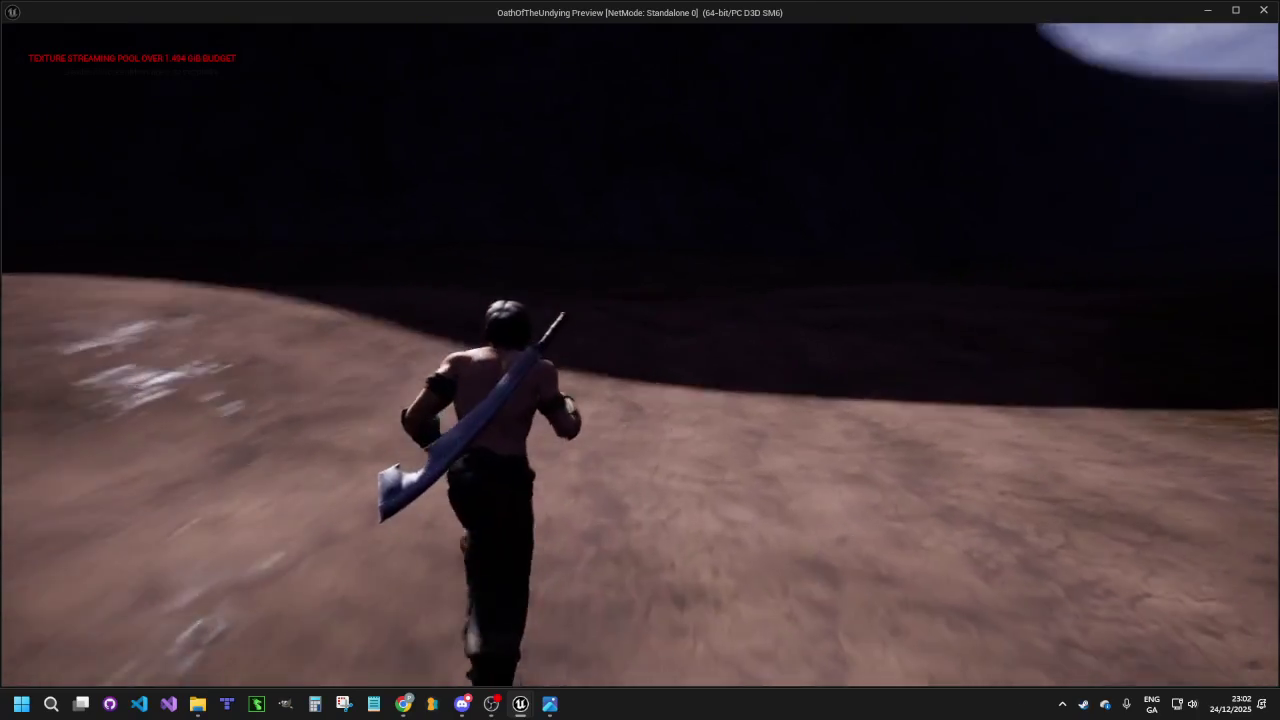
{"action": "key", "text": "w"}
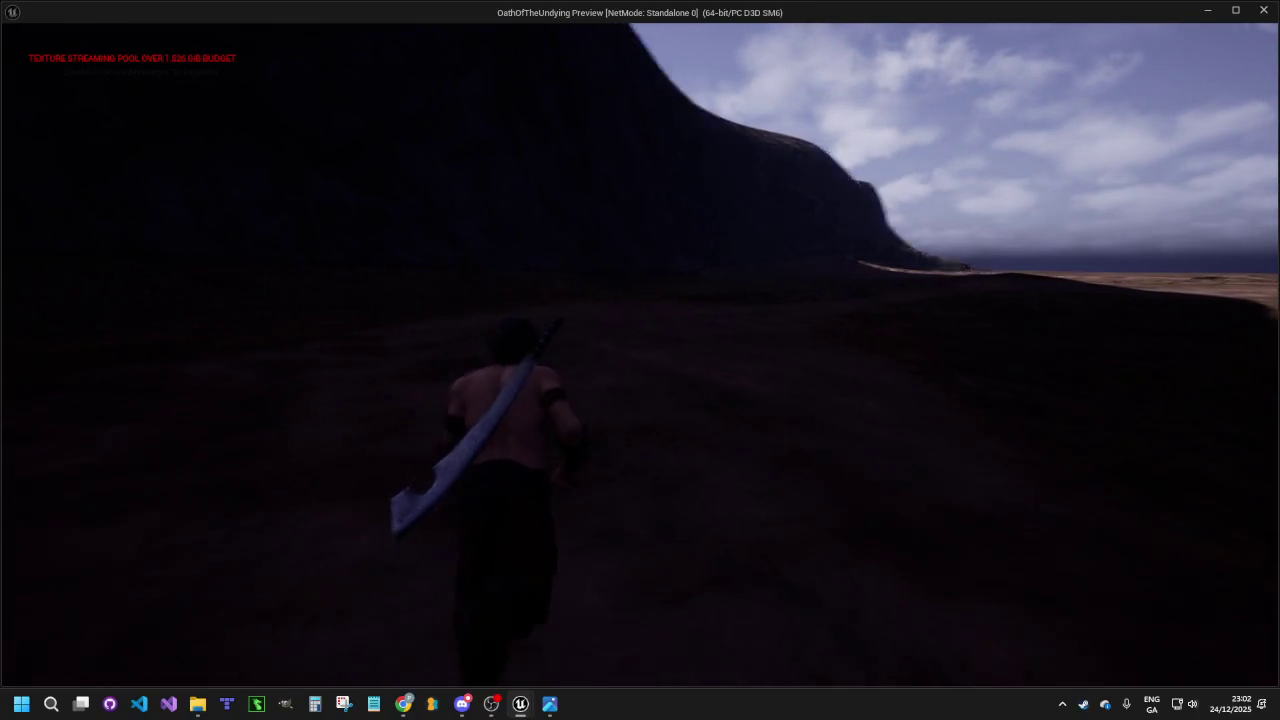
{"action": "key", "text": "w"}
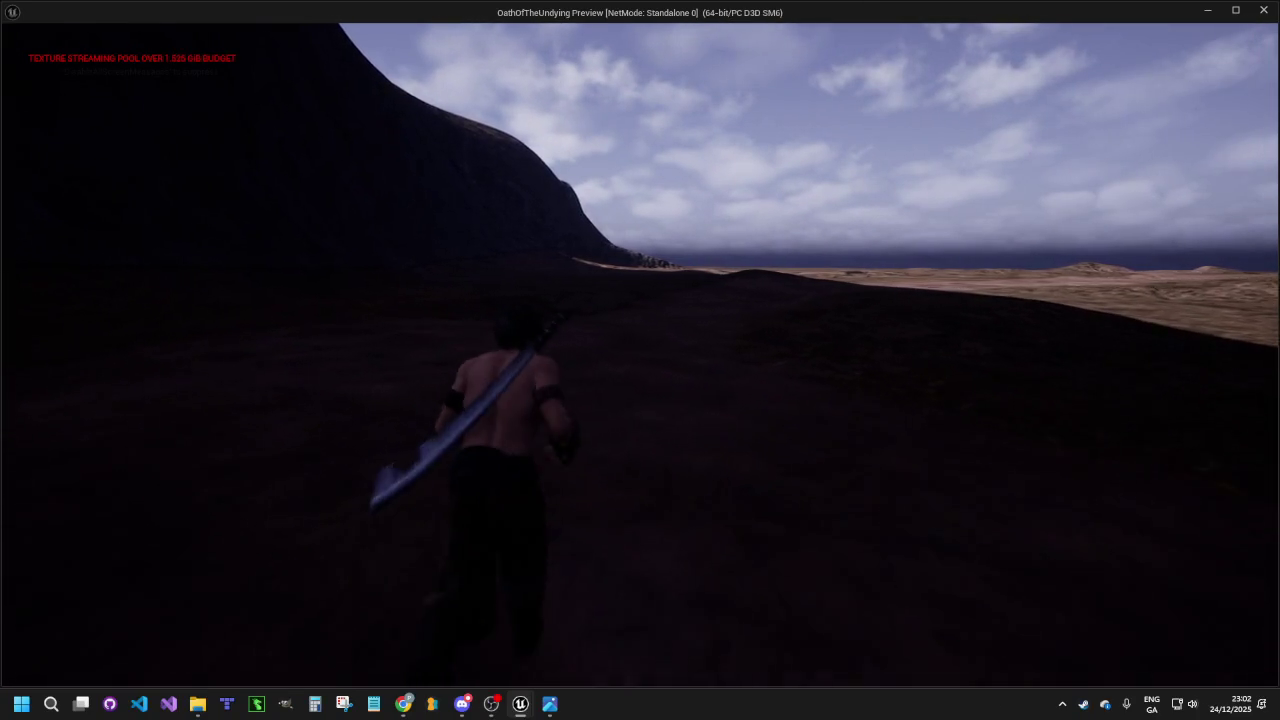
{"action": "key", "text": "w"}
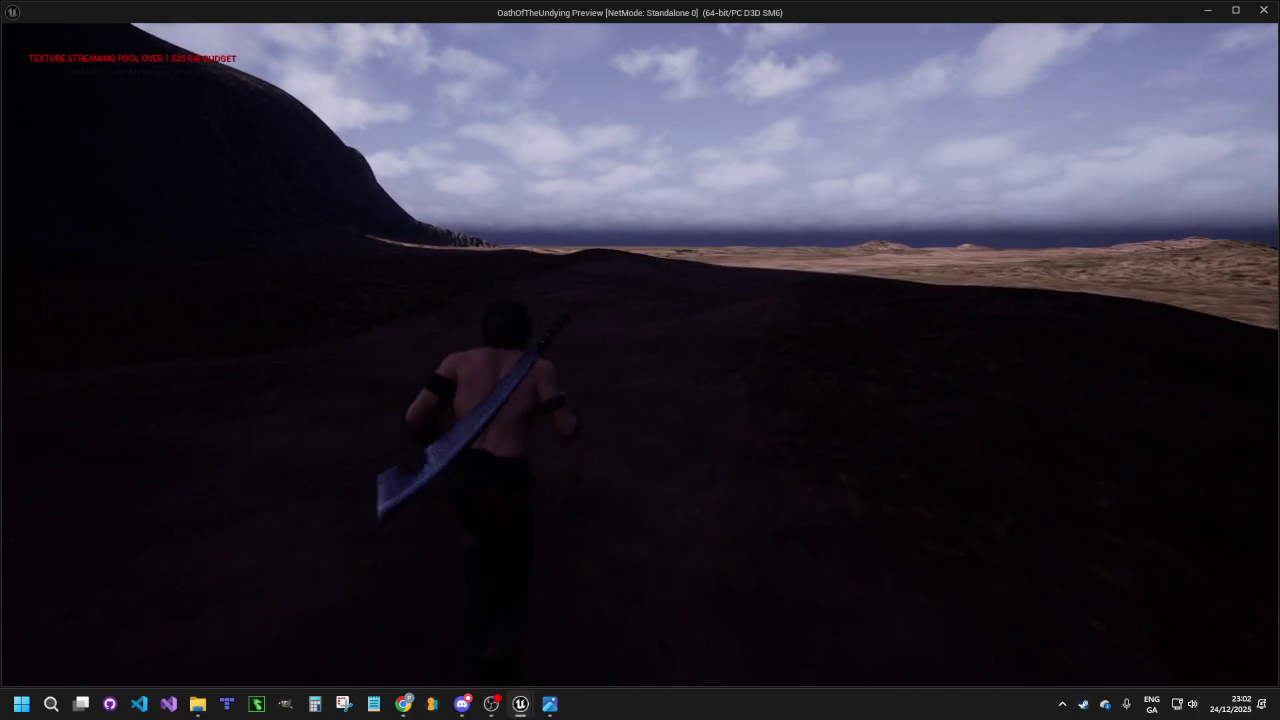
{"action": "key", "text": "Escape"}
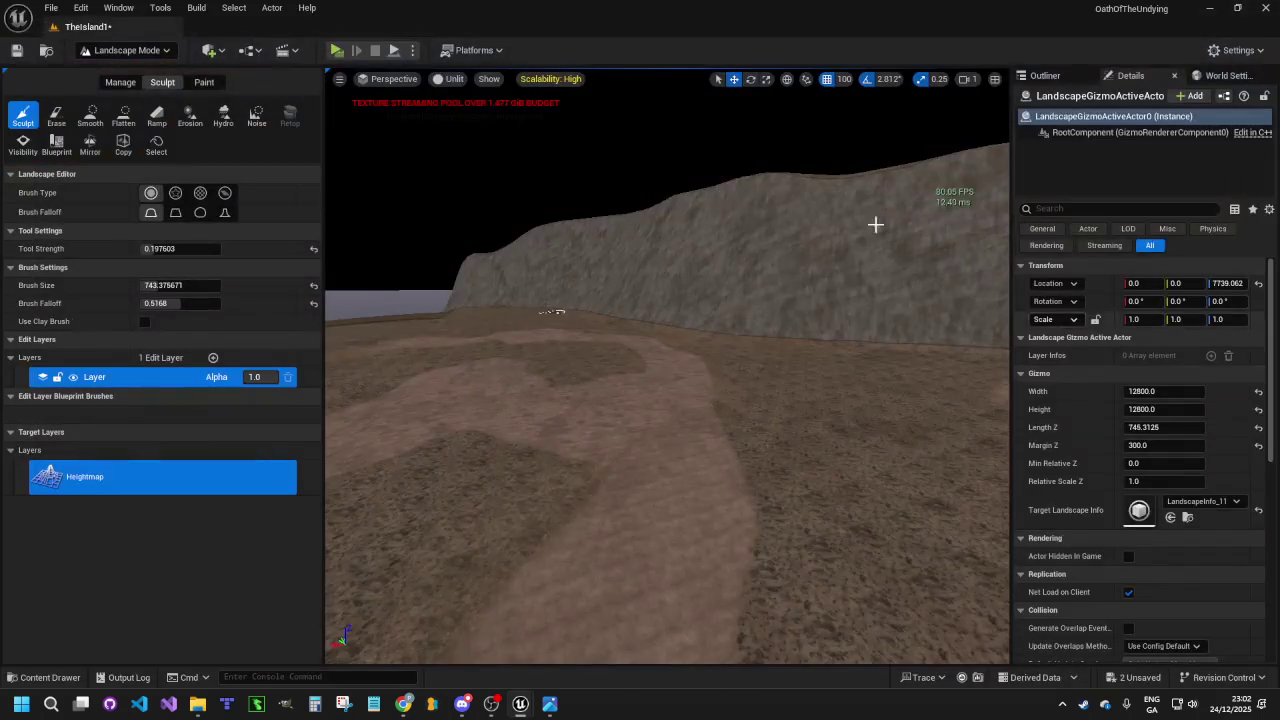
Adjust the sculpt strength and enlarge the brush to about 1506
{"action": "scroll", "coordinate": [765, 373], "scroll_direction": "up", "scroll_amount": 5}
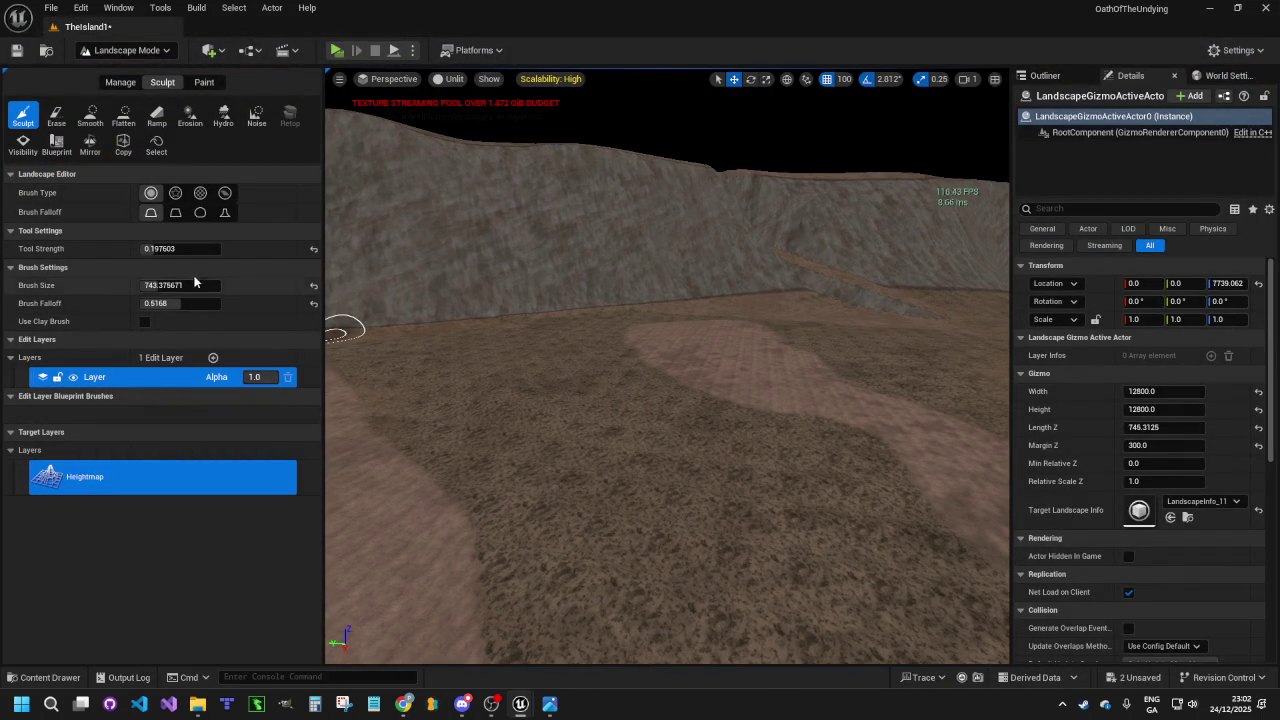
{"action": "left_click_drag", "start_coordinate": [155, 248], "coordinate": [150, 248]}
{"action": "left_click_drag", "start_coordinate": [160, 285], "coordinate": [166, 285]}
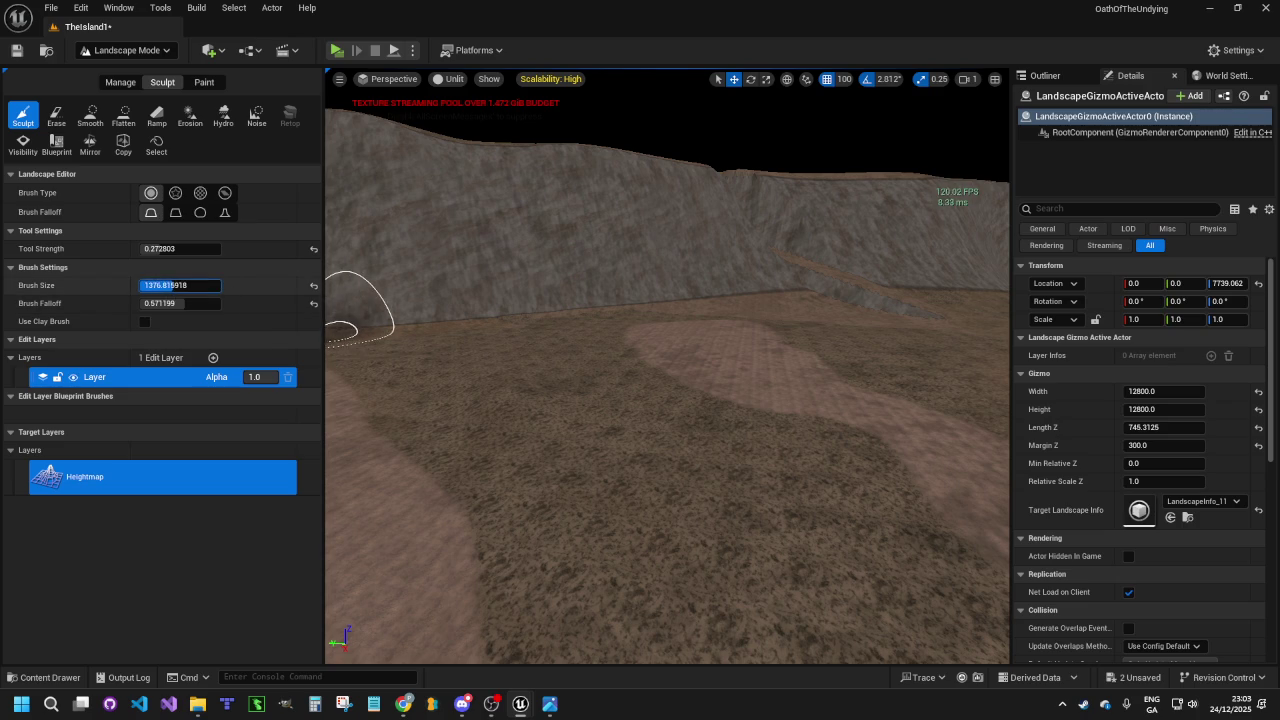
{"action": "left_click_drag", "start_coordinate": [160, 285], "coordinate": [175, 285]}
Raise mounds on the terrain ahead and beside the two rocks near the cliff
{"action": "mouse_move", "coordinate": [478, 343]}
{"action": "left_mouse_down"}
{"action": "mouse_move", "coordinate": [526, 411]}
{"action": "mouse_move", "coordinate": [597, 446]}
{"action": "mouse_move", "coordinate": [551, 360]}
{"action": "mouse_move", "coordinate": [545, 376]}
{"action": "left_mouse_up"}
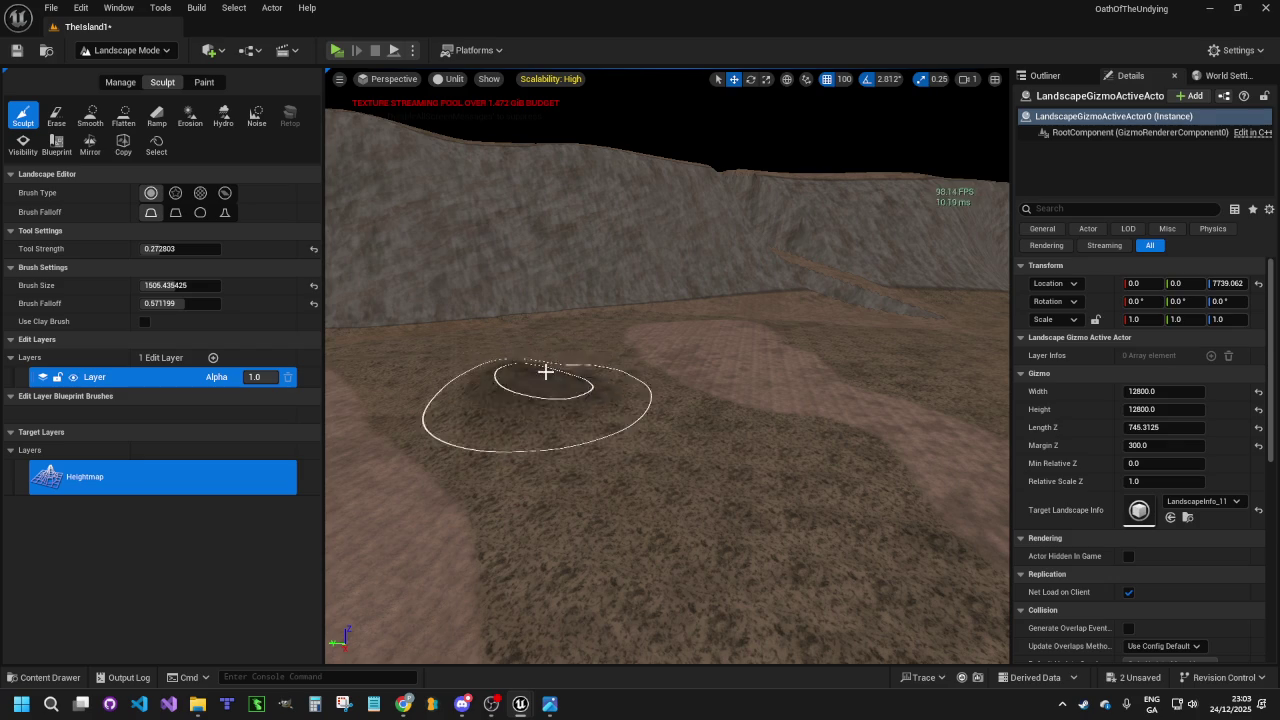
{"action": "scroll", "coordinate": [760, 360], "scroll_direction": "up", "scroll_amount": 3}
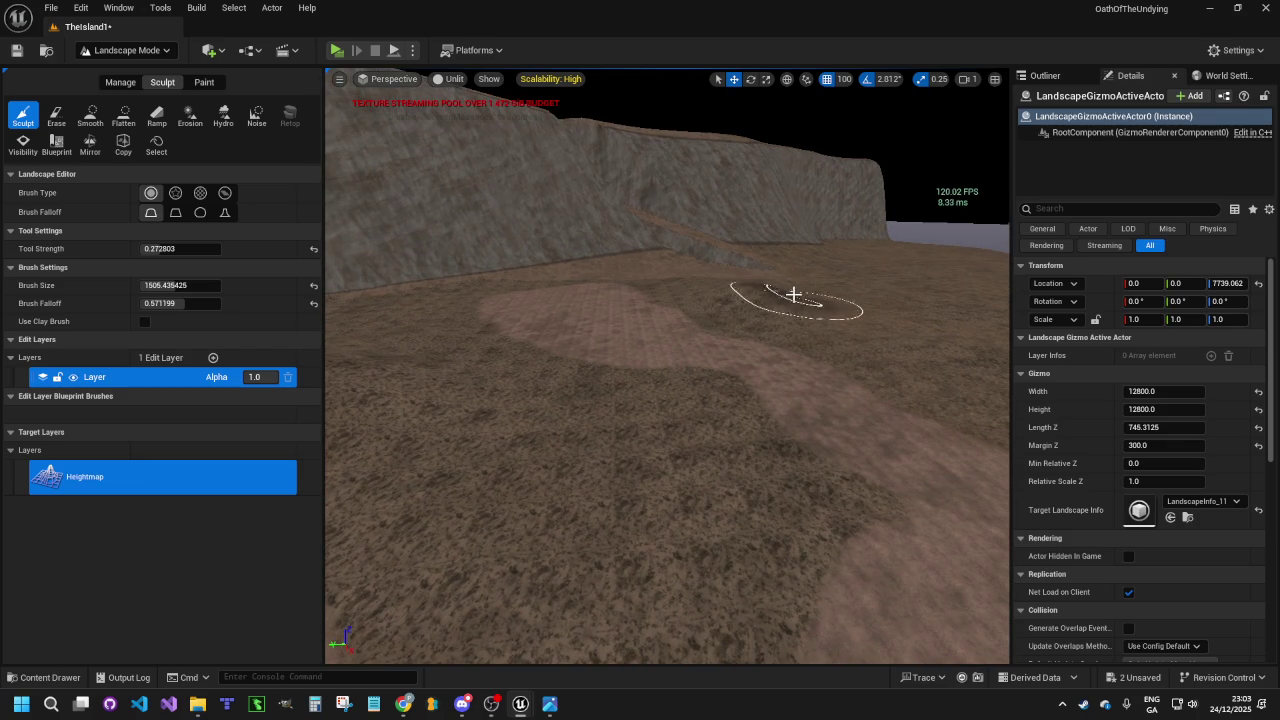
{"action": "scroll", "coordinate": [815, 307], "scroll_direction": "down", "scroll_amount": 5}
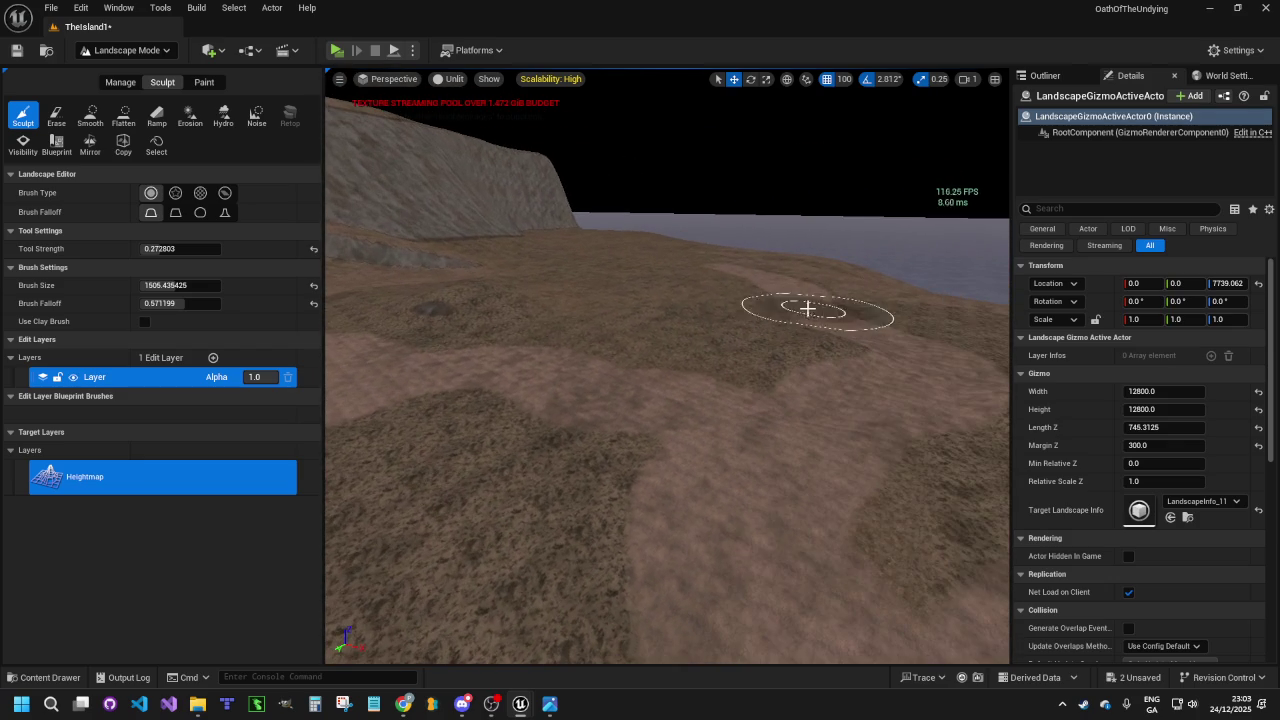
{"action": "mouse_move", "coordinate": [647, 278]}
{"action": "left_mouse_down"}
{"action": "mouse_move", "coordinate": [643, 366]}
{"action": "mouse_move", "coordinate": [706, 397]}
{"action": "mouse_move", "coordinate": [678, 333]}
{"action": "left_mouse_up"}
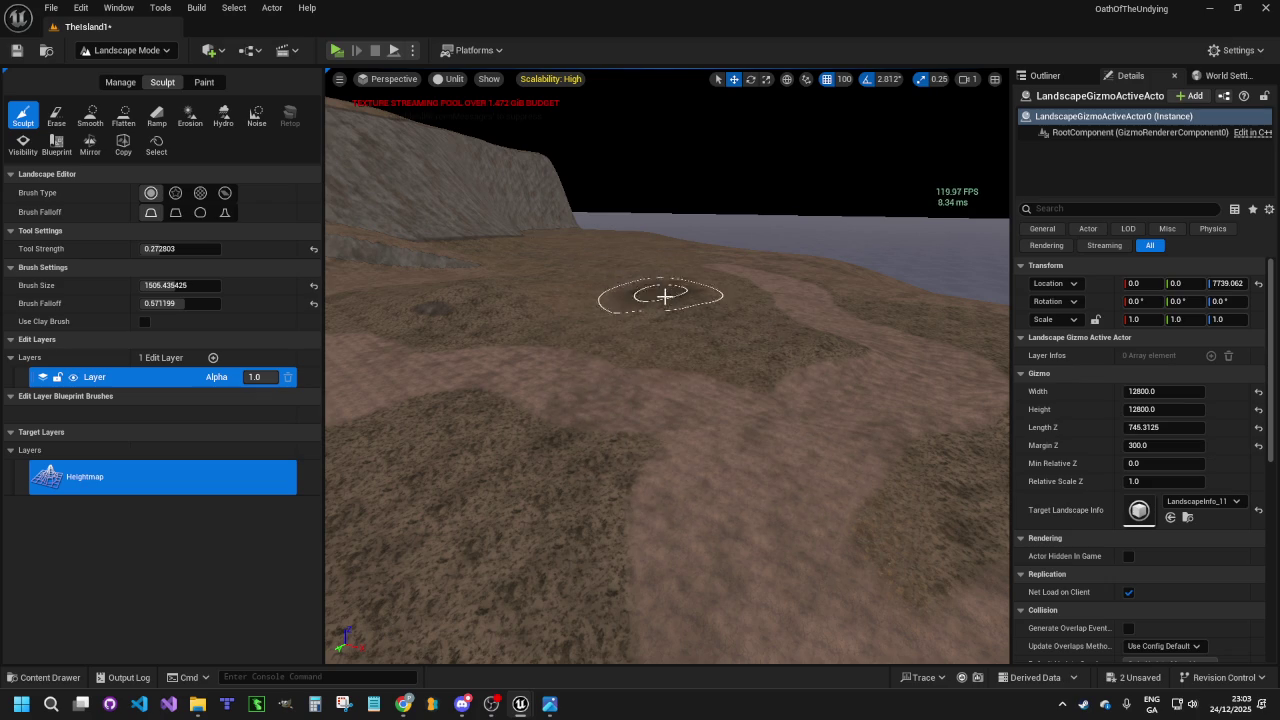
{"action": "left_click_drag", "start_coordinate": [597, 290], "coordinate": [752, 250]}
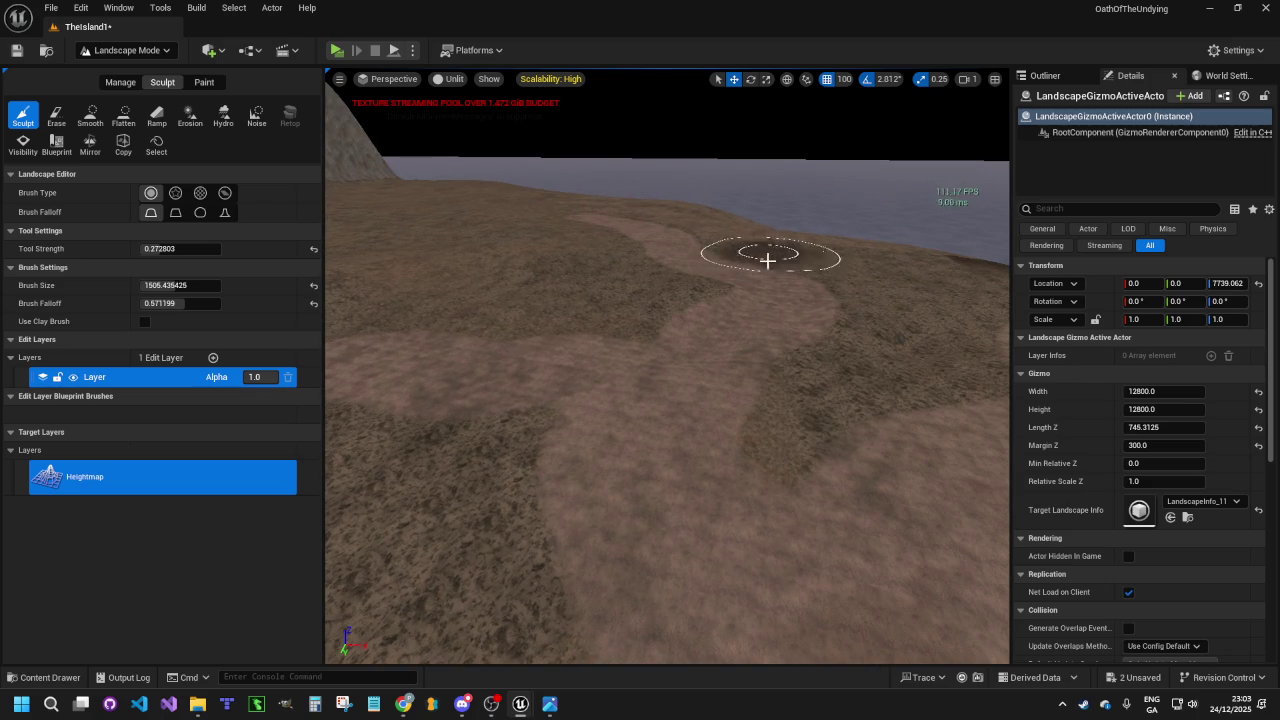
{"action": "scroll", "coordinate": [754, 406], "scroll_direction": "up", "scroll_amount": 3}
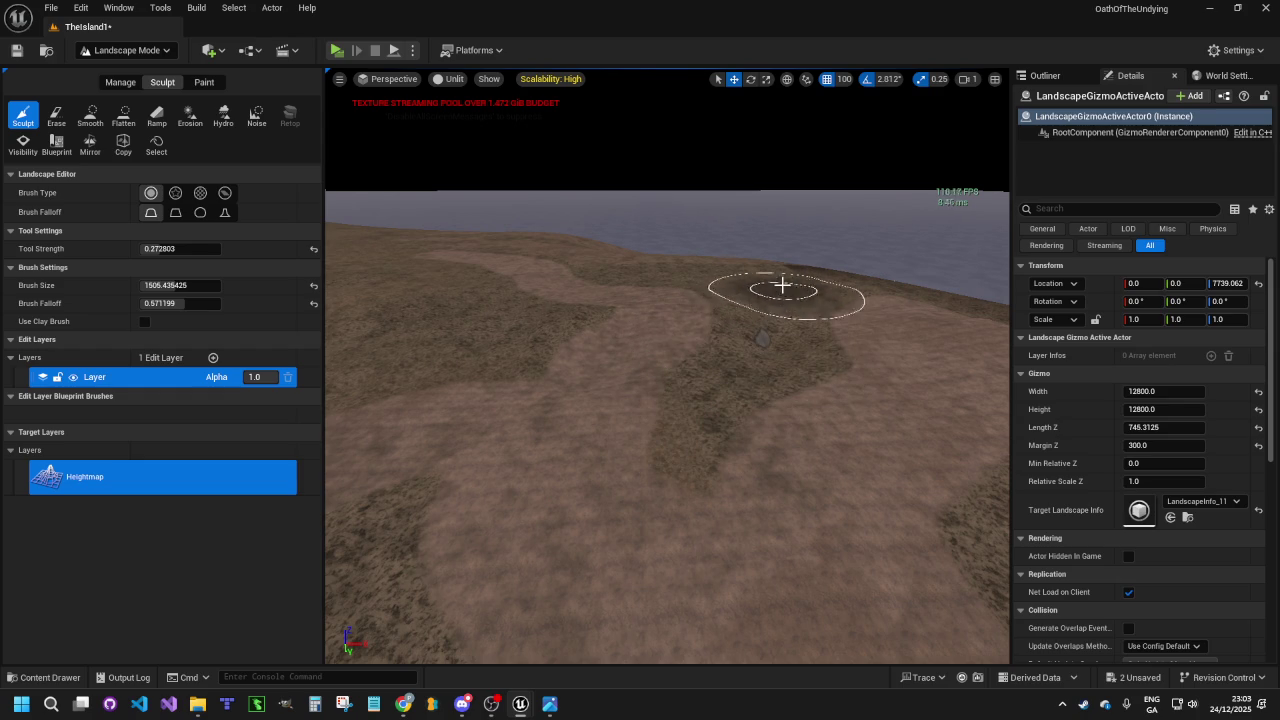
{"action": "left_click_drag", "start_coordinate": [772, 289], "coordinate": [648, 329]}
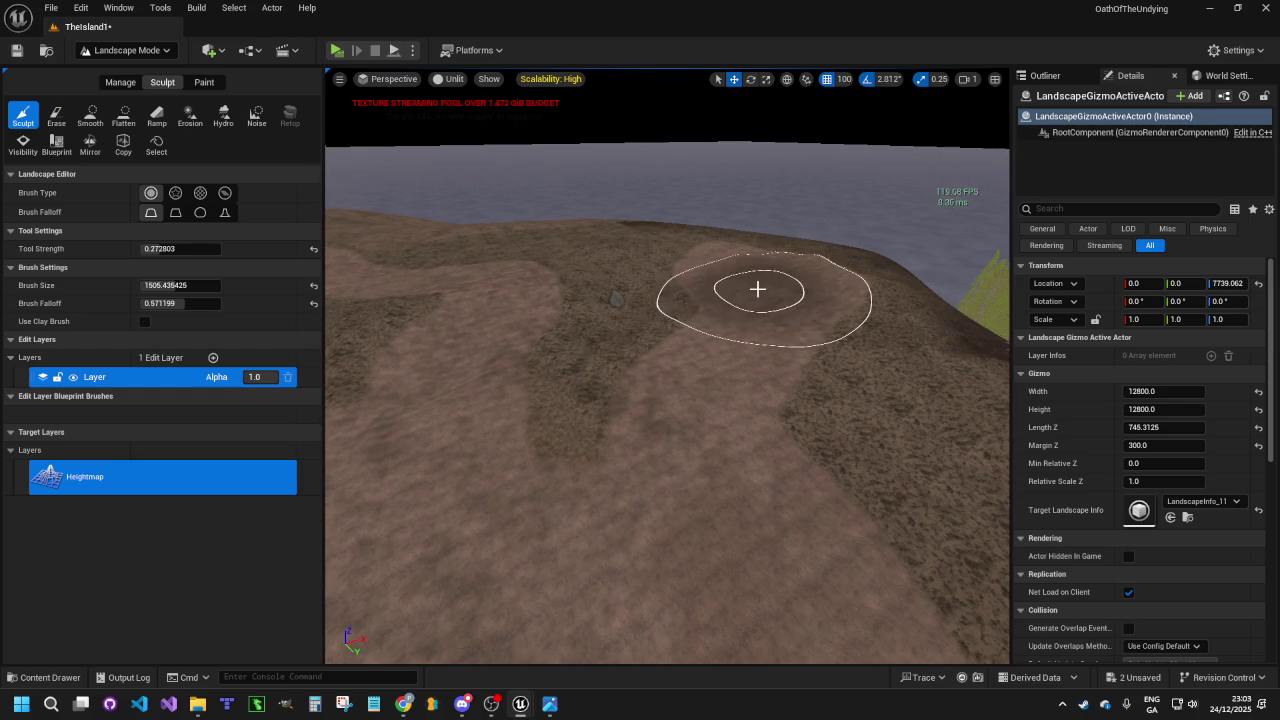
{"action": "mouse_move", "coordinate": [769, 298]}
{"action": "left_mouse_down"}
{"action": "mouse_move", "coordinate": [703, 269]}
{"action": "mouse_move", "coordinate": [806, 263]}
{"action": "mouse_move", "coordinate": [674, 290]}
{"action": "left_mouse_up"}
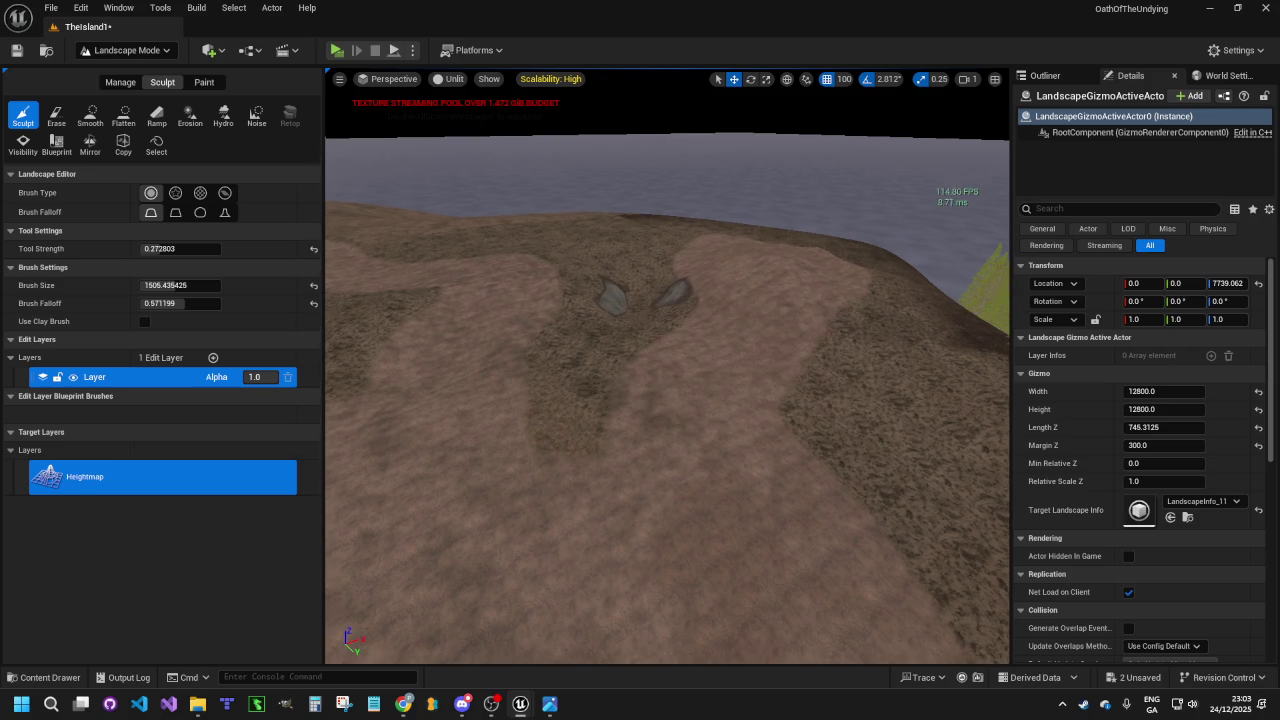
{"action": "key", "text": "w"}
{"action": "key", "text": "w"}
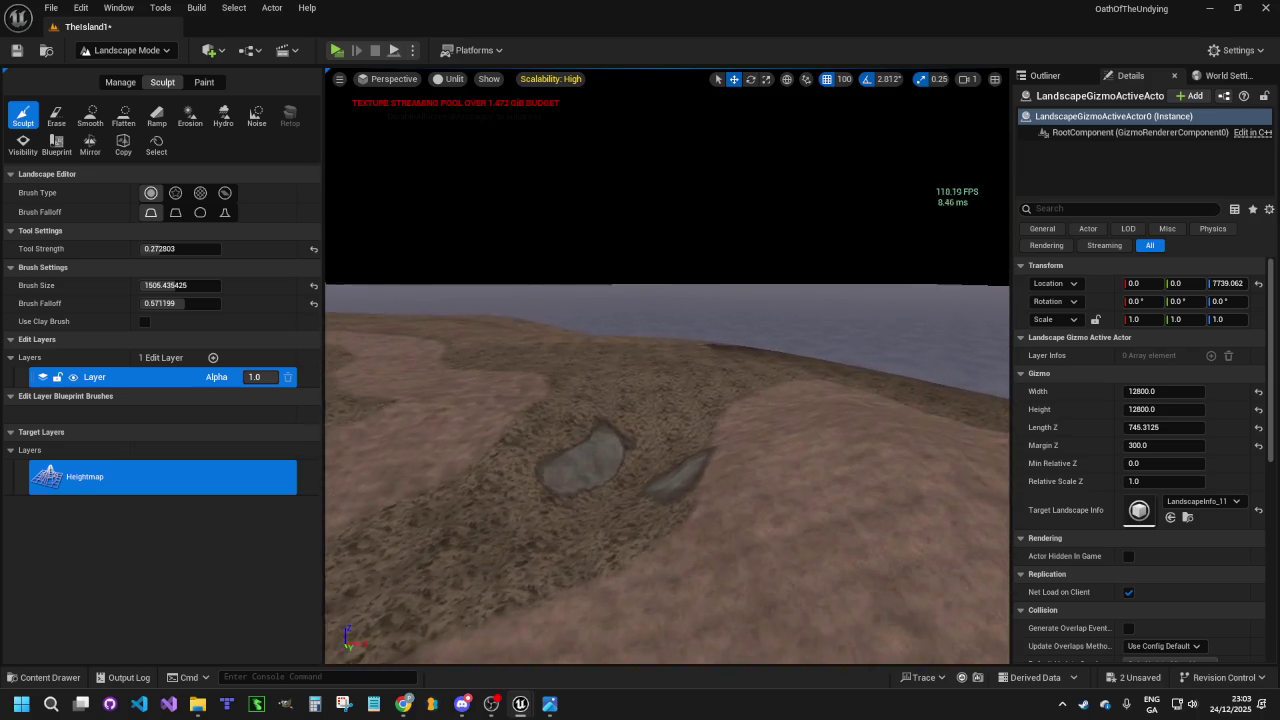
Smooth the mound next to the rock into the surrounding ground
{"action": "left_click", "coordinate": [90, 115]}
{"action": "mouse_move", "coordinate": [787, 432]}
{"action": "left_mouse_down"}
{"action": "mouse_move", "coordinate": [757, 400]}
{"action": "mouse_move", "coordinate": [545, 400]}
{"action": "left_mouse_up"}
{"action": "left_click_drag", "start_coordinate": [892, 470], "coordinate": [980, 611]}
{"action": "left_click_drag", "start_coordinate": [800, 480], "coordinate": [834, 514]}
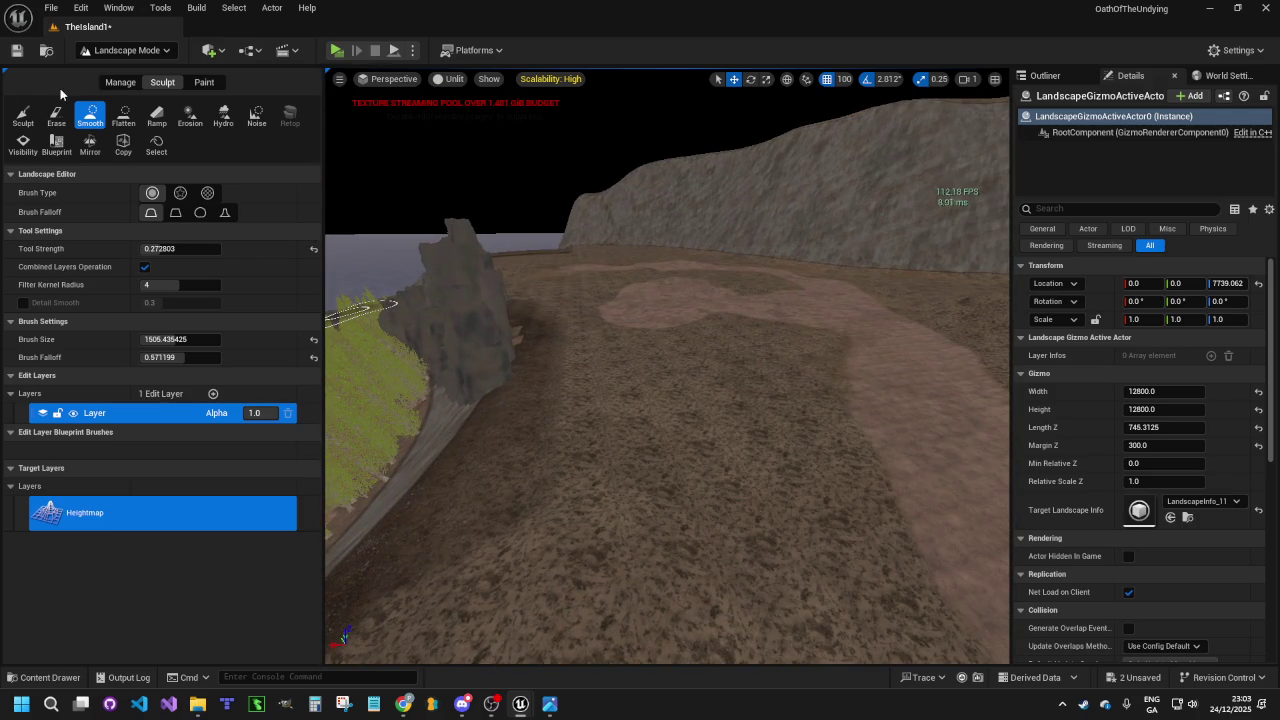
Return to the raise/lower tool, then switch to landscape Paint mode
{"action": "left_click", "coordinate": [22, 115]}
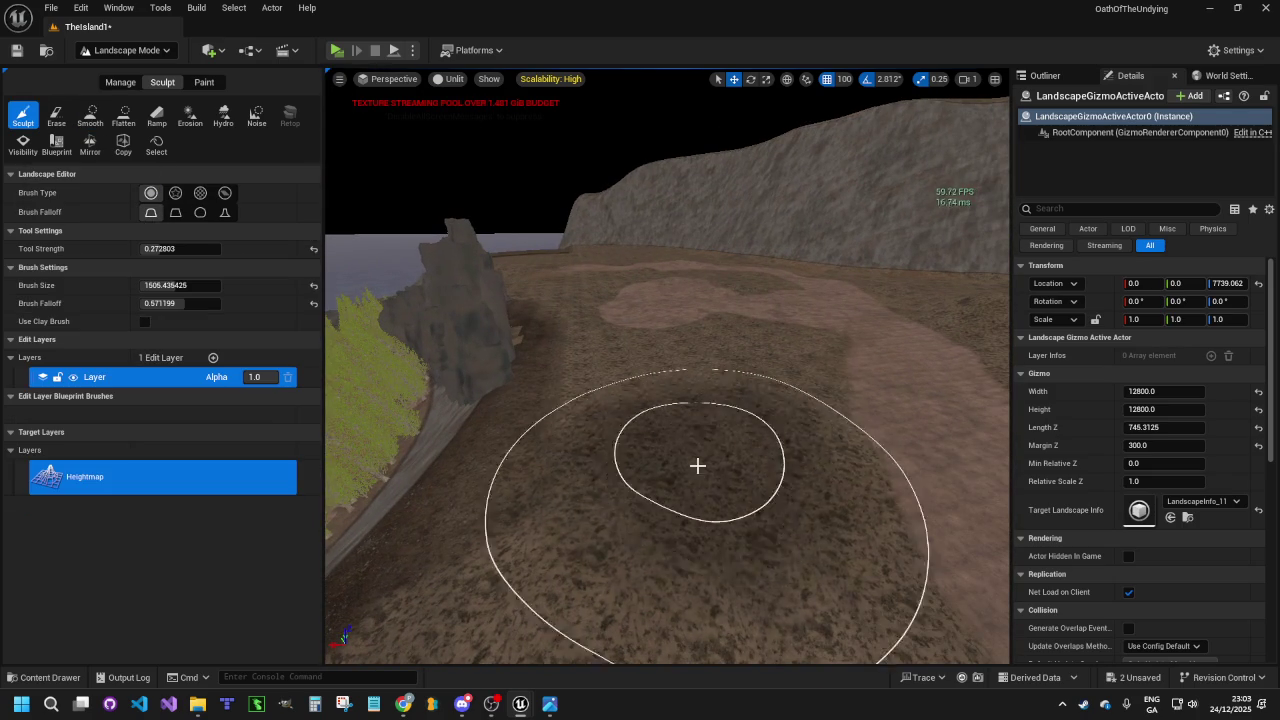
{"action": "mouse_move", "coordinate": [686, 512]}
{"action": "left_mouse_down"}
{"action": "mouse_move", "coordinate": [771, 363]}
{"action": "mouse_move", "coordinate": [690, 360]}
{"action": "mouse_move", "coordinate": [722, 315]}
{"action": "mouse_move", "coordinate": [765, 310]}
{"action": "mouse_move", "coordinate": [505, 340]}
{"action": "mouse_move", "coordinate": [580, 360]}
{"action": "mouse_move", "coordinate": [530, 345]}
{"action": "mouse_move", "coordinate": [535, 325]}
{"action": "mouse_move", "coordinate": [560, 320]}
{"action": "mouse_move", "coordinate": [530, 315]}
{"action": "mouse_move", "coordinate": [530, 335]}
{"action": "mouse_move", "coordinate": [525, 310]}
{"action": "mouse_move", "coordinate": [560, 360]}
{"action": "mouse_move", "coordinate": [688, 449]}
{"action": "left_mouse_up"}
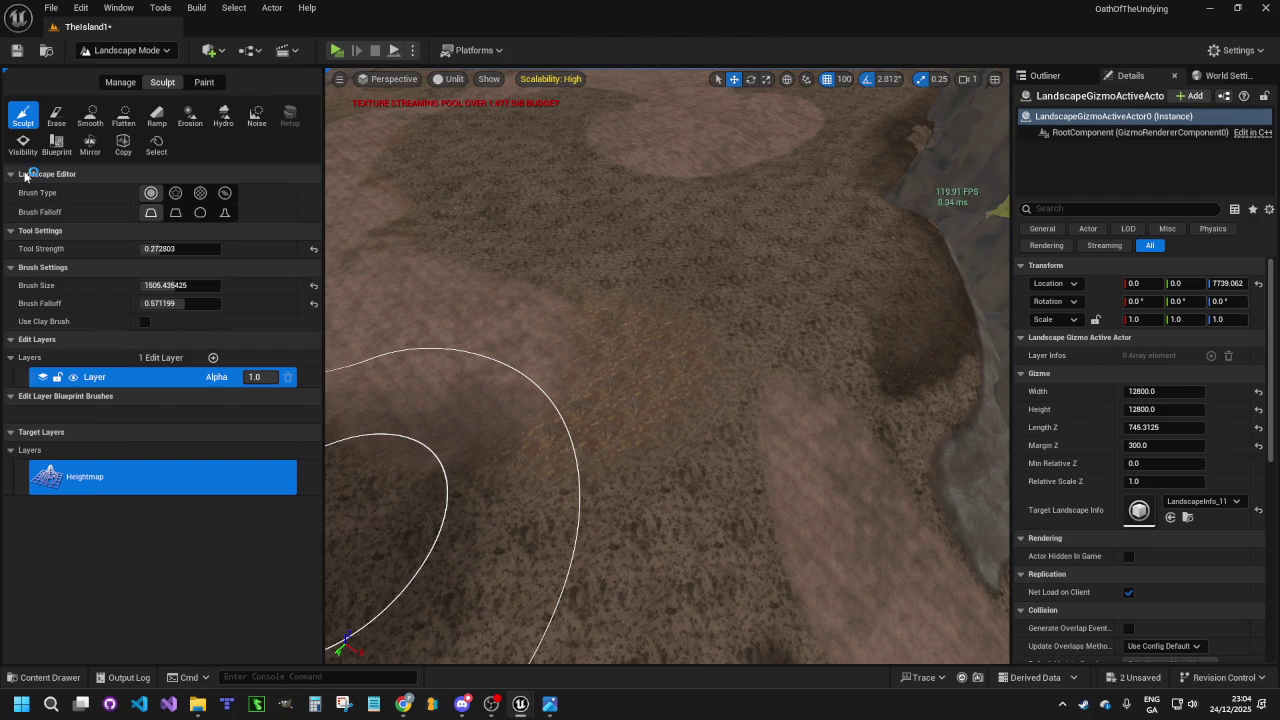
{"action": "left_click", "coordinate": [212, 81]}
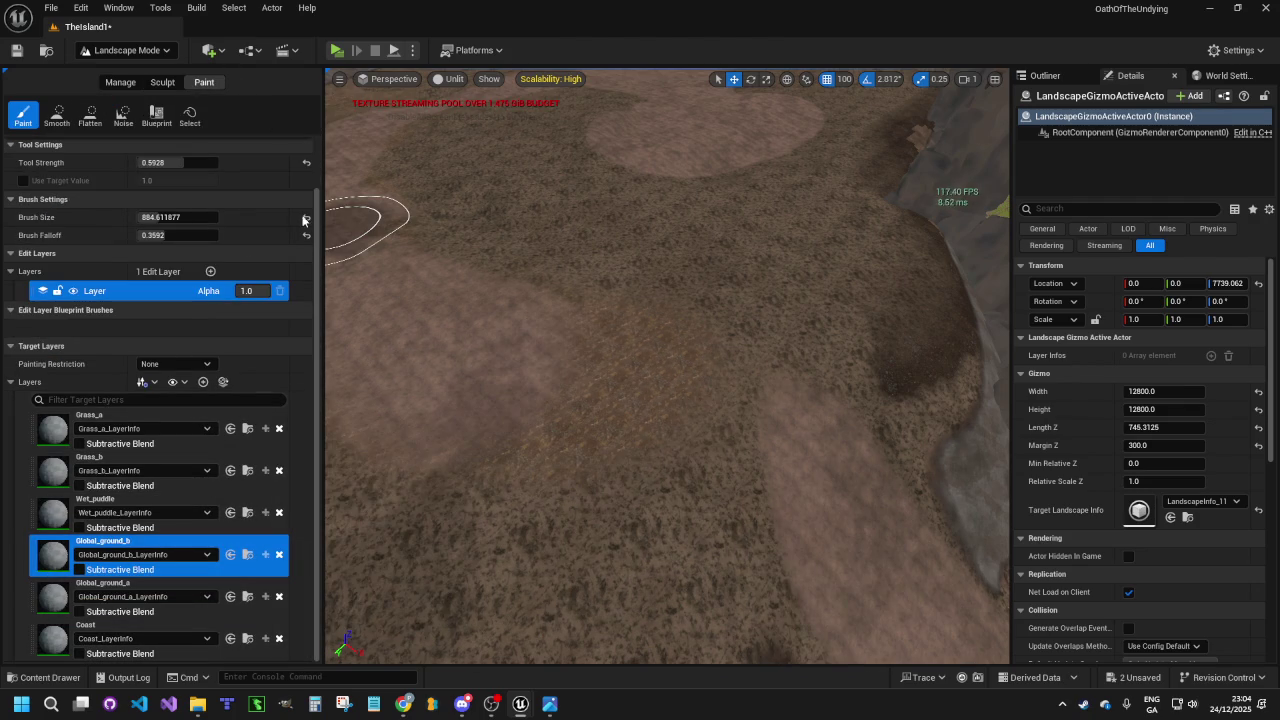
Paint a lighter Global_ground_b dirt band, then darker Grass_a patches across the centre
{"action": "mouse_move", "coordinate": [611, 364]}
{"action": "left_mouse_down"}
{"action": "mouse_move", "coordinate": [774, 400]}
{"action": "mouse_move", "coordinate": [769, 431]}
{"action": "mouse_move", "coordinate": [728, 418]}
{"action": "left_mouse_up"}
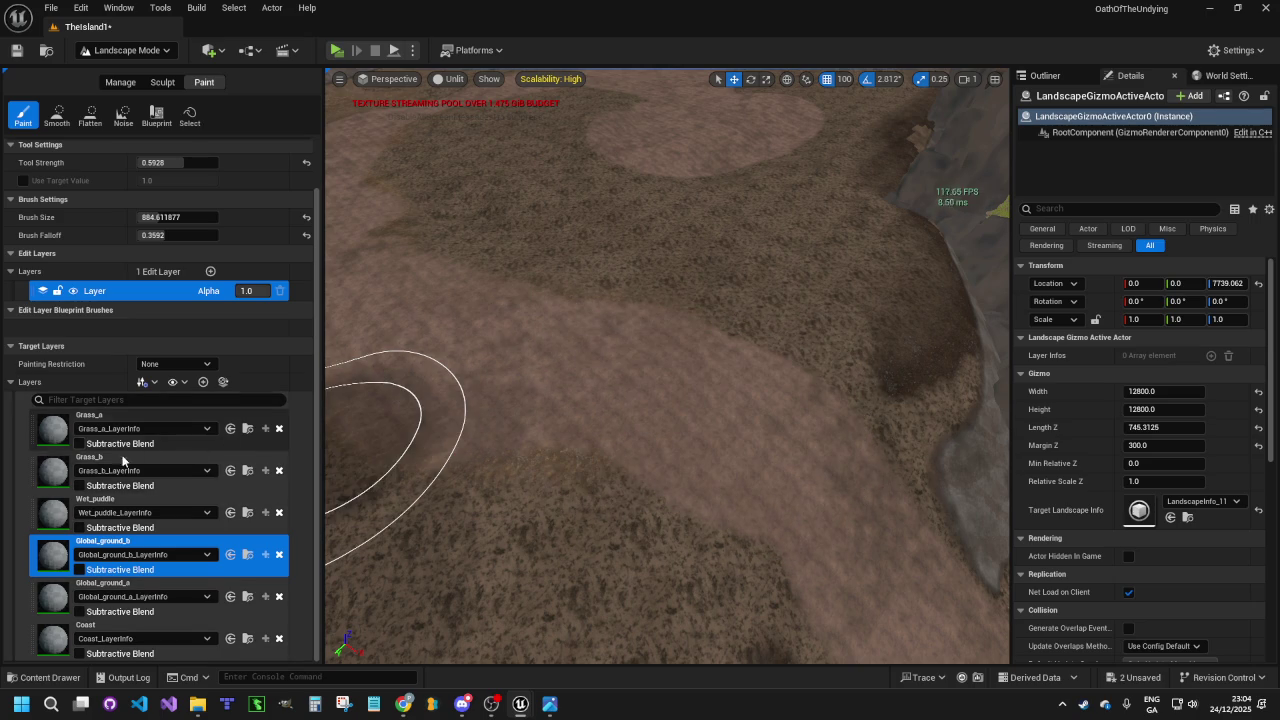
{"action": "left_click", "coordinate": [135, 425]}
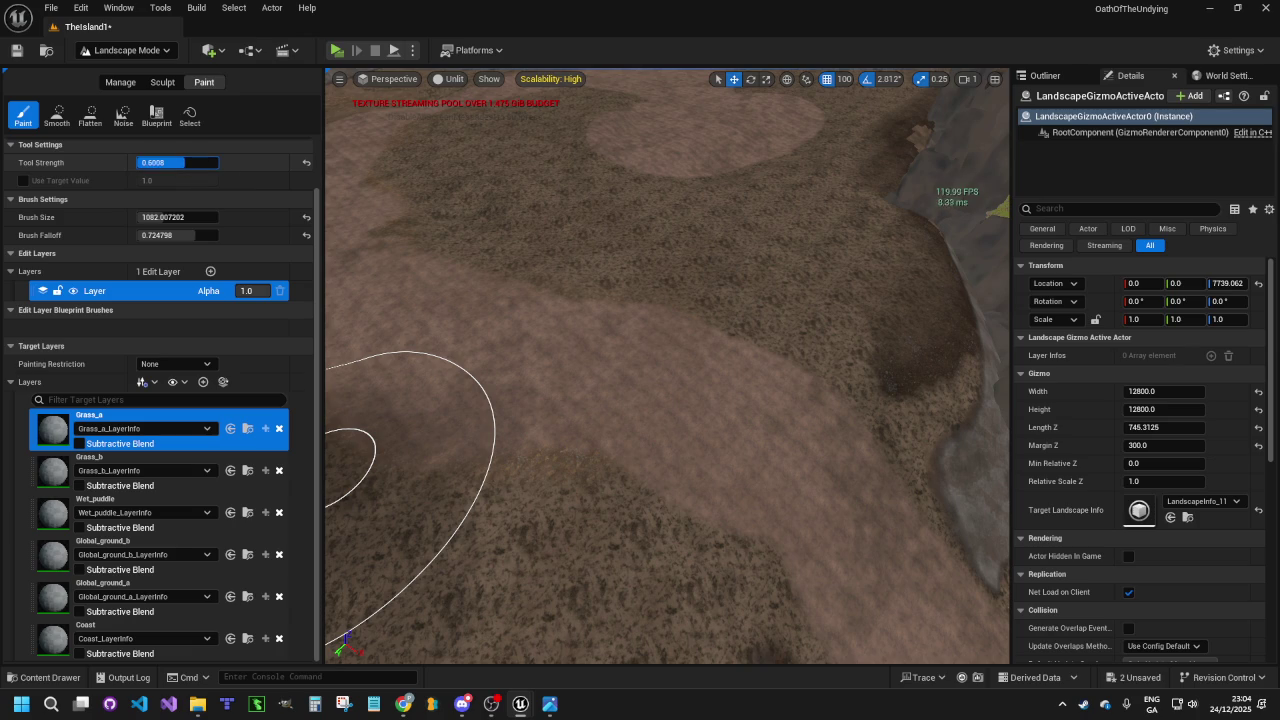
{"action": "mouse_move", "coordinate": [796, 269]}
{"action": "left_mouse_down"}
{"action": "mouse_move", "coordinate": [689, 257]}
{"action": "mouse_move", "coordinate": [546, 274]}
{"action": "mouse_move", "coordinate": [488, 232]}
{"action": "left_mouse_up"}
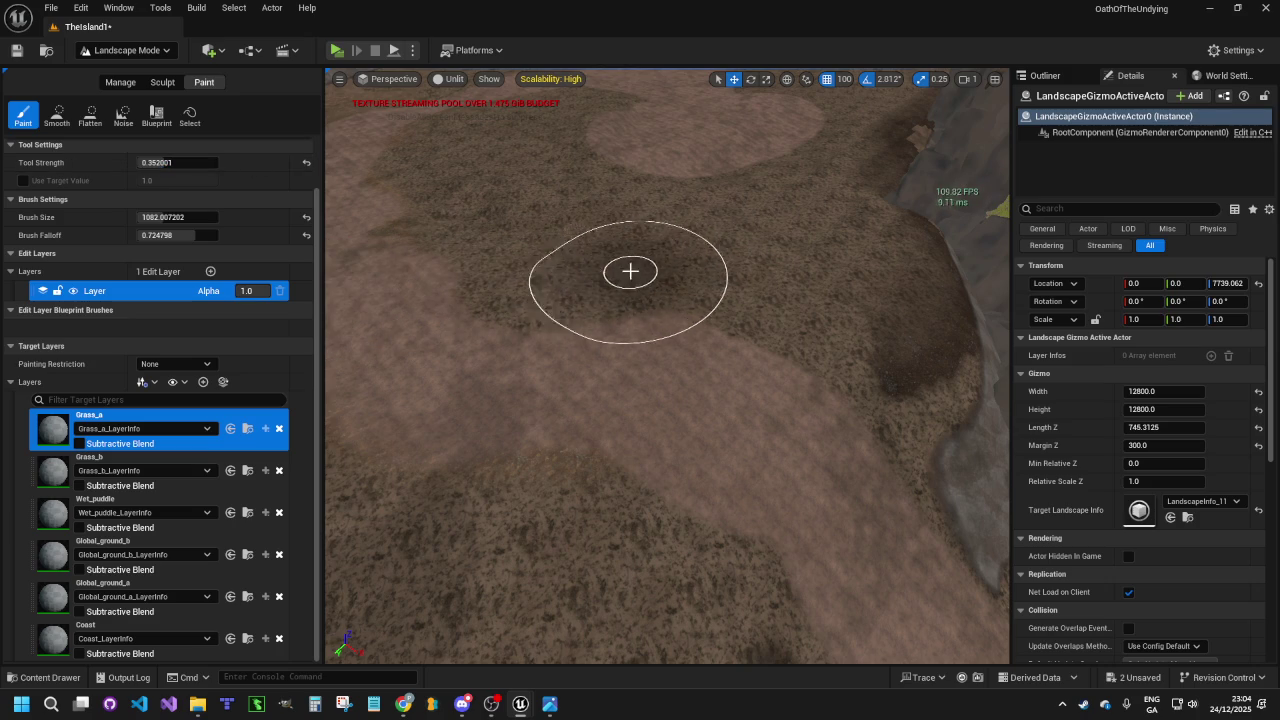
{"action": "mouse_move", "coordinate": [666, 277]}
{"action": "left_mouse_down"}
{"action": "mouse_move", "coordinate": [766, 299]}
{"action": "mouse_move", "coordinate": [480, 243]}
{"action": "mouse_move", "coordinate": [417, 206]}
{"action": "mouse_move", "coordinate": [594, 617]}
{"action": "mouse_move", "coordinate": [494, 499]}
{"action": "mouse_move", "coordinate": [523, 534]}
{"action": "mouse_move", "coordinate": [572, 219]}
{"action": "left_mouse_up"}
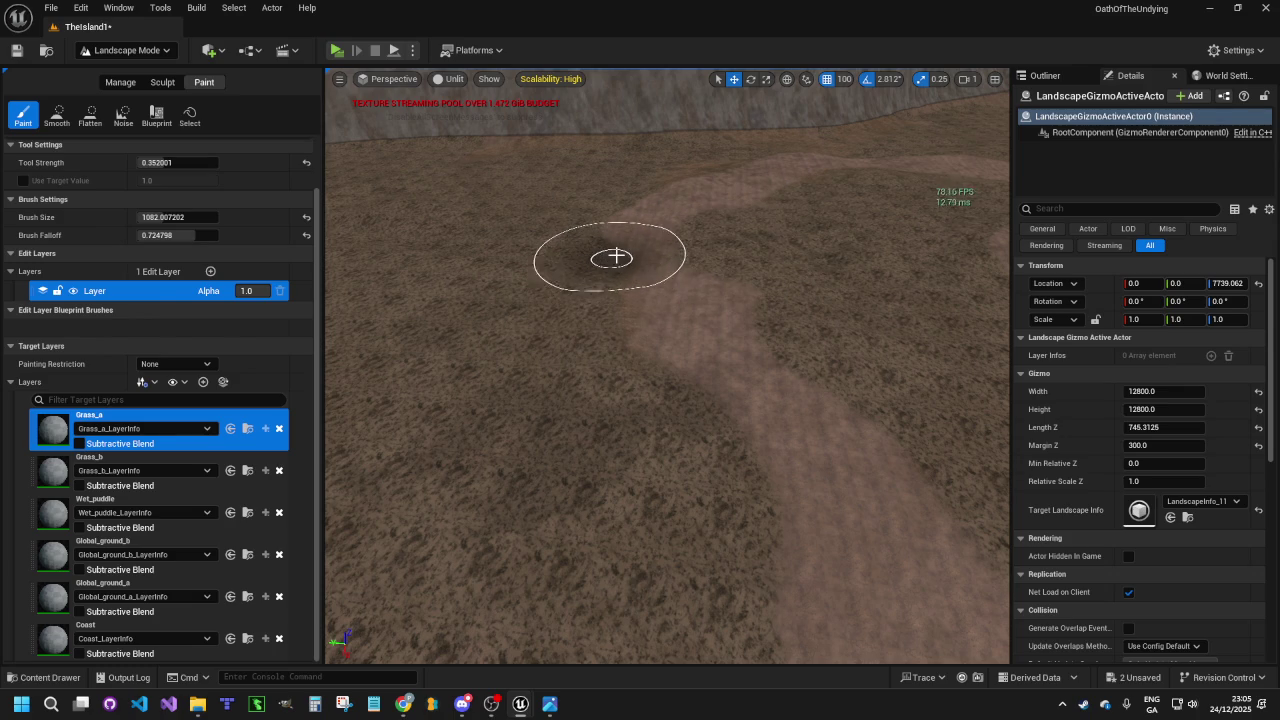
Brush extra Grass_a onto the ground edging the lighter dirt bands near the trees
{"action": "left_click_drag", "start_coordinate": [643, 491], "coordinate": [643, 491]}
{"action": "left_click_drag", "start_coordinate": [669, 546], "coordinate": [669, 546]}
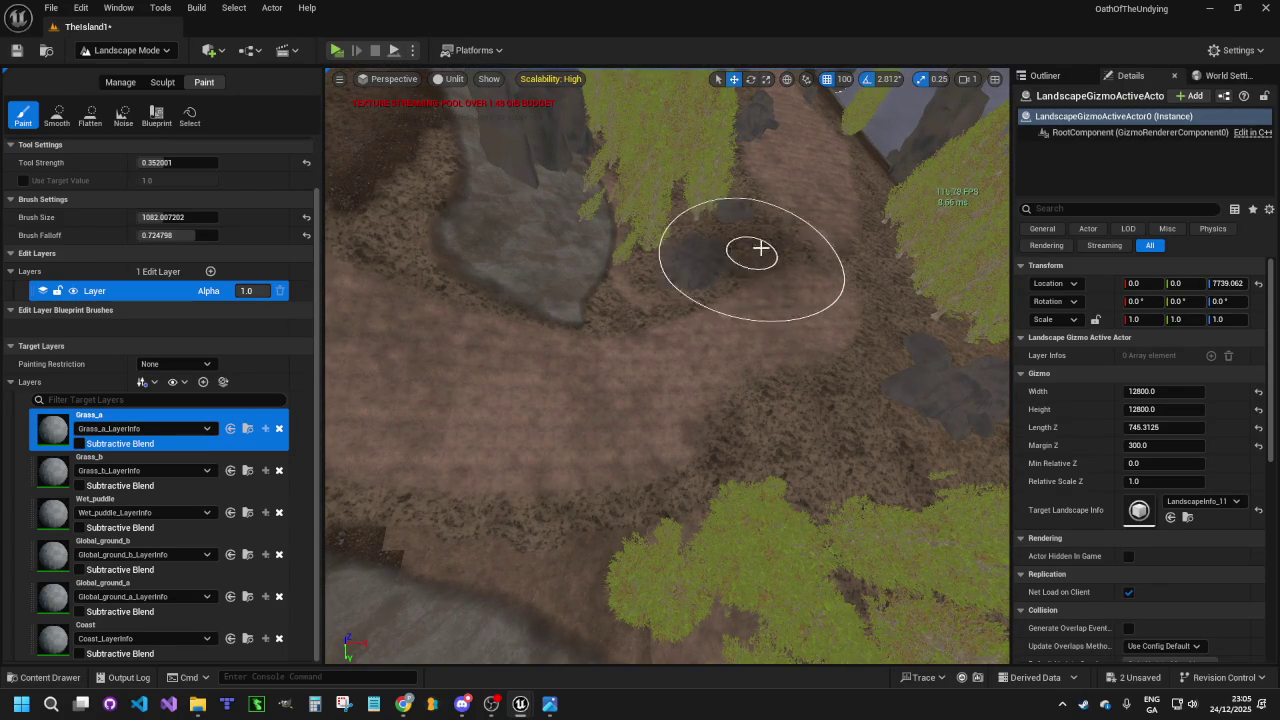
{"action": "left_click_drag", "start_coordinate": [728, 266], "coordinate": [728, 266]}
{"action": "left_click_drag", "start_coordinate": [811, 426], "coordinate": [811, 426]}
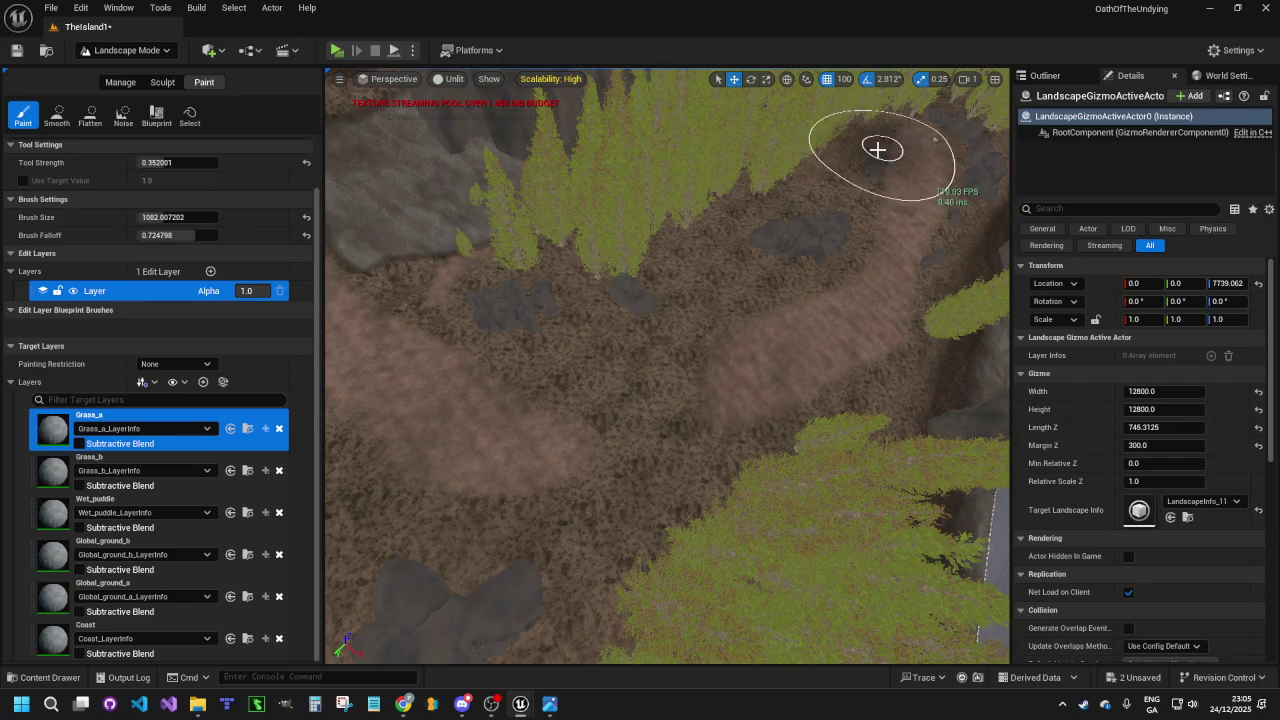
{"action": "left_click_drag", "start_coordinate": [589, 337], "coordinate": [693, 266]}
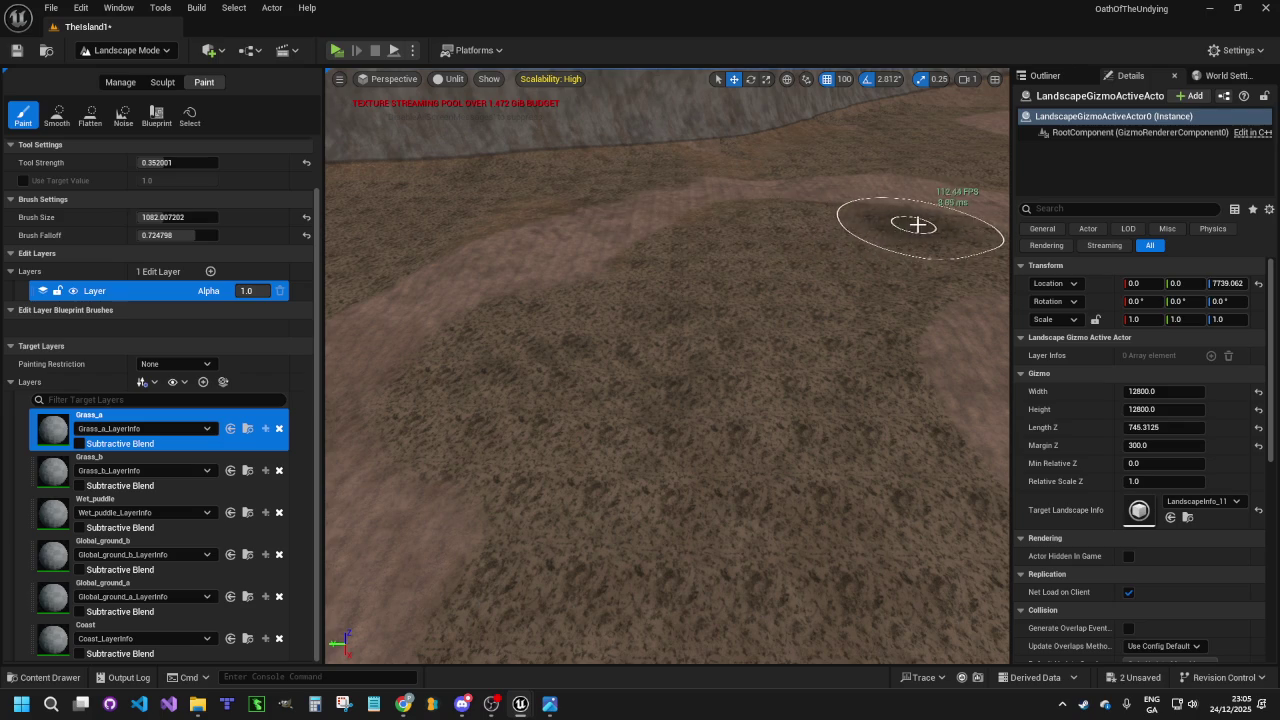
{"action": "mouse_move", "coordinate": [620, 228]}
{"action": "left_mouse_down"}
{"action": "mouse_move", "coordinate": [680, 300]}
{"action": "mouse_move", "coordinate": [650, 180]}
{"action": "mouse_move", "coordinate": [751, 349]}
{"action": "mouse_move", "coordinate": [914, 386]}
{"action": "left_mouse_up"}
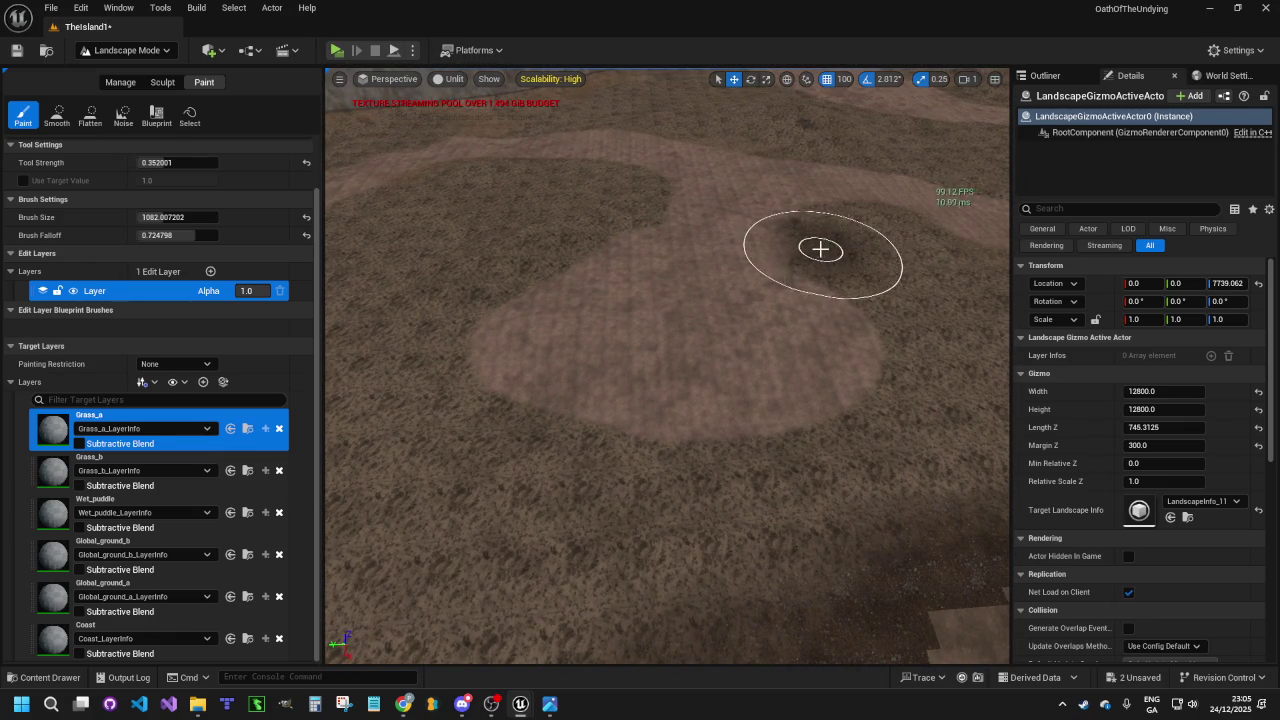
{"action": "mouse_move", "coordinate": [889, 361]}
{"action": "left_mouse_down"}
{"action": "mouse_move", "coordinate": [866, 471]}
{"action": "mouse_move", "coordinate": [866, 390]}
{"action": "left_mouse_up"}
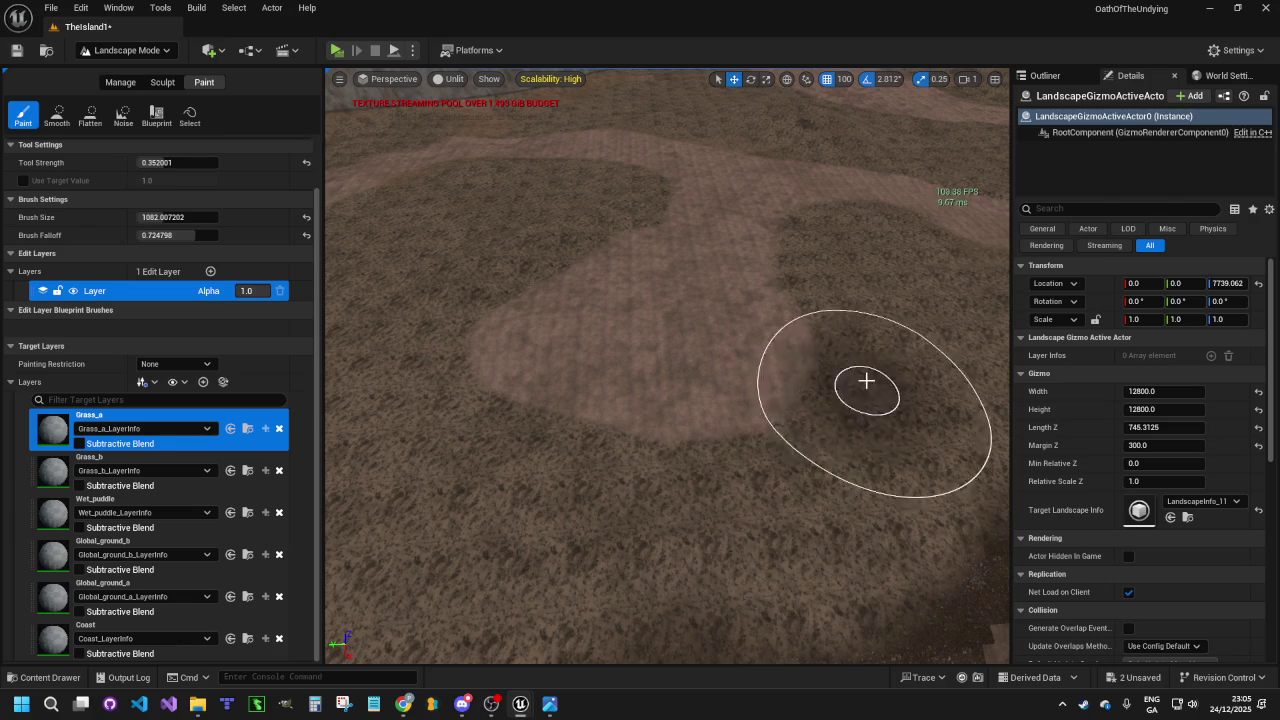
{"action": "mouse_move", "coordinate": [843, 347]}
{"action": "left_mouse_down"}
{"action": "mouse_move", "coordinate": [848, 282]}
{"action": "mouse_move", "coordinate": [908, 371]}
{"action": "left_mouse_up"}
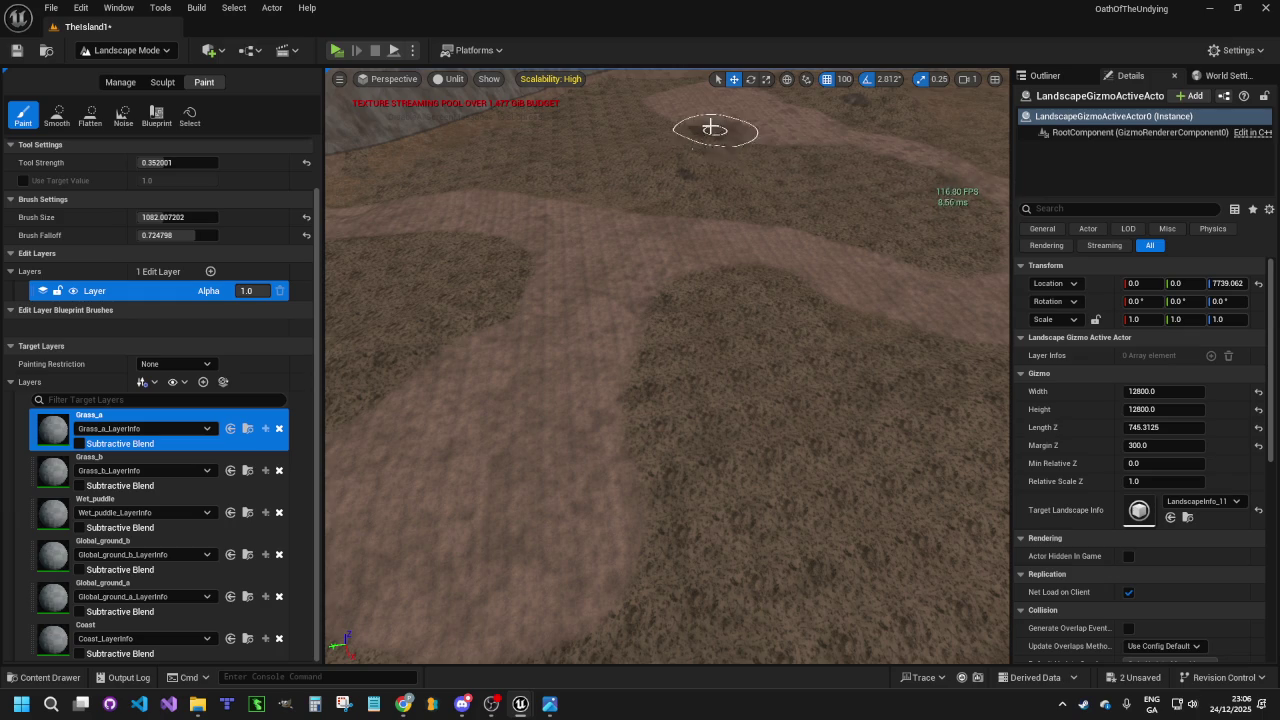
Paint Grass_a over part of the pink path and along its edge
{"action": "scroll", "coordinate": [745, 220], "scroll_direction": "down", "scroll_amount": 10}
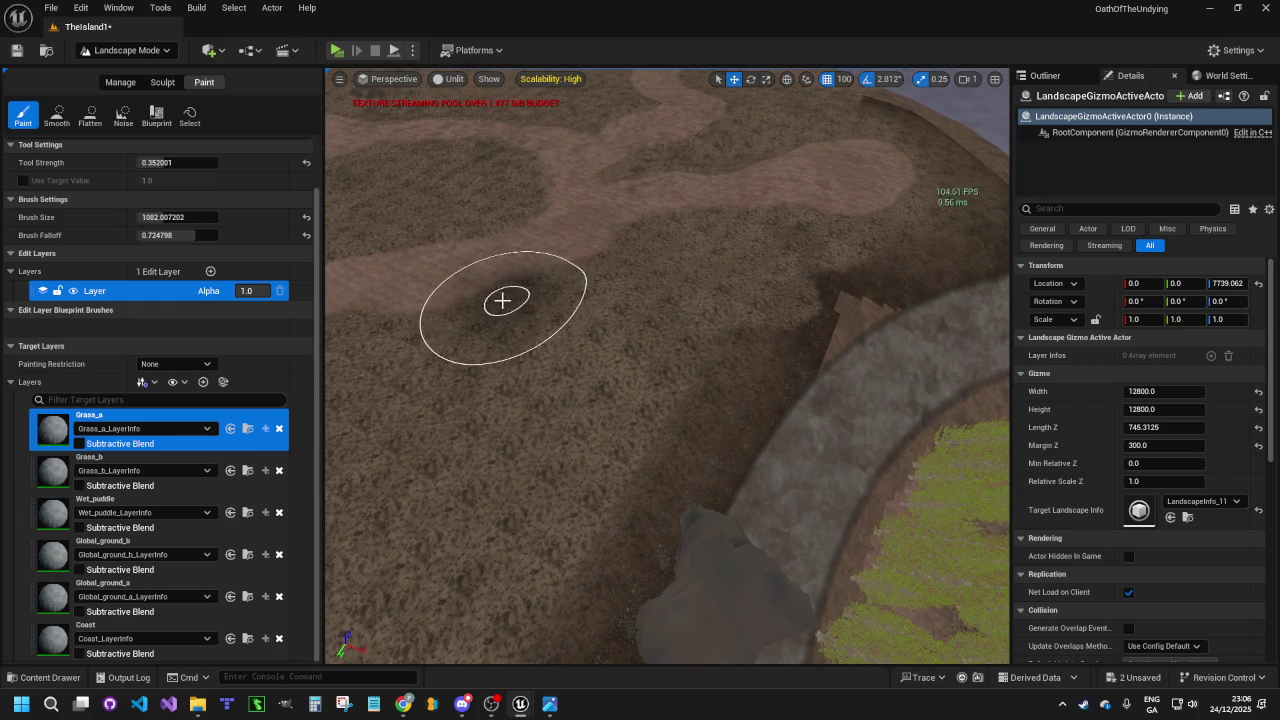
{"action": "scroll", "coordinate": [602, 290], "scroll_direction": "up", "scroll_amount": 4}
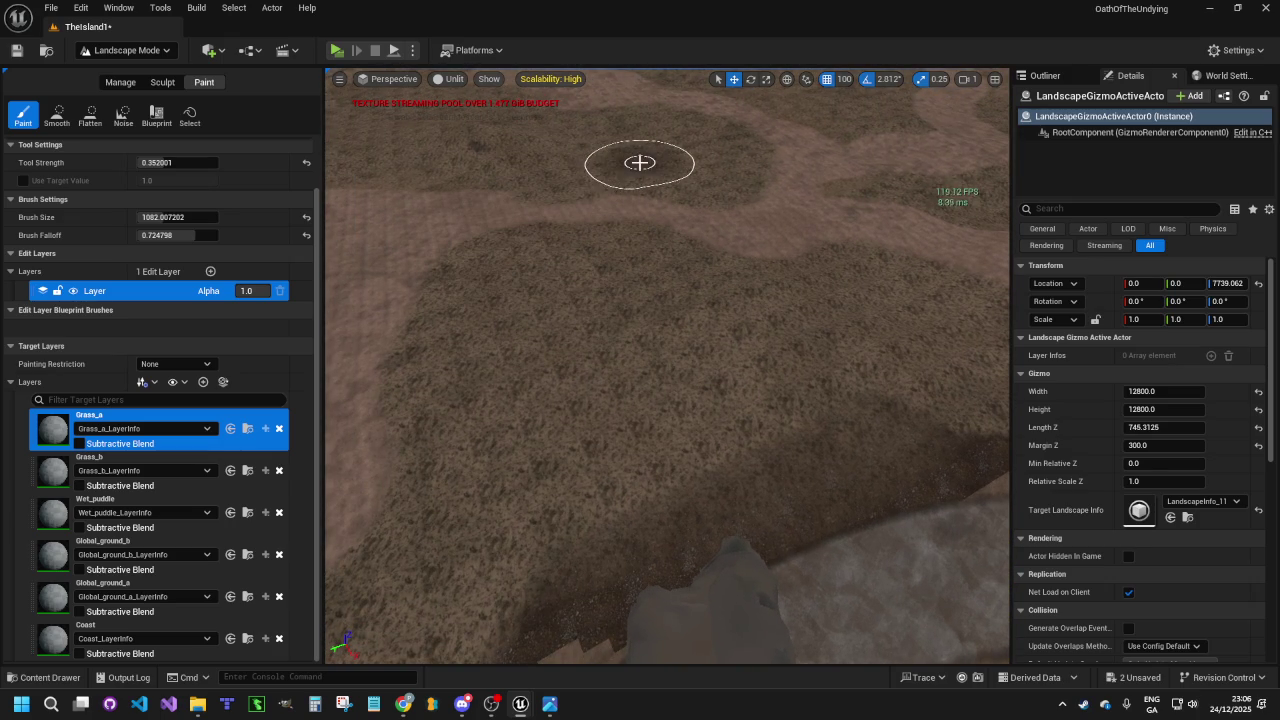
{"action": "scroll", "coordinate": [698, 172], "scroll_direction": "up", "scroll_amount": 5}
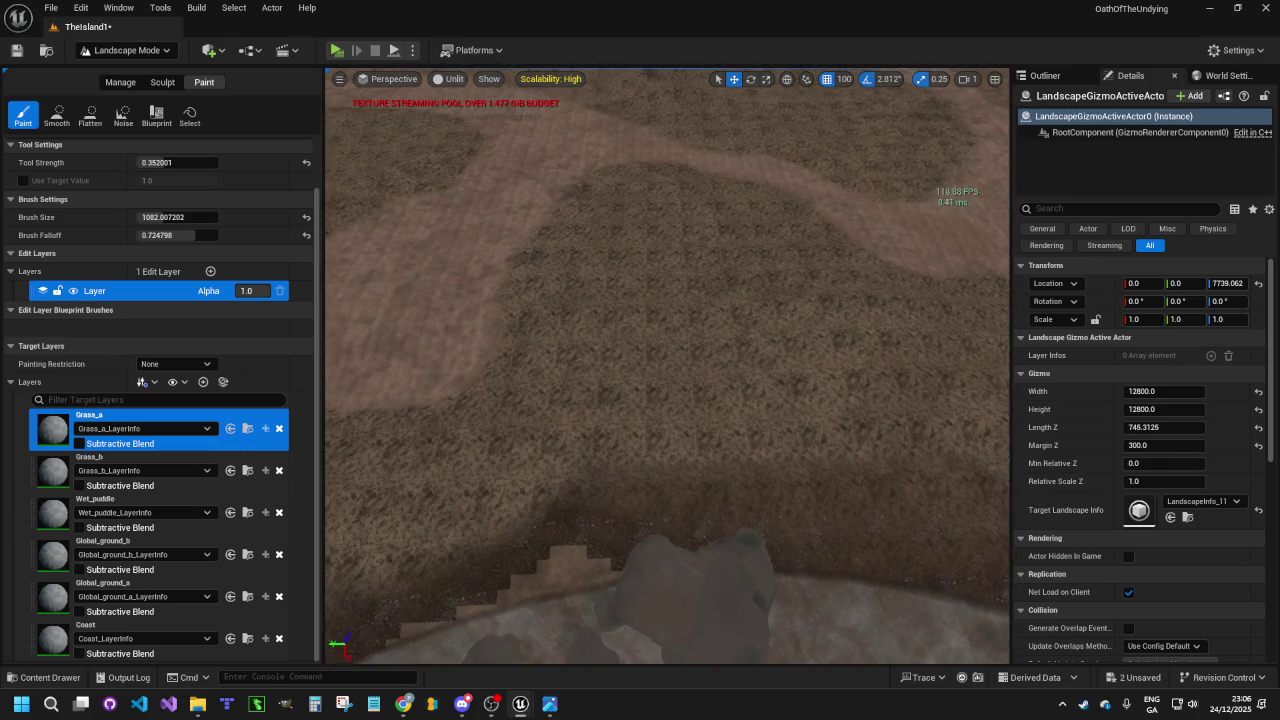
{"action": "scroll", "coordinate": [800, 295], "scroll_direction": "down", "scroll_amount": 5}
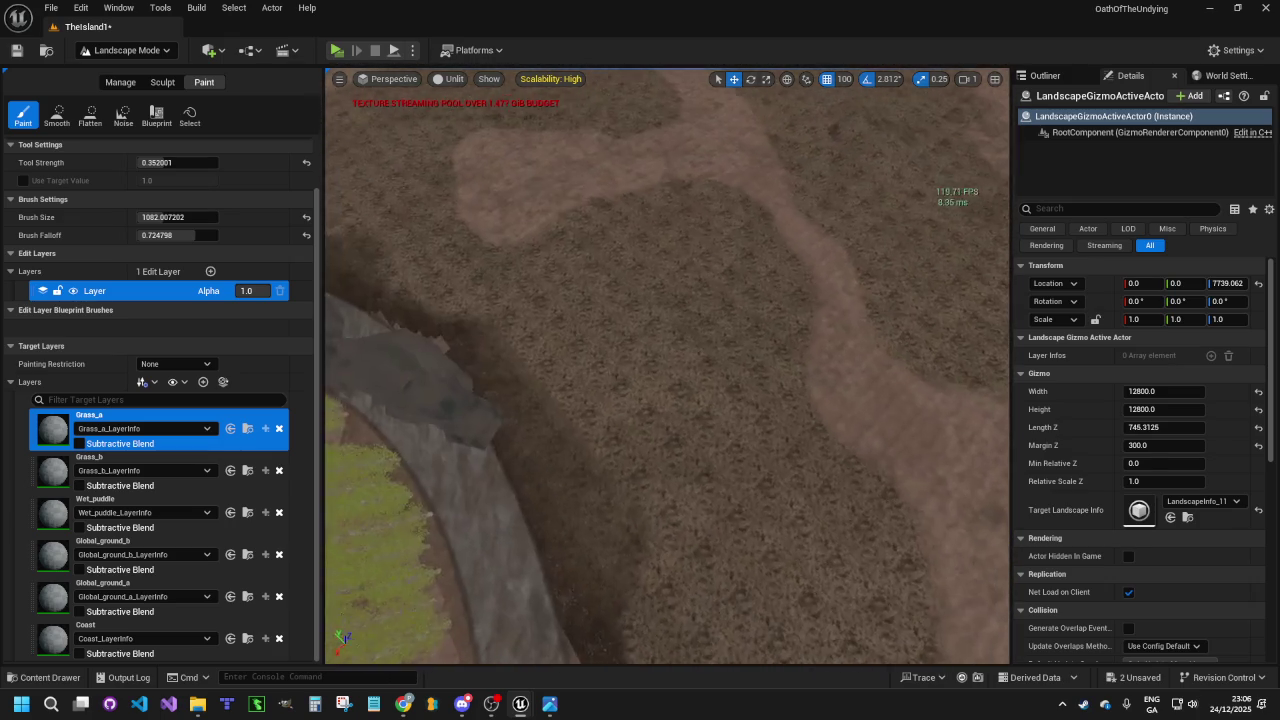
{"action": "mouse_move", "coordinate": [800, 295]}
{"action": "left_mouse_down"}
{"action": "mouse_move", "coordinate": [763, 300]}
{"action": "mouse_move", "coordinate": [829, 306]}
{"action": "mouse_move", "coordinate": [789, 226]}
{"action": "mouse_move", "coordinate": [828, 262]}
{"action": "left_mouse_up"}
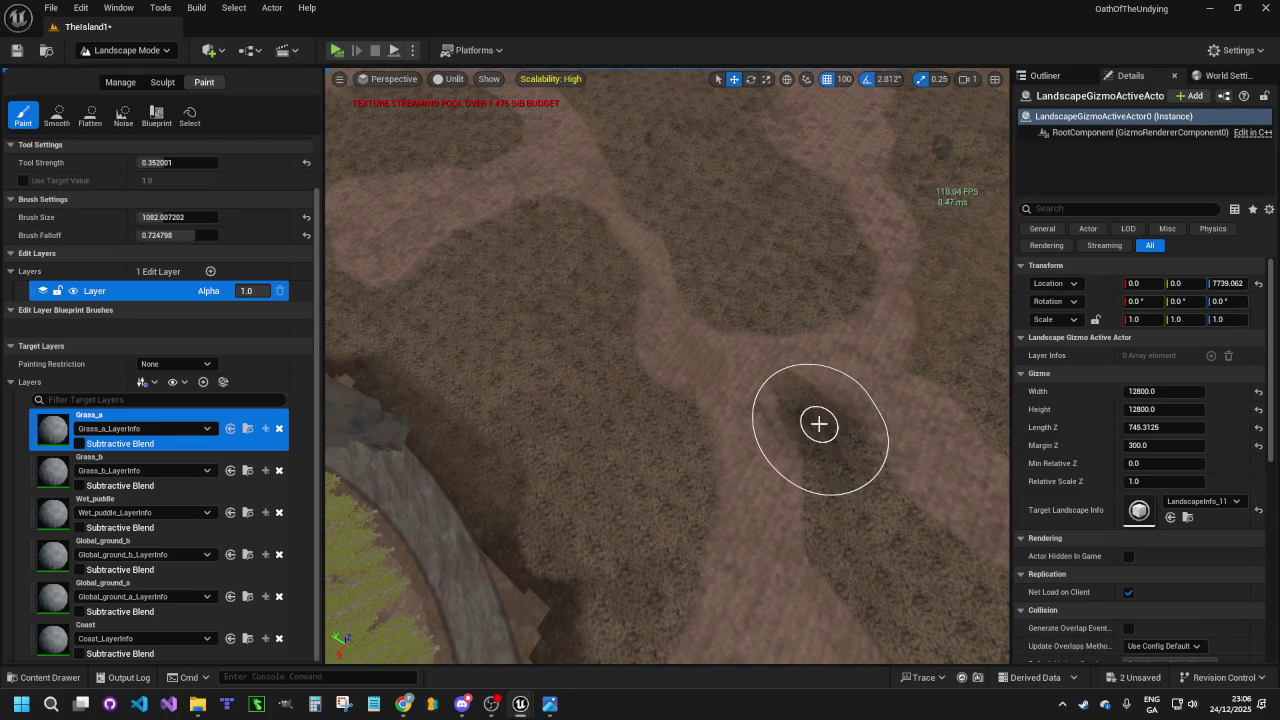
{"action": "mouse_move", "coordinate": [831, 443]}
{"action": "left_mouse_down"}
{"action": "mouse_move", "coordinate": [966, 580]}
{"action": "mouse_move", "coordinate": [1005, 640]}
{"action": "left_mouse_up"}
Extend the Grass_a patch over the pink path edge beneath the cliff wall
{"action": "key", "text": "a"}
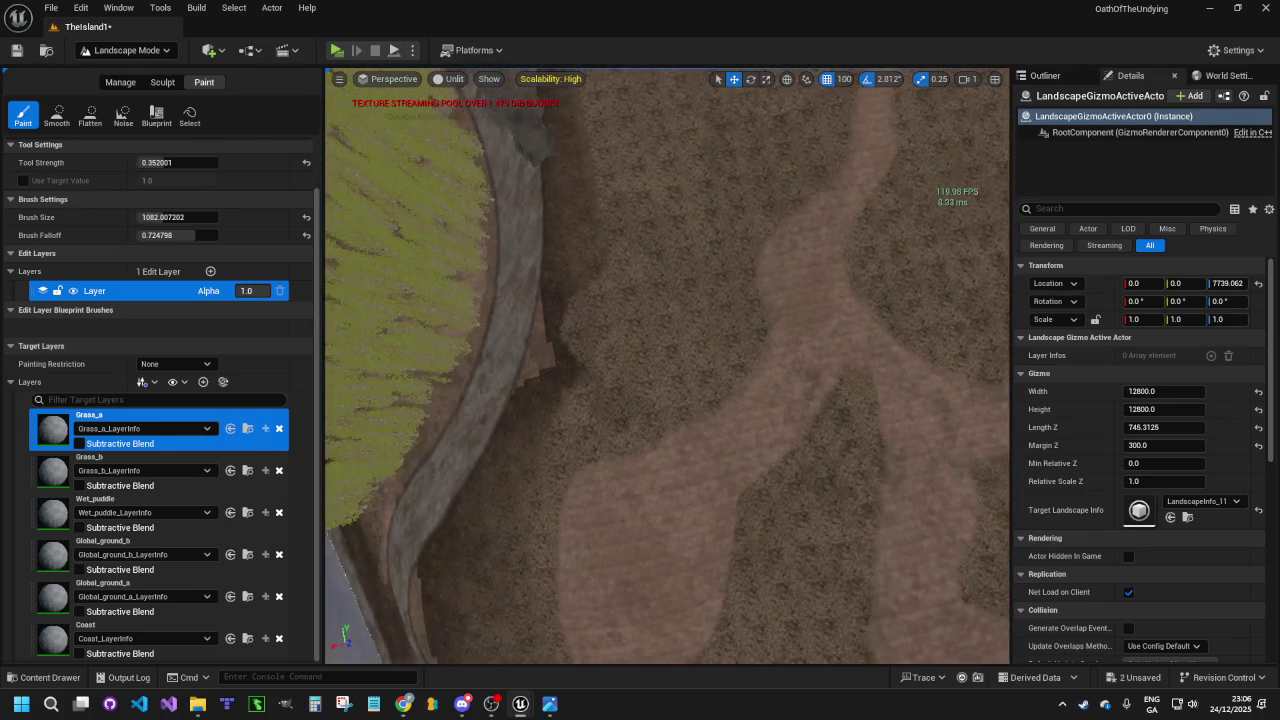
{"action": "mouse_move", "coordinate": [790, 497]}
{"action": "left_mouse_down"}
{"action": "mouse_move", "coordinate": [820, 429]}
{"action": "mouse_move", "coordinate": [800, 457]}
{"action": "mouse_move", "coordinate": [811, 411]}
{"action": "mouse_move", "coordinate": [786, 478]}
{"action": "left_mouse_up"}
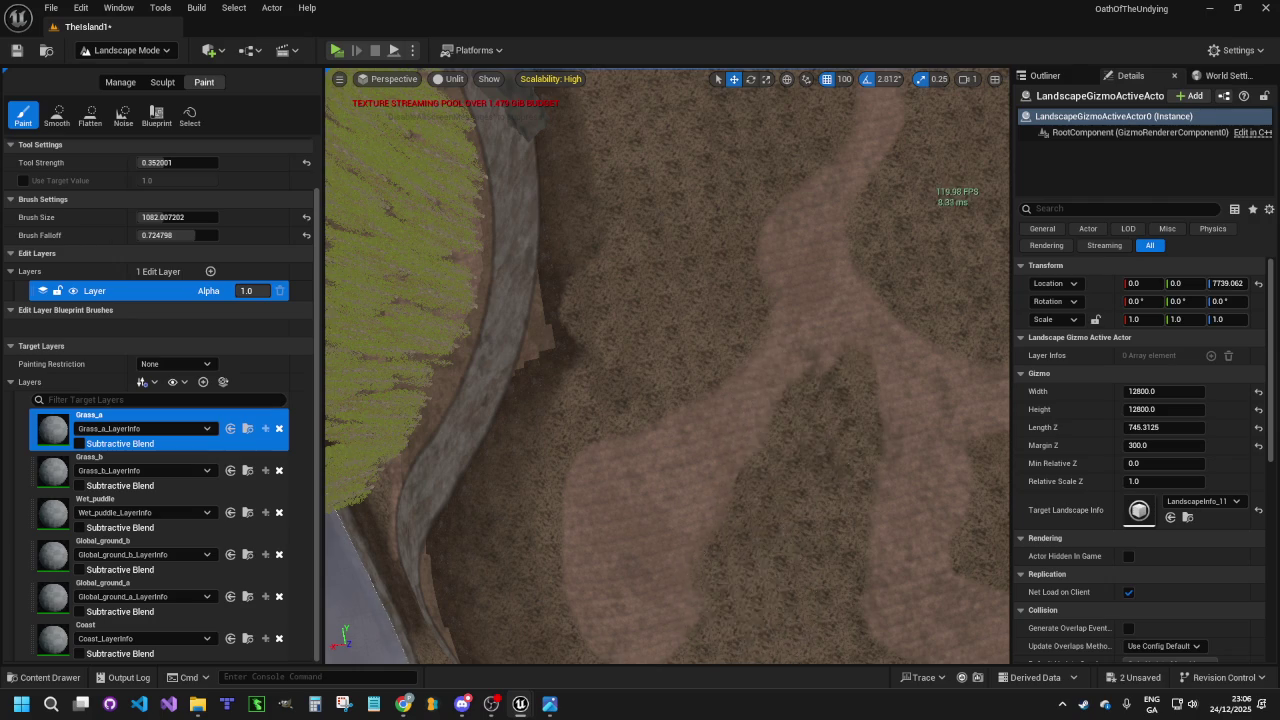
{"action": "key", "text": "a"}
{"action": "mouse_move", "coordinate": [349, 492]}
{"action": "left_mouse_down"}
{"action": "mouse_move", "coordinate": [386, 537]}
{"action": "mouse_move", "coordinate": [386, 440]}
{"action": "mouse_move", "coordinate": [423, 380]}
{"action": "mouse_move", "coordinate": [458, 373]}
{"action": "mouse_move", "coordinate": [594, 443]}
{"action": "left_mouse_up"}
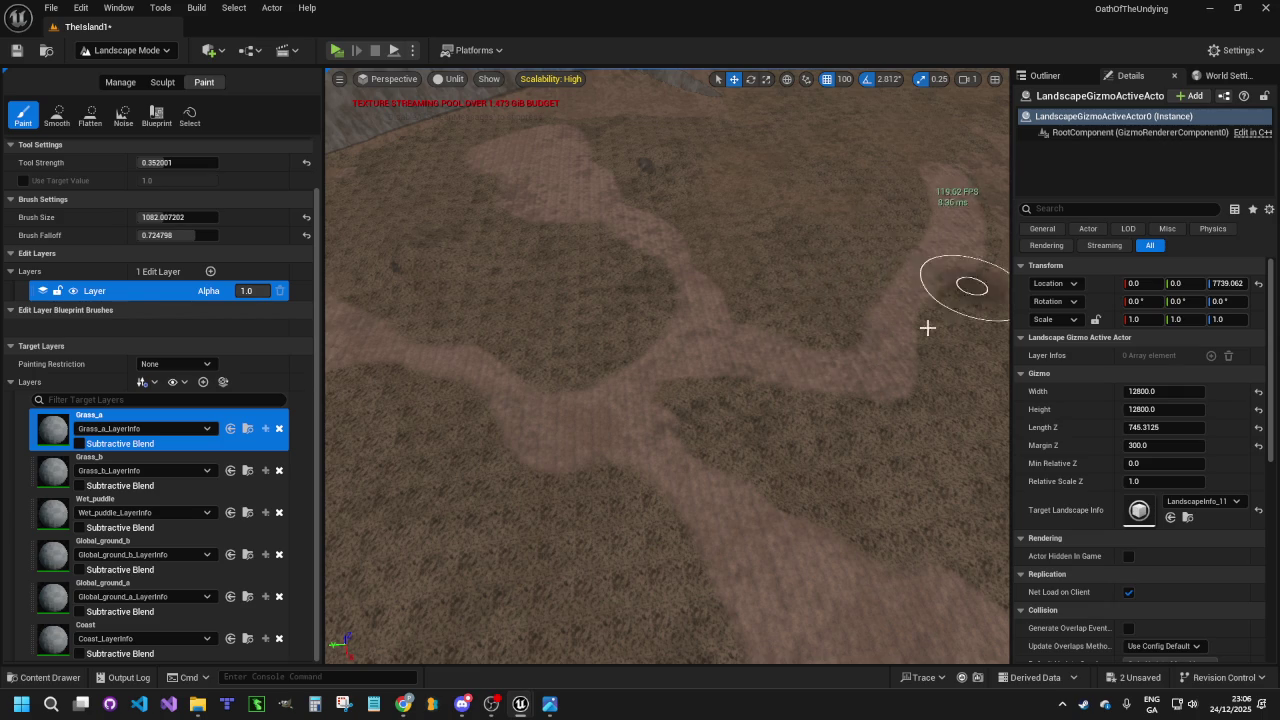
{"action": "scroll", "coordinate": [835, 293], "scroll_direction": "down", "scroll_amount": 3}
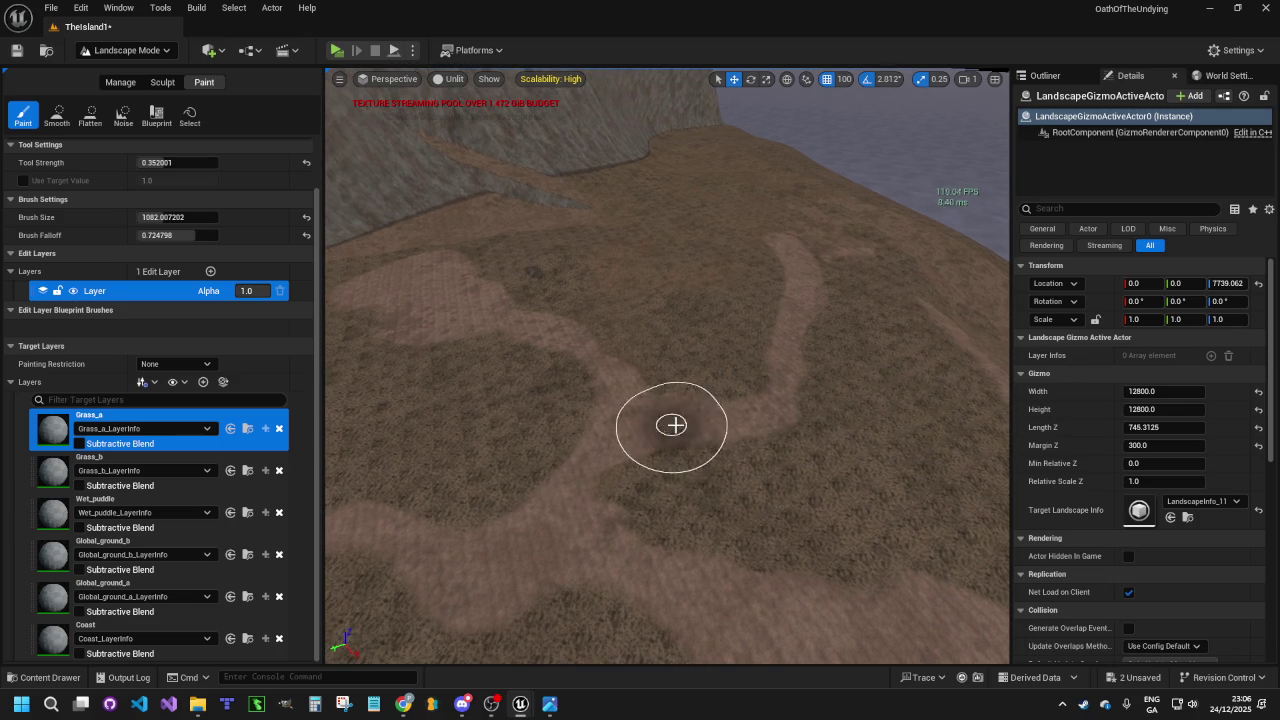
{"action": "left_click_drag", "start_coordinate": [634, 426], "coordinate": [600, 430]}
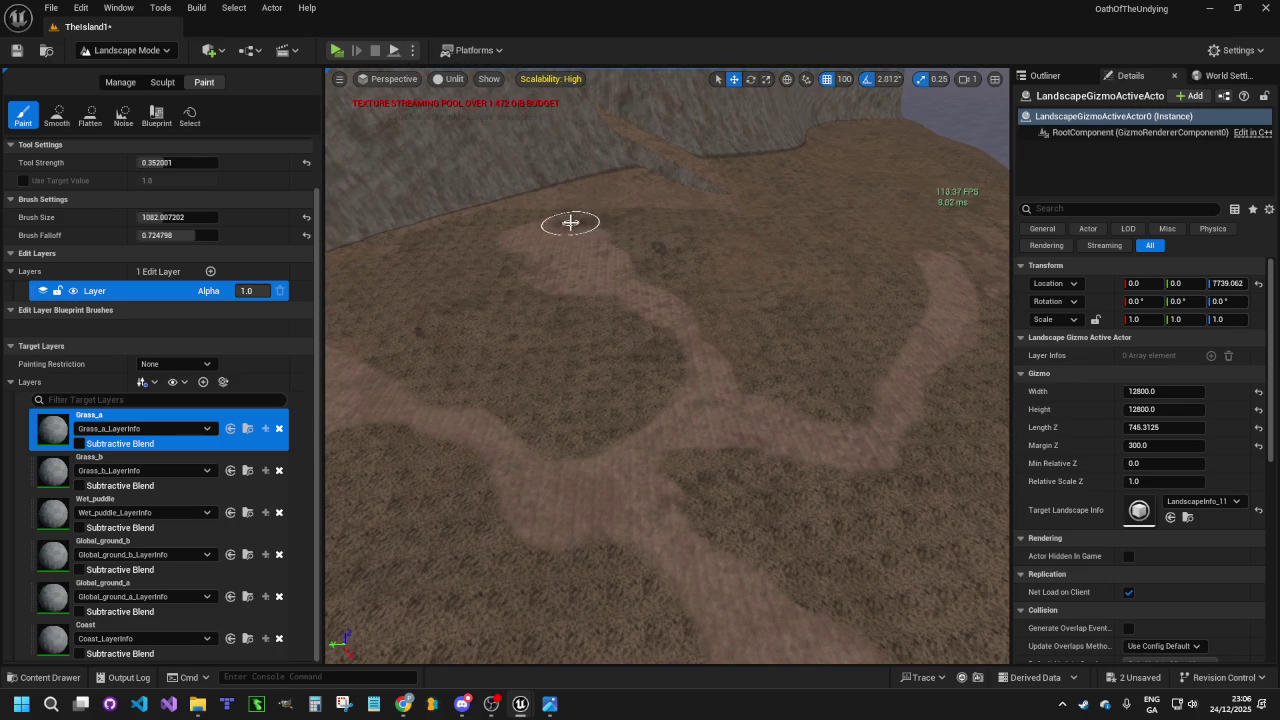
{"action": "mouse_move", "coordinate": [702, 229]}
{"action": "left_mouse_down"}
{"action": "mouse_move", "coordinate": [660, 240]}
{"action": "mouse_move", "coordinate": [680, 200]}
{"action": "mouse_move", "coordinate": [680, 260]}
{"action": "mouse_move", "coordinate": [635, 255]}
{"action": "mouse_move", "coordinate": [620, 200]}
{"action": "mouse_move", "coordinate": [595, 200]}
{"action": "mouse_move", "coordinate": [585, 170]}
{"action": "mouse_move", "coordinate": [620, 170]}
{"action": "left_mouse_up"}
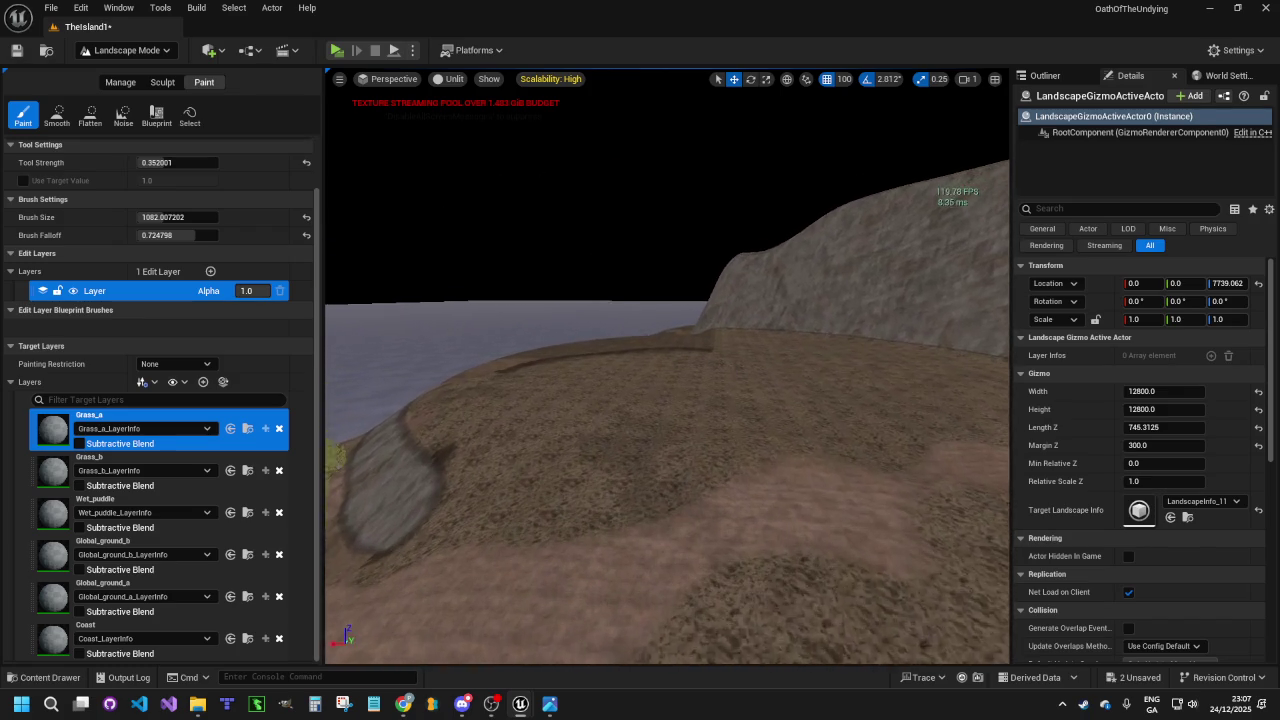
Save all level changes with File > Save All and switch the editor to Foliage mode
{"action": "right_click", "coordinate": [772, 262]}
{"action": "left_click", "coordinate": [46, 7]}
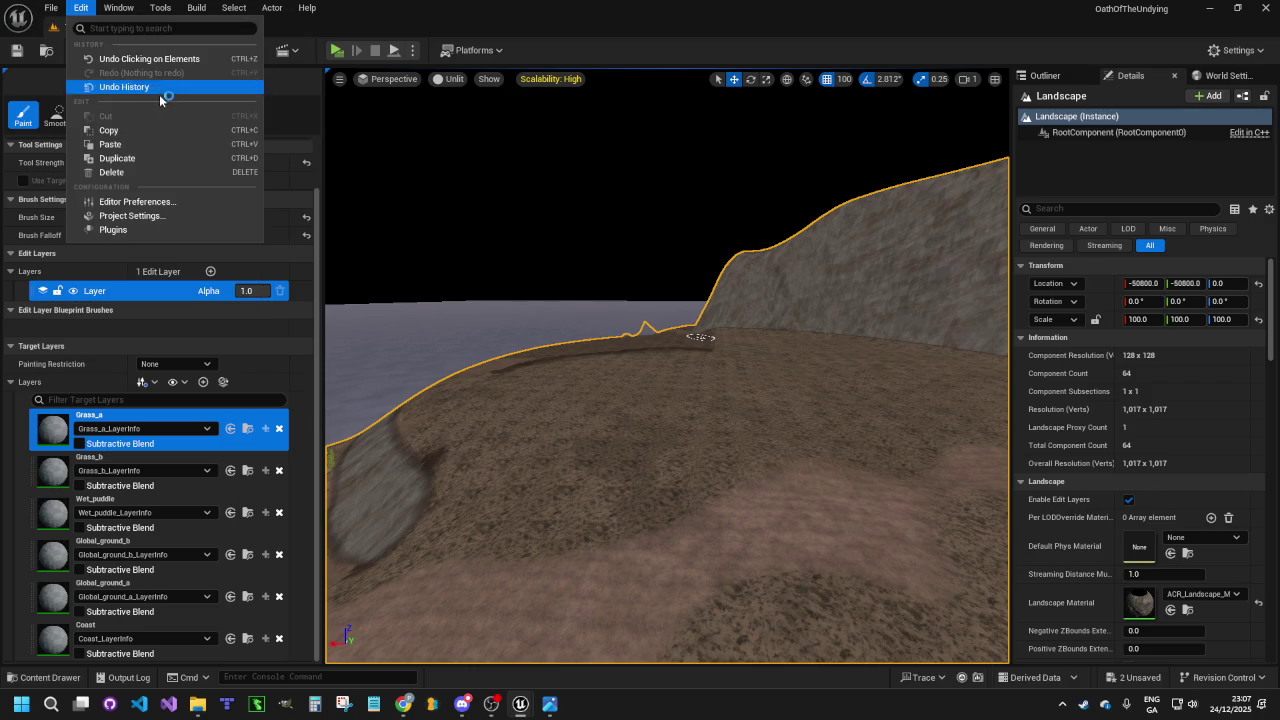
{"action": "left_click", "coordinate": [50, 7]}
{"action": "left_click", "coordinate": [50, 7]}
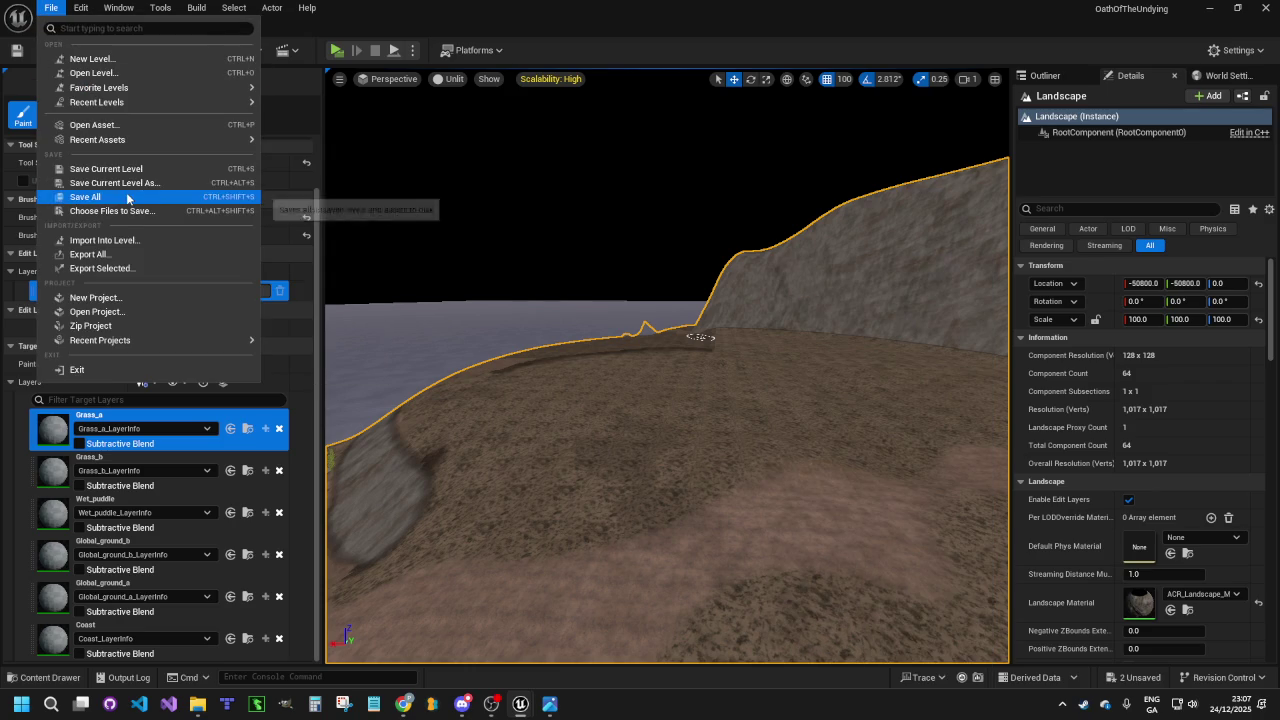
{"action": "left_click", "coordinate": [127, 199]}
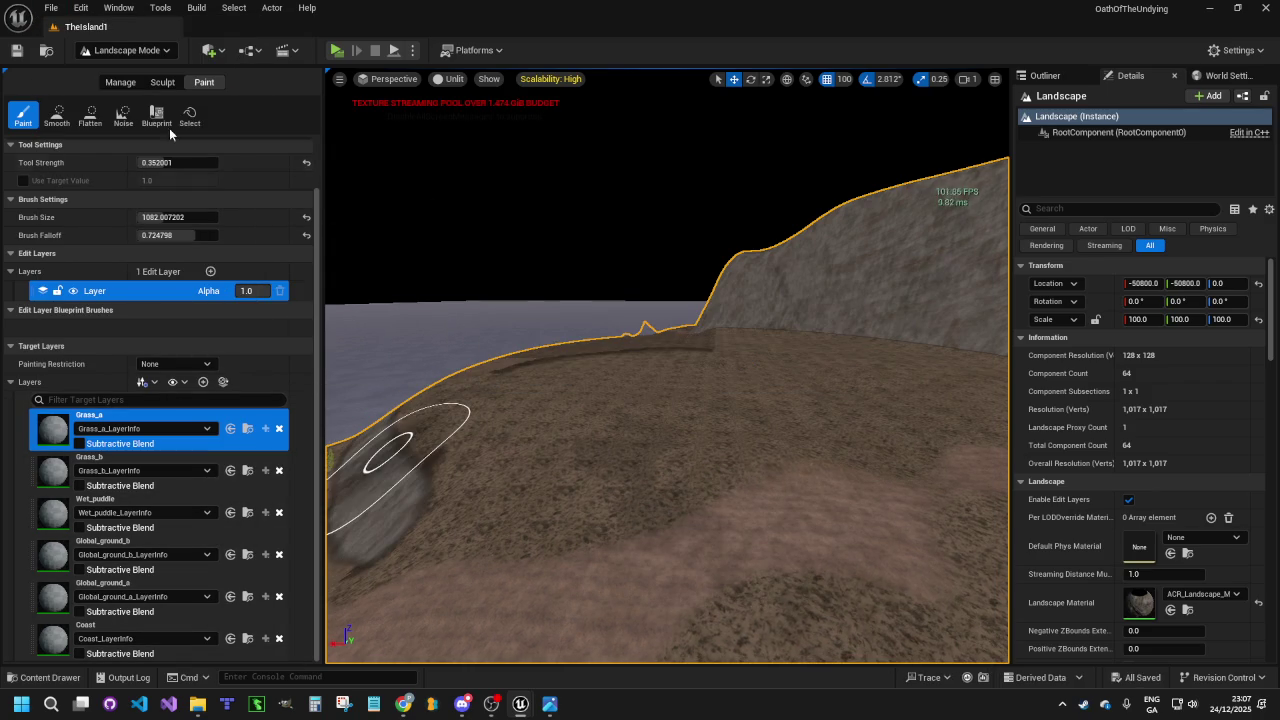
{"action": "left_click", "coordinate": [130, 50]}
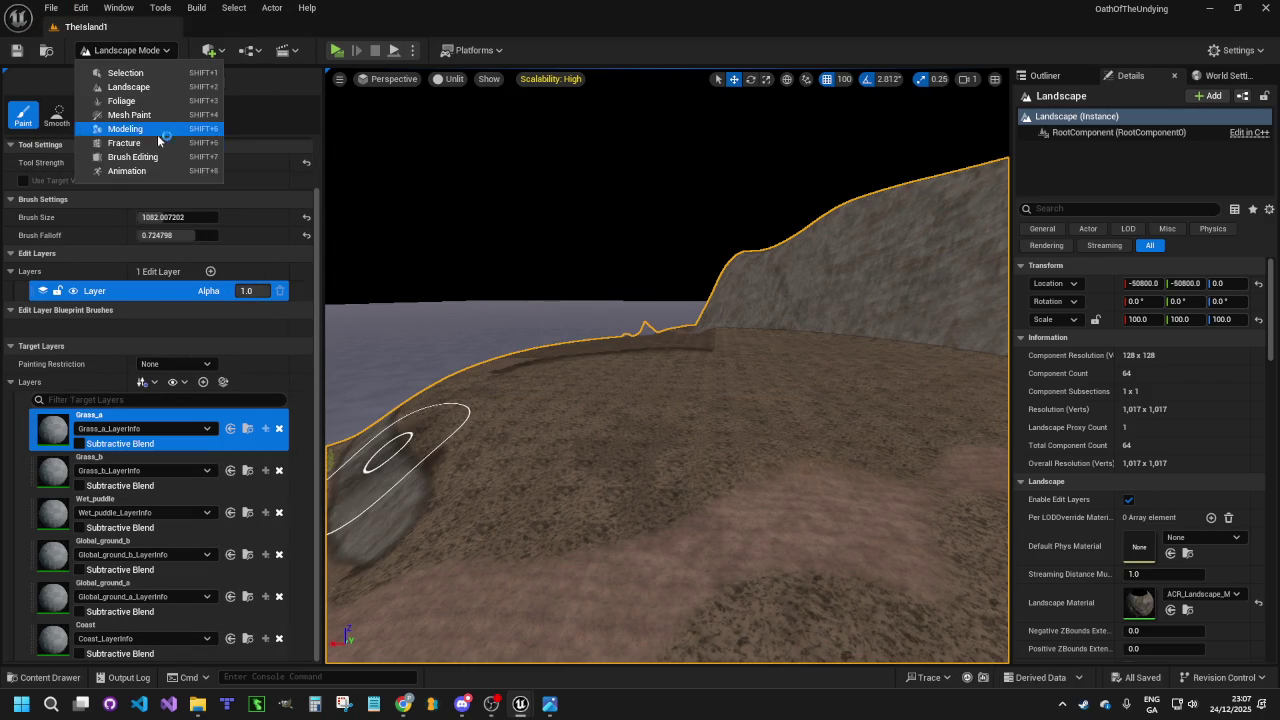
{"action": "left_click", "coordinate": [110, 104]}
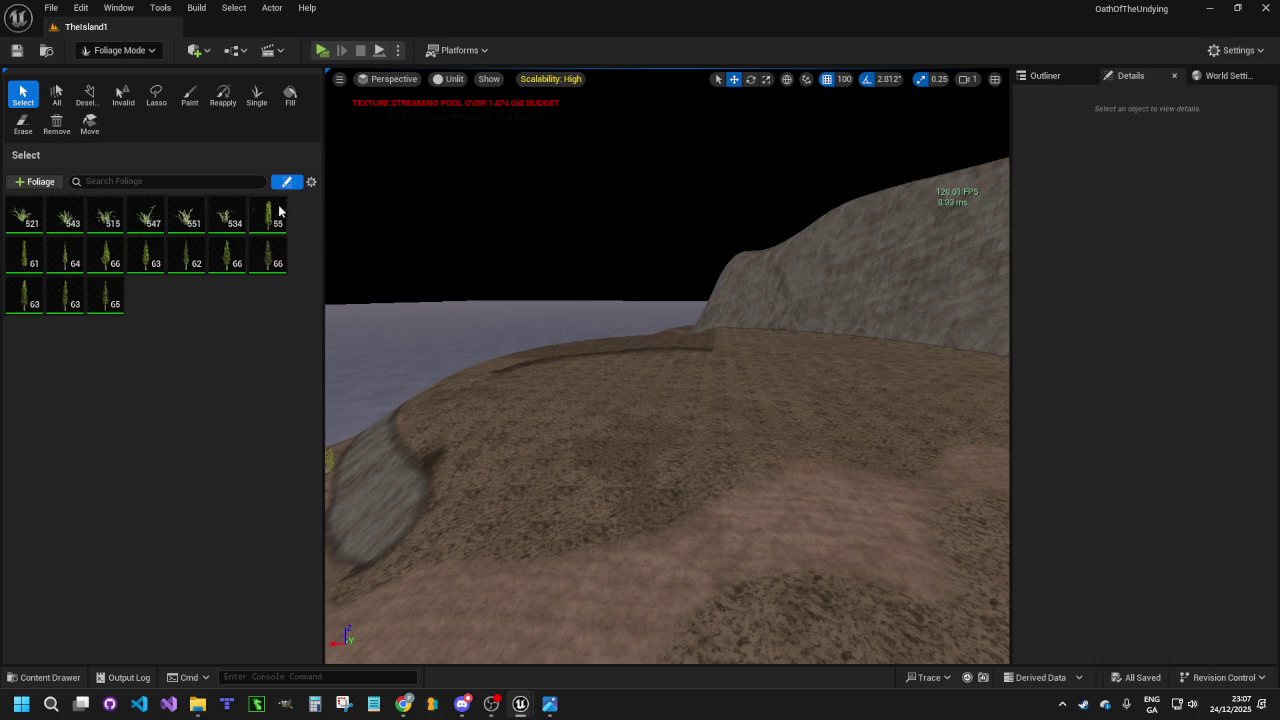
Select the eleven tree foliage types 55 through 65 and activate the foliage Paint tool
{"action": "left_click", "coordinate": [26, 216]}
{"action": "left_click", "coordinate": [186, 212], "text": "shift"}
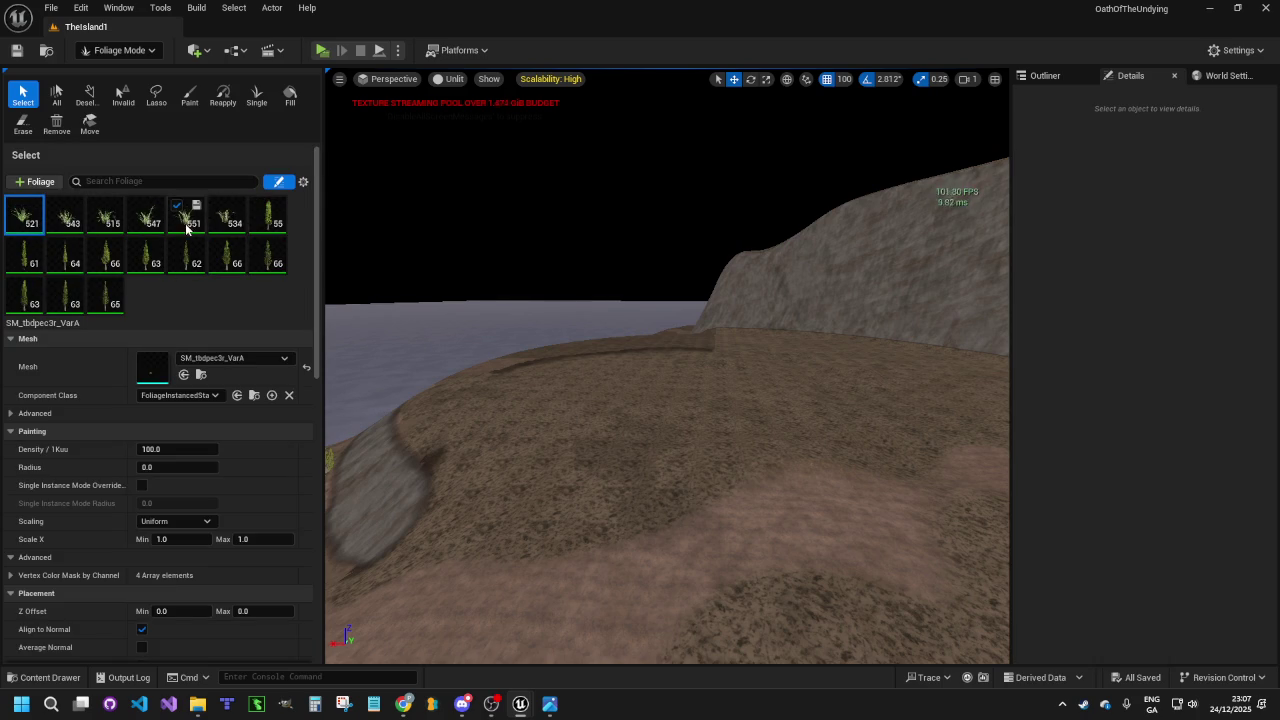
{"action": "left_click", "coordinate": [226, 213], "text": "shift"}
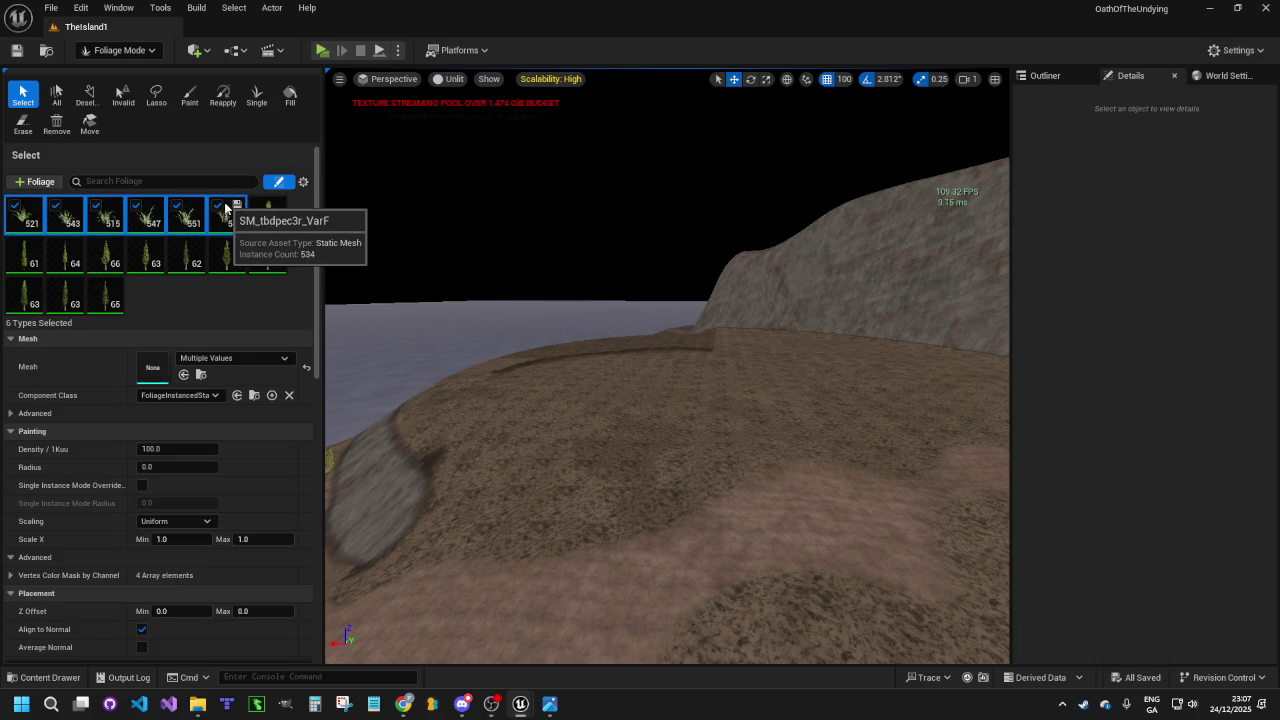
{"action": "left_click", "coordinate": [218, 207]}
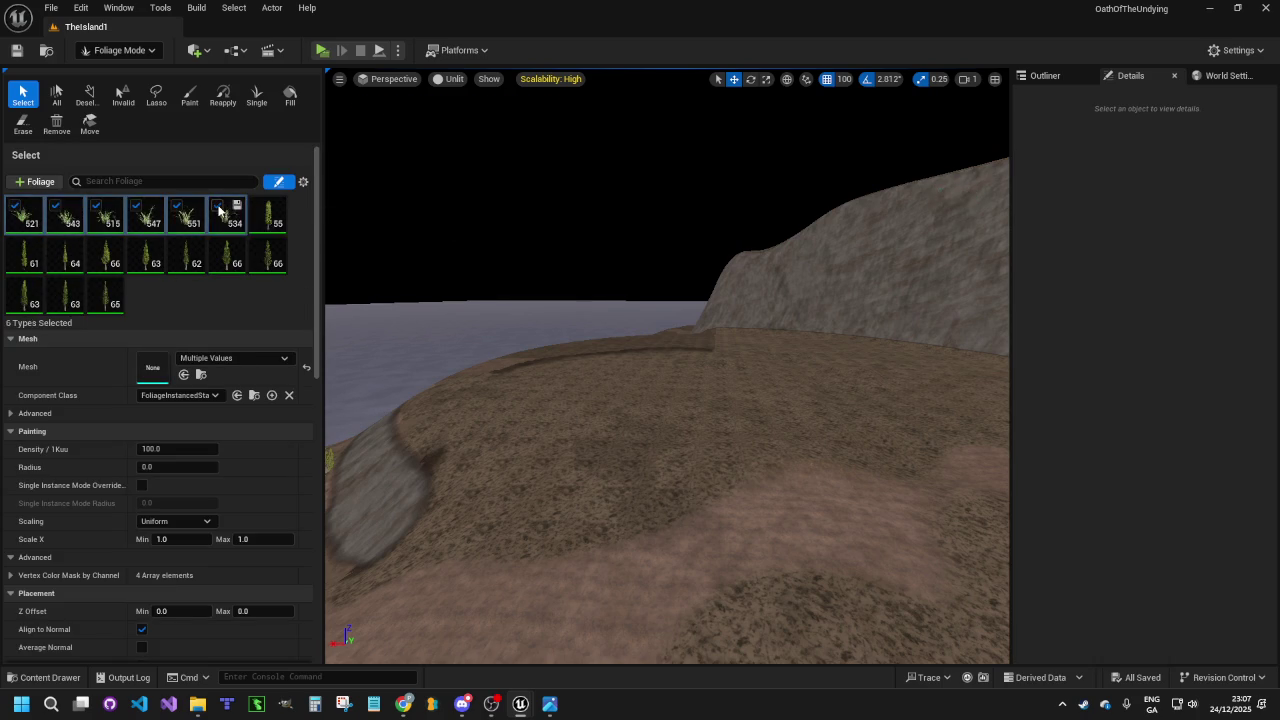
{"action": "left_click", "coordinate": [268, 222]}
{"action": "left_click", "coordinate": [113, 310], "text": "shift"}
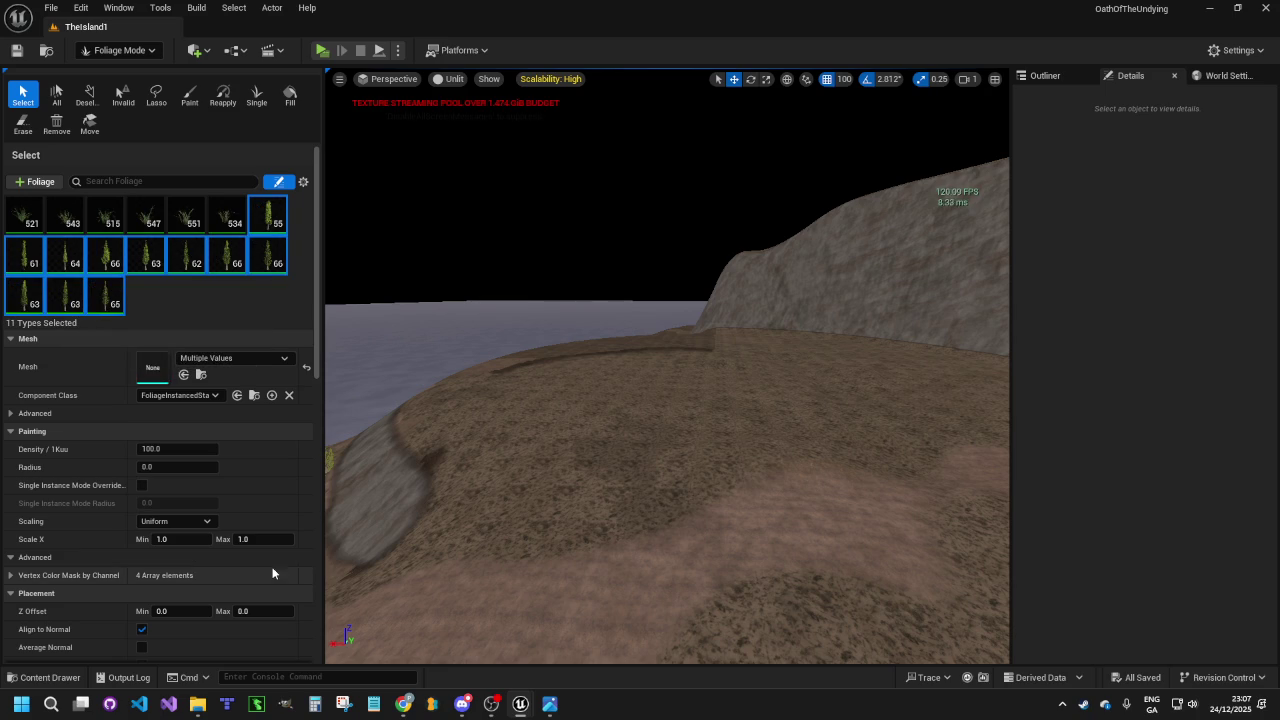
{"action": "scroll", "coordinate": [225, 436], "scroll_direction": "down", "scroll_amount": 4}
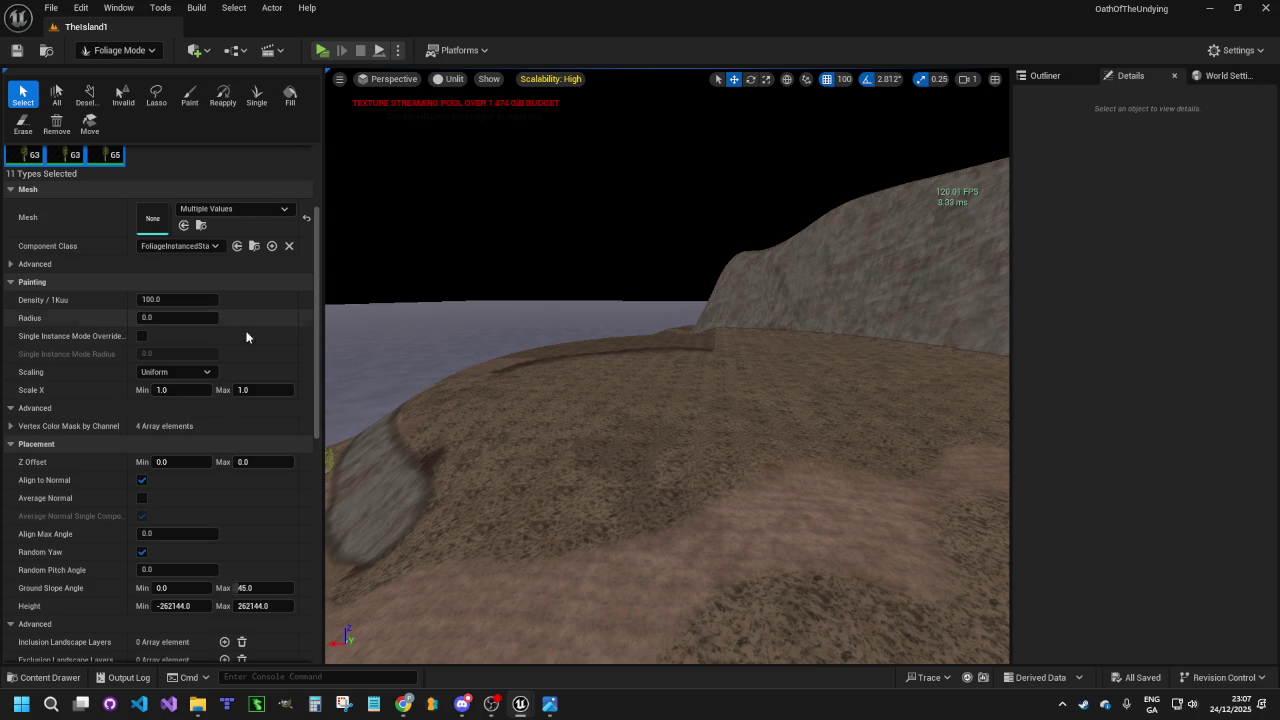
{"action": "left_click", "coordinate": [185, 104]}
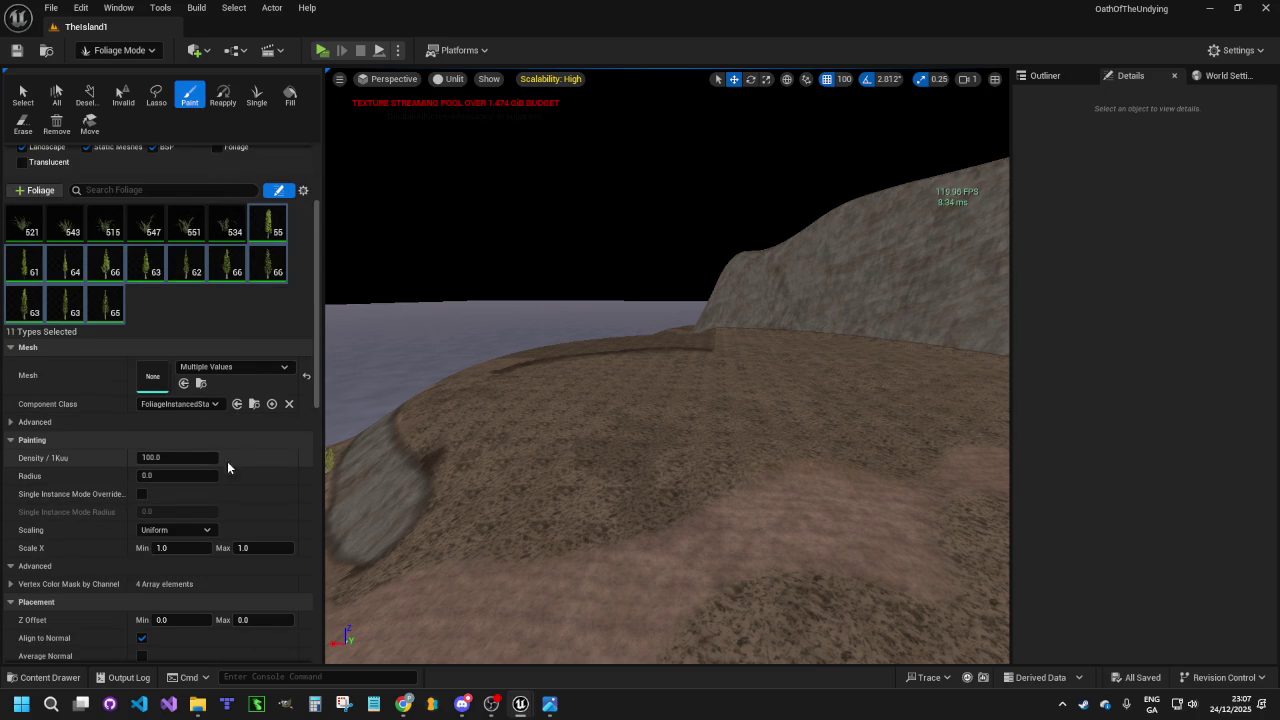
{"action": "scroll", "coordinate": [257, 462], "scroll_direction": "down", "scroll_amount": 2}
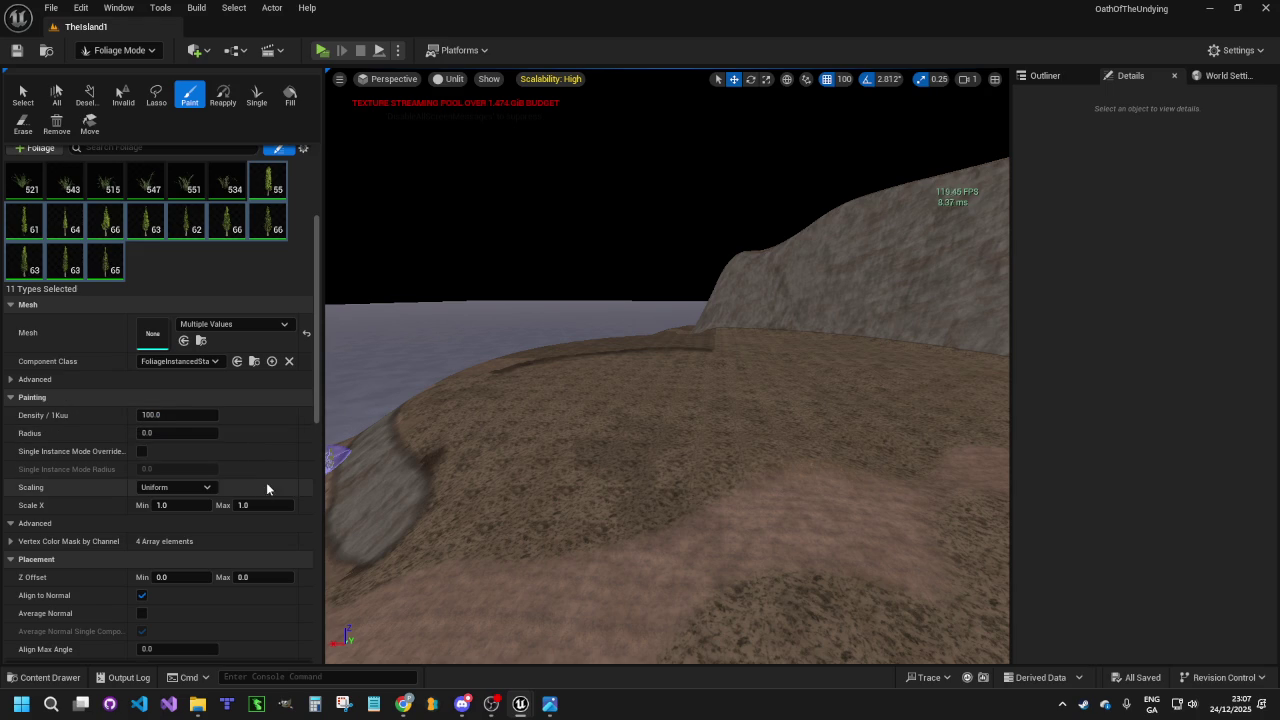
Set Placement Ground Slope Angle Max to 20.0 and Height Min to 6.0 for the tree types
{"action": "scroll", "coordinate": [264, 465], "scroll_direction": "down", "scroll_amount": 5}
{"action": "scroll", "coordinate": [258, 437], "scroll_direction": "down", "scroll_amount": 7}
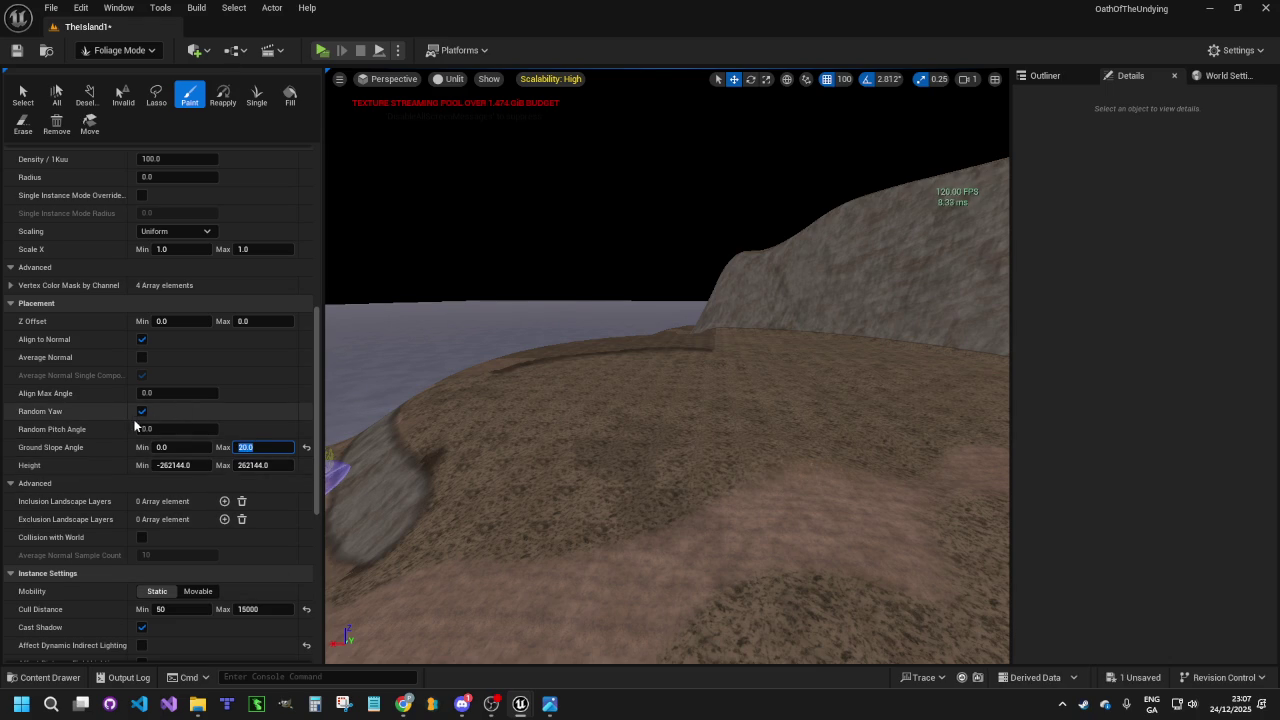
{"action": "scroll", "coordinate": [80, 485], "scroll_direction": "down", "scroll_amount": 1}
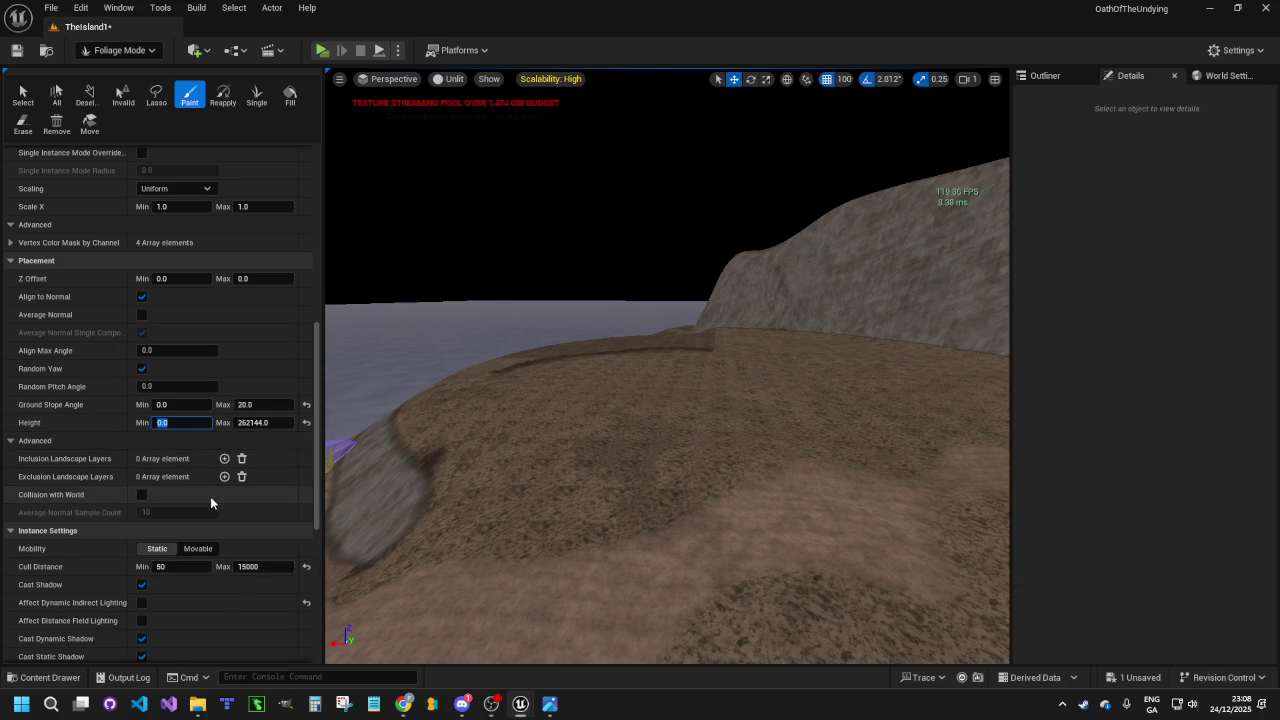
{"action": "scroll", "coordinate": [227, 494], "scroll_direction": "down", "scroll_amount": 1}
{"action": "scroll", "coordinate": [236, 494], "scroll_direction": "down", "scroll_amount": 2}
{"action": "scroll", "coordinate": [236, 494], "scroll_direction": "down", "scroll_amount": 7}
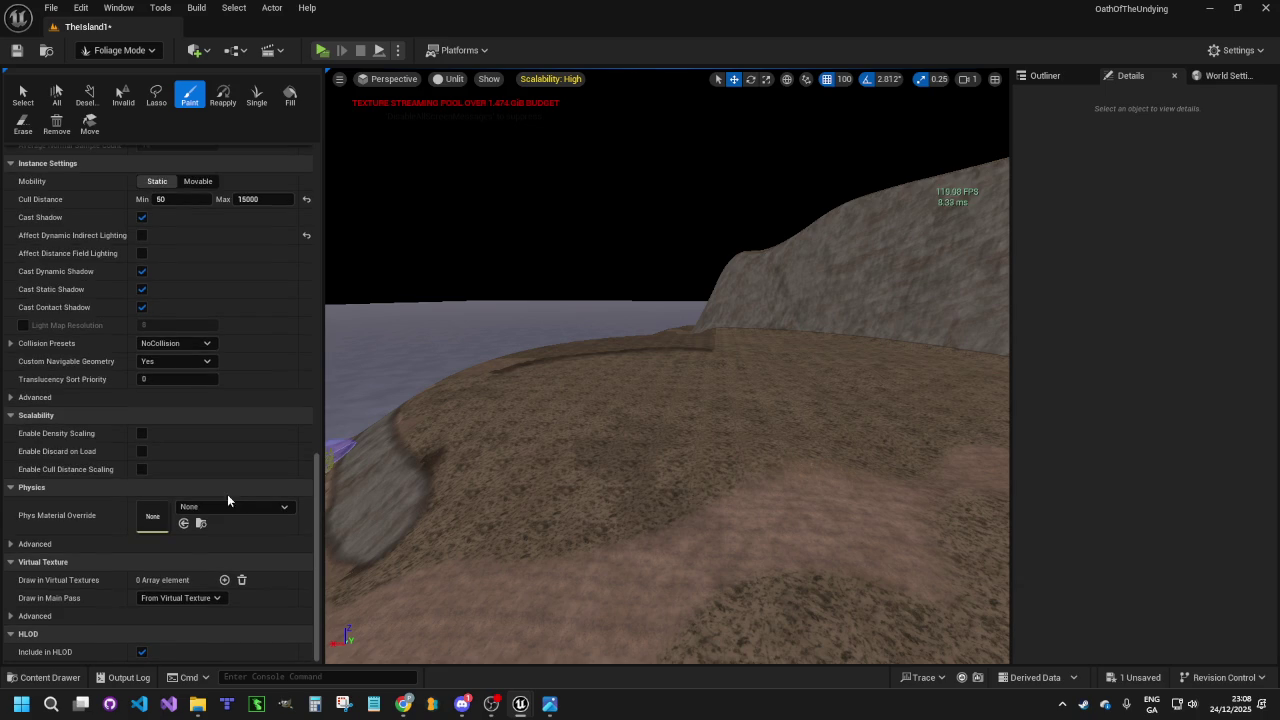
{"action": "scroll", "coordinate": [223, 400], "scroll_direction": "up", "scroll_amount": 9}
{"action": "left_click_drag", "start_coordinate": [200, 392], "coordinate": [215, 392]}
{"action": "scroll", "coordinate": [238, 202], "scroll_direction": "up", "scroll_amount": 5}
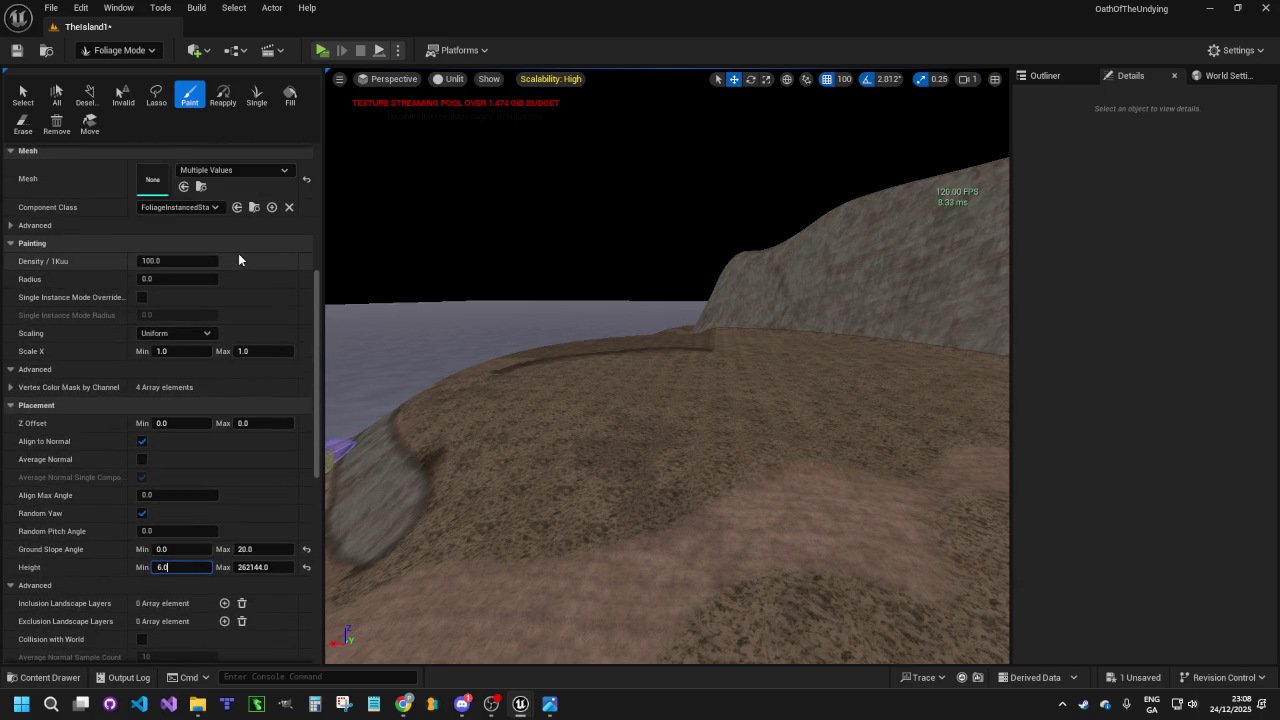
{"action": "scroll", "coordinate": [238, 253], "scroll_direction": "up", "scroll_amount": 3}
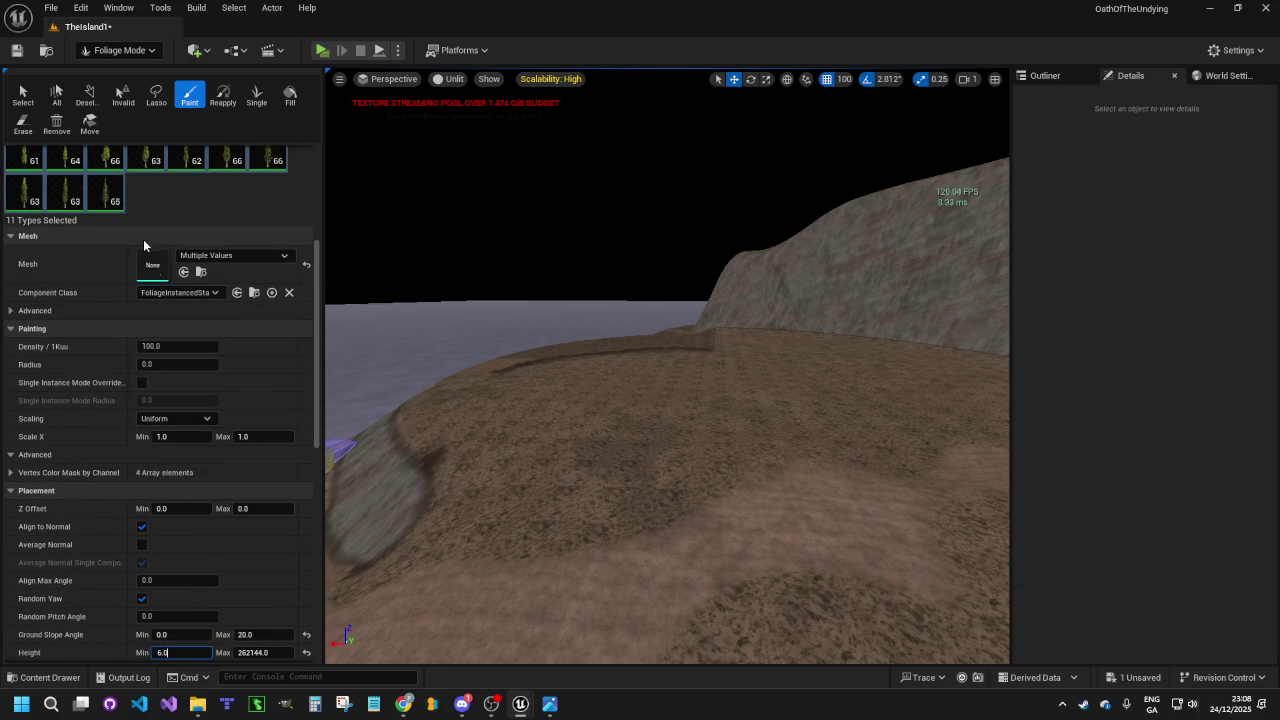
{"action": "scroll", "coordinate": [173, 315], "scroll_direction": "up", "scroll_amount": 3}
{"action": "scroll", "coordinate": [183, 317], "scroll_direction": "down", "scroll_amount": 1}
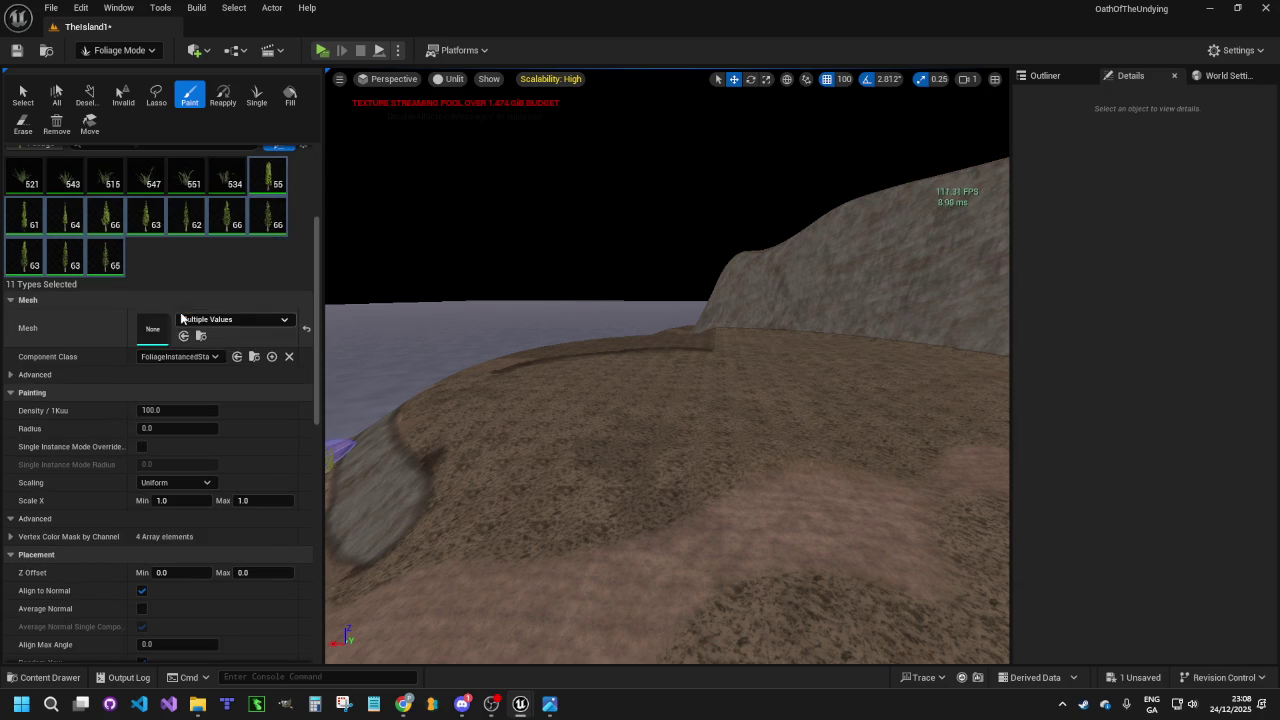
Expand Mesh > Advanced settings, test-paint a small tree patch, then undo it
{"action": "left_click", "coordinate": [9, 375]}
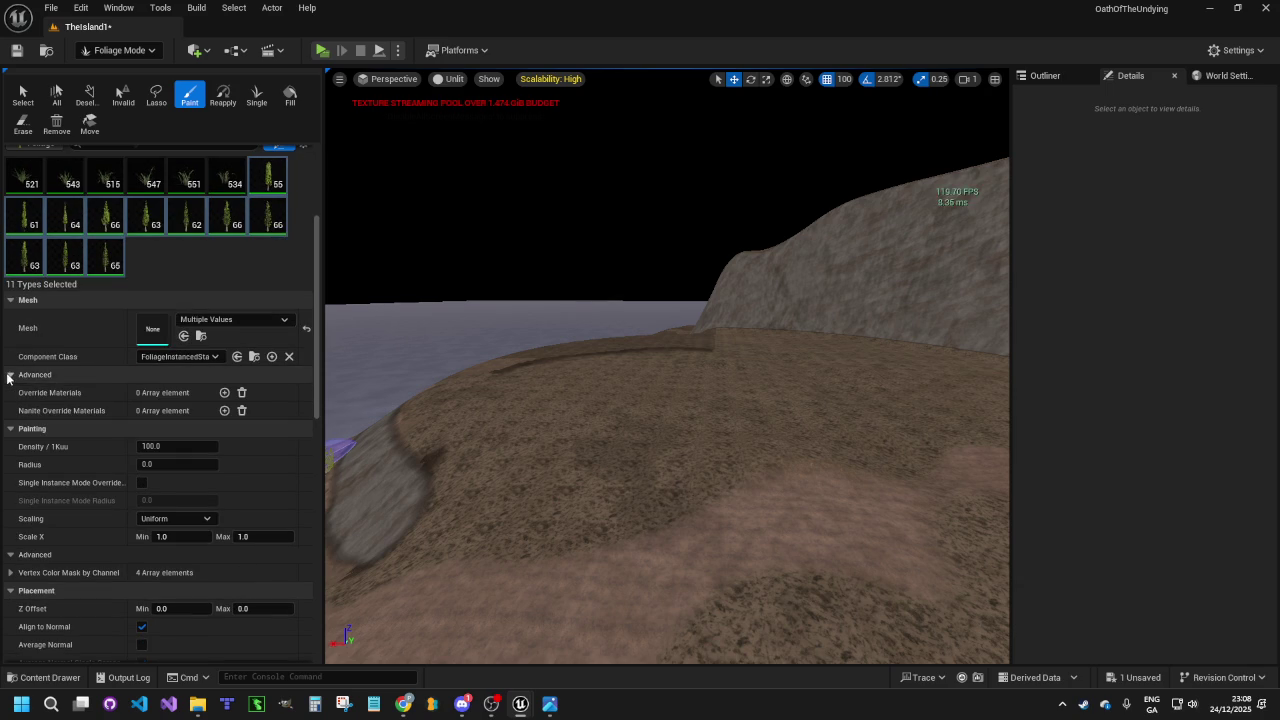
{"action": "left_click", "coordinate": [176, 448]}
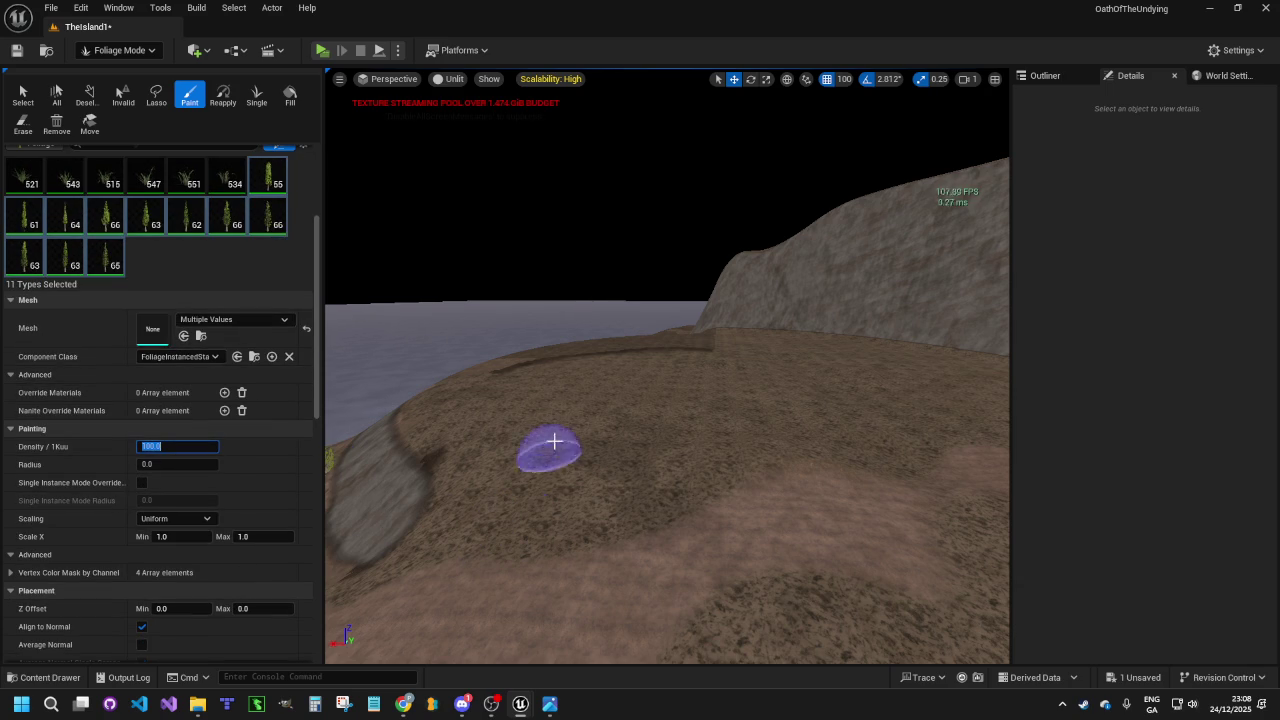
{"action": "left_click", "coordinate": [598, 444]}
{"action": "mouse_move", "coordinate": [585, 461]}
{"action": "left_mouse_down"}
{"action": "mouse_move", "coordinate": [691, 440]}
{"action": "mouse_move", "coordinate": [586, 474]}
{"action": "mouse_move", "coordinate": [605, 445]}
{"action": "left_mouse_up"}
{"action": "key", "text": "ctrl+z"}
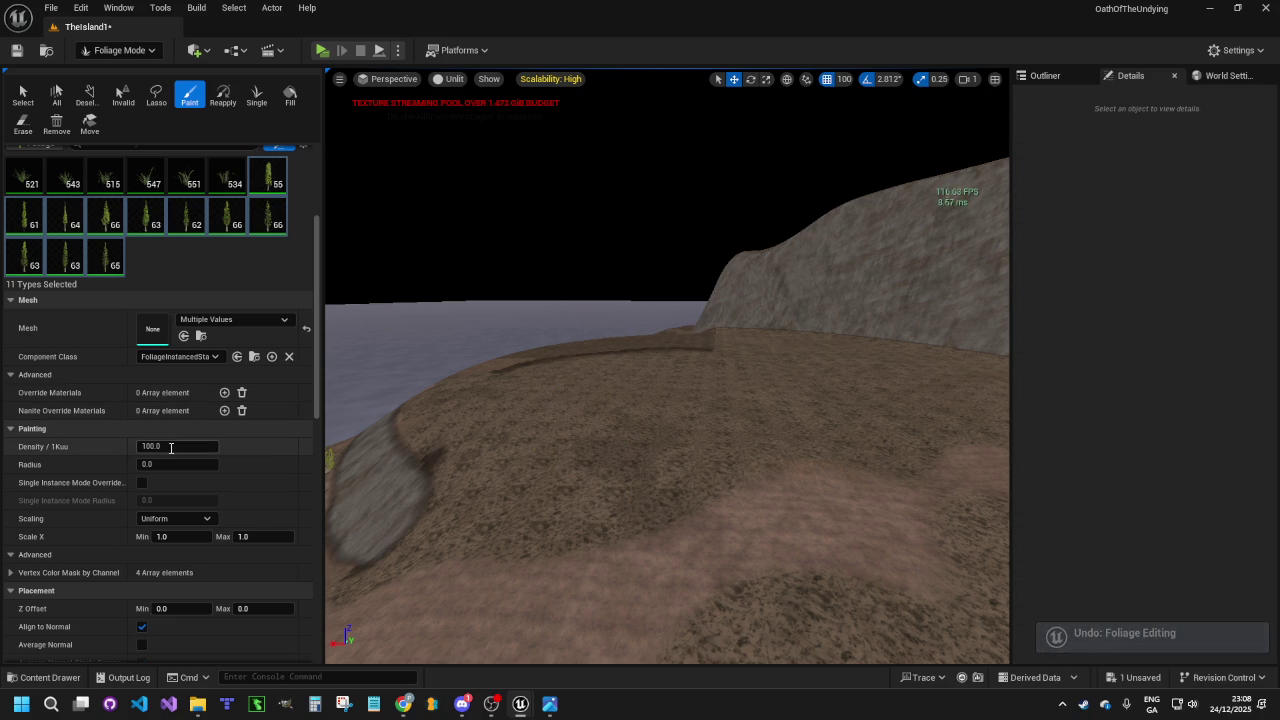
Try a Density/1Kuu of 0.01, then set it back to 100.0
{"action": "left_click", "coordinate": [188, 447]}
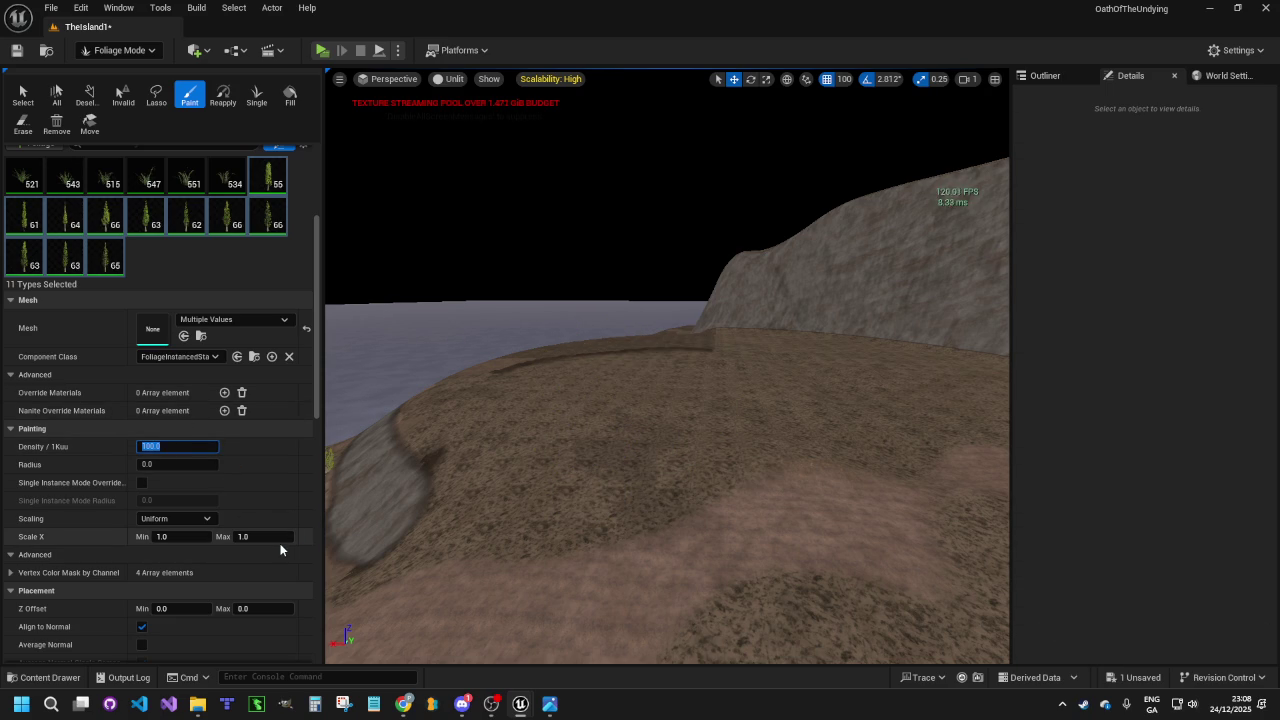
{"action": "type", "text": "0.014"}
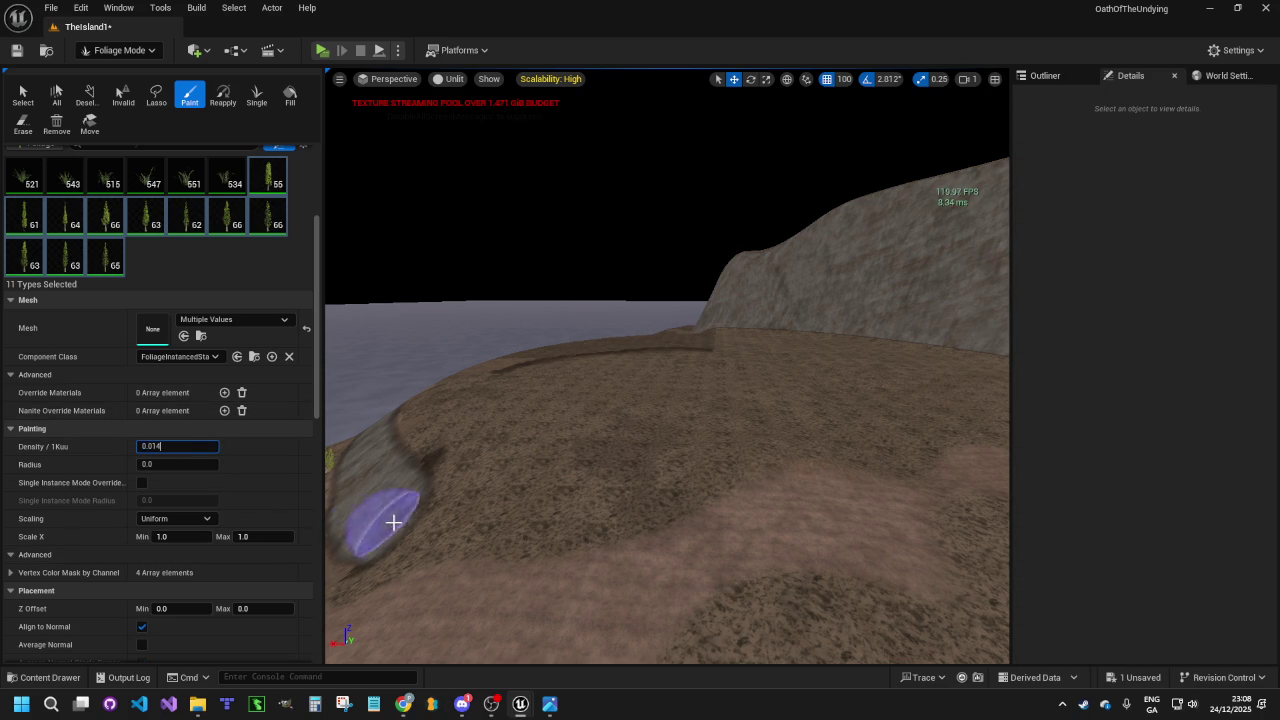
{"action": "key", "text": "BackSpace"}
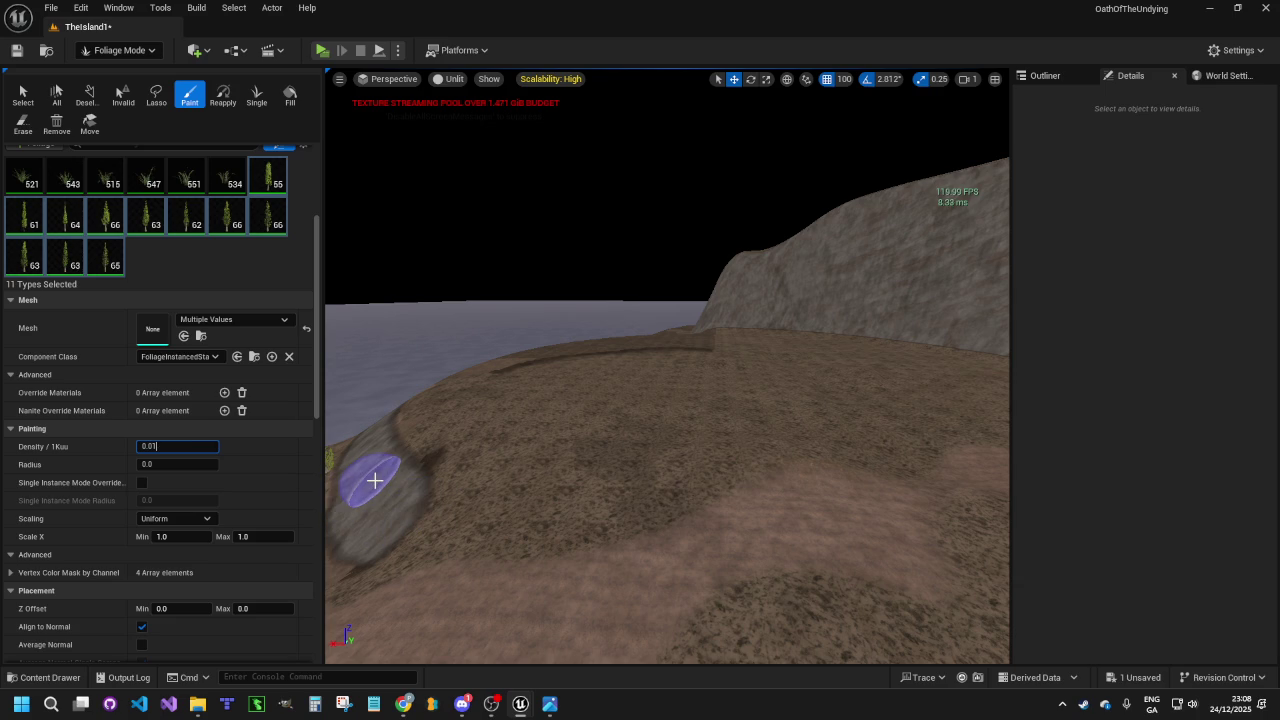
{"action": "type", "text": "1"}
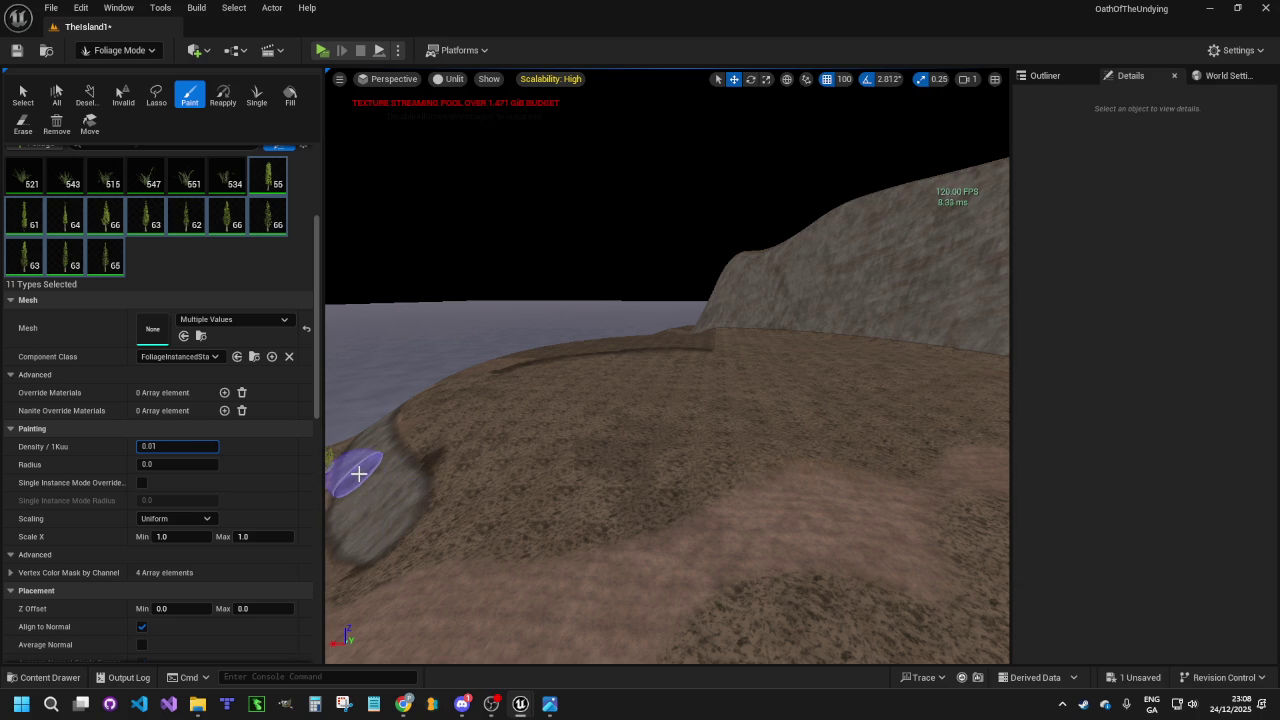
{"action": "key", "text": "Return"}
{"action": "left_click", "coordinate": [476, 502]}
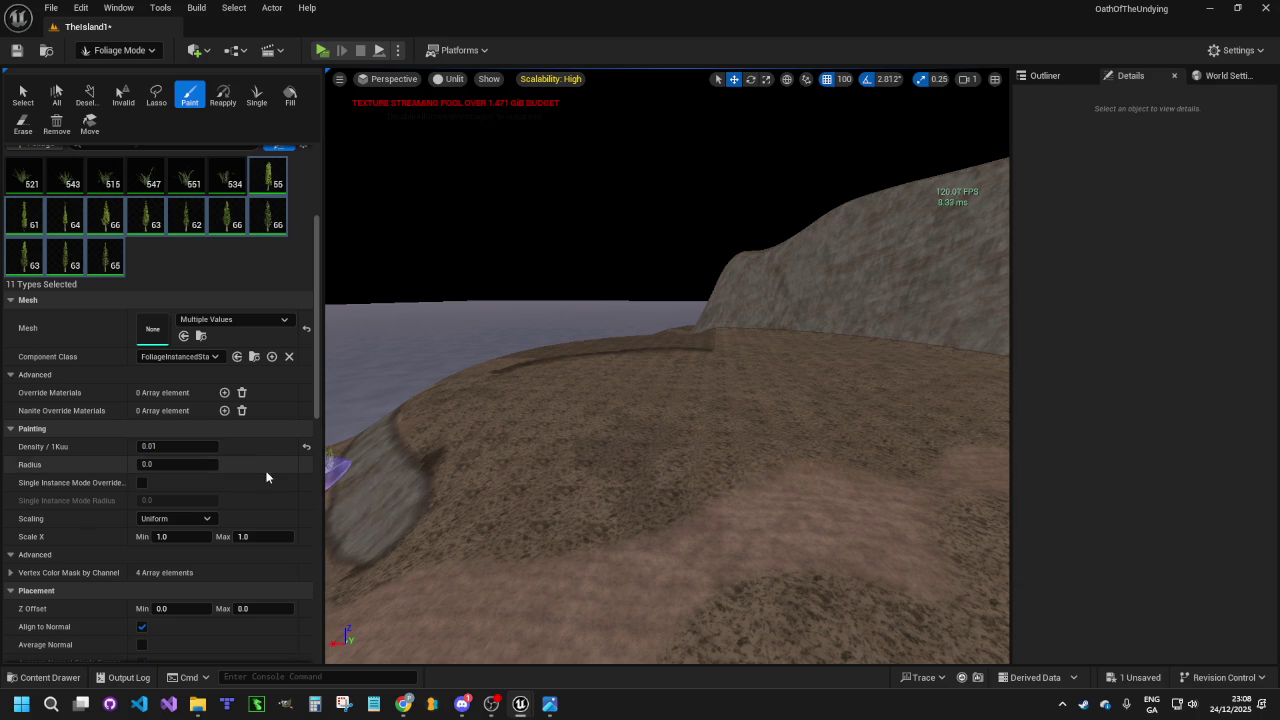
{"action": "left_click", "coordinate": [180, 446]}
{"action": "type", "text": "1000"}
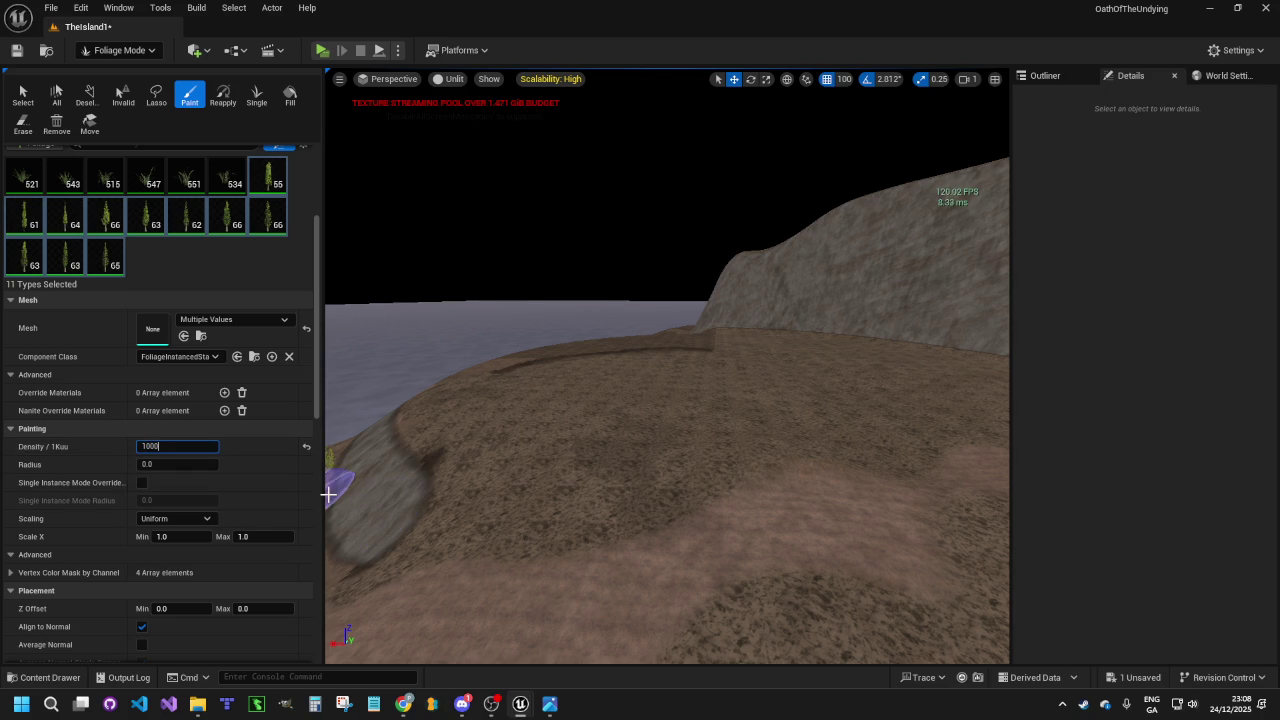
{"action": "key", "text": "BackSpace"}
{"action": "key", "text": "Return"}
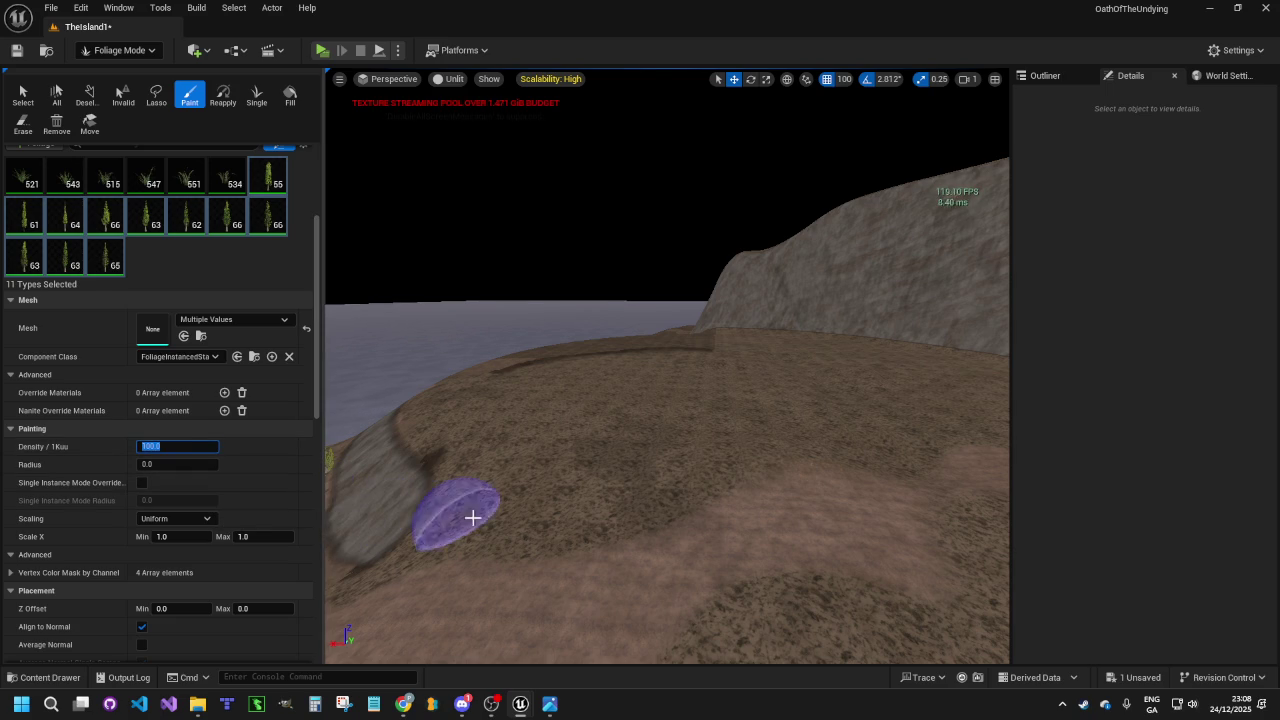
Paint a band of trees on the hillside, undo part, and erase most of them
{"action": "mouse_move", "coordinate": [491, 517]}
{"action": "left_mouse_down"}
{"action": "mouse_move", "coordinate": [591, 500]}
{"action": "mouse_move", "coordinate": [663, 466]}
{"action": "mouse_move", "coordinate": [611, 471]}
{"action": "mouse_move", "coordinate": [655, 476]}
{"action": "mouse_move", "coordinate": [746, 437]}
{"action": "mouse_move", "coordinate": [791, 437]}
{"action": "mouse_move", "coordinate": [598, 476]}
{"action": "mouse_move", "coordinate": [649, 489]}
{"action": "mouse_move", "coordinate": [603, 511]}
{"action": "mouse_move", "coordinate": [471, 491]}
{"action": "left_mouse_up"}
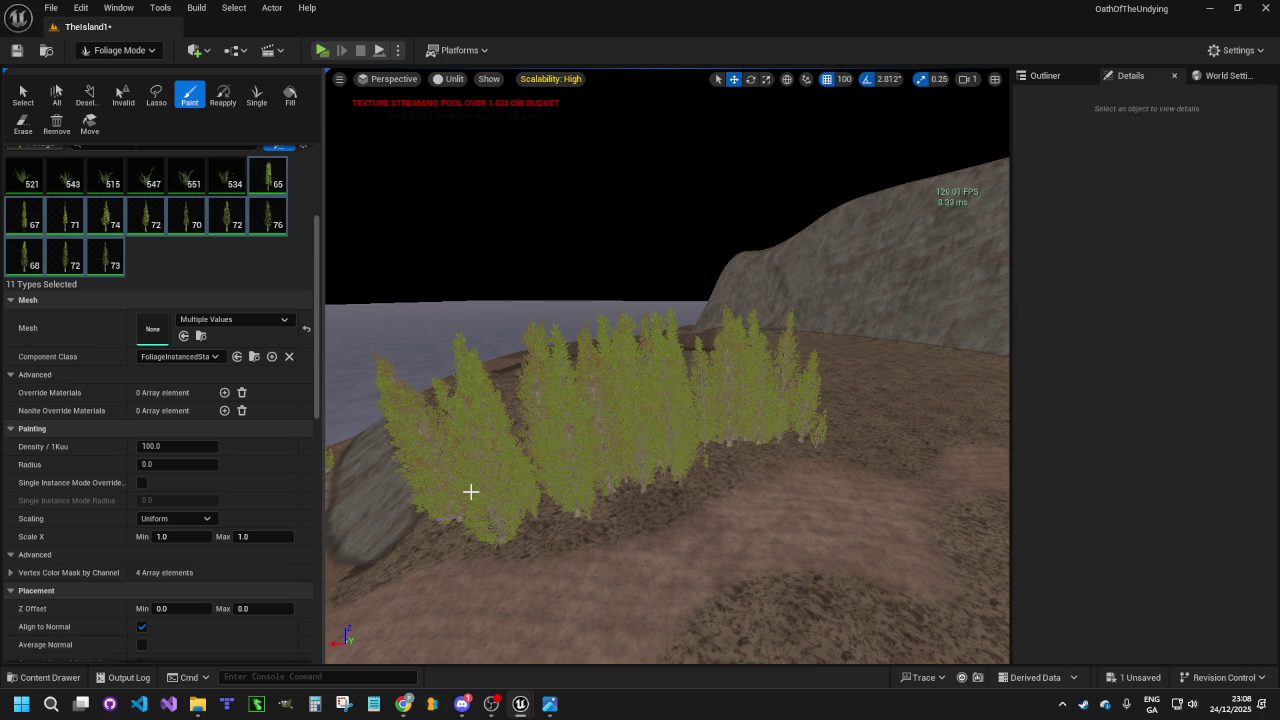
{"action": "key", "text": "ctrl+z"}
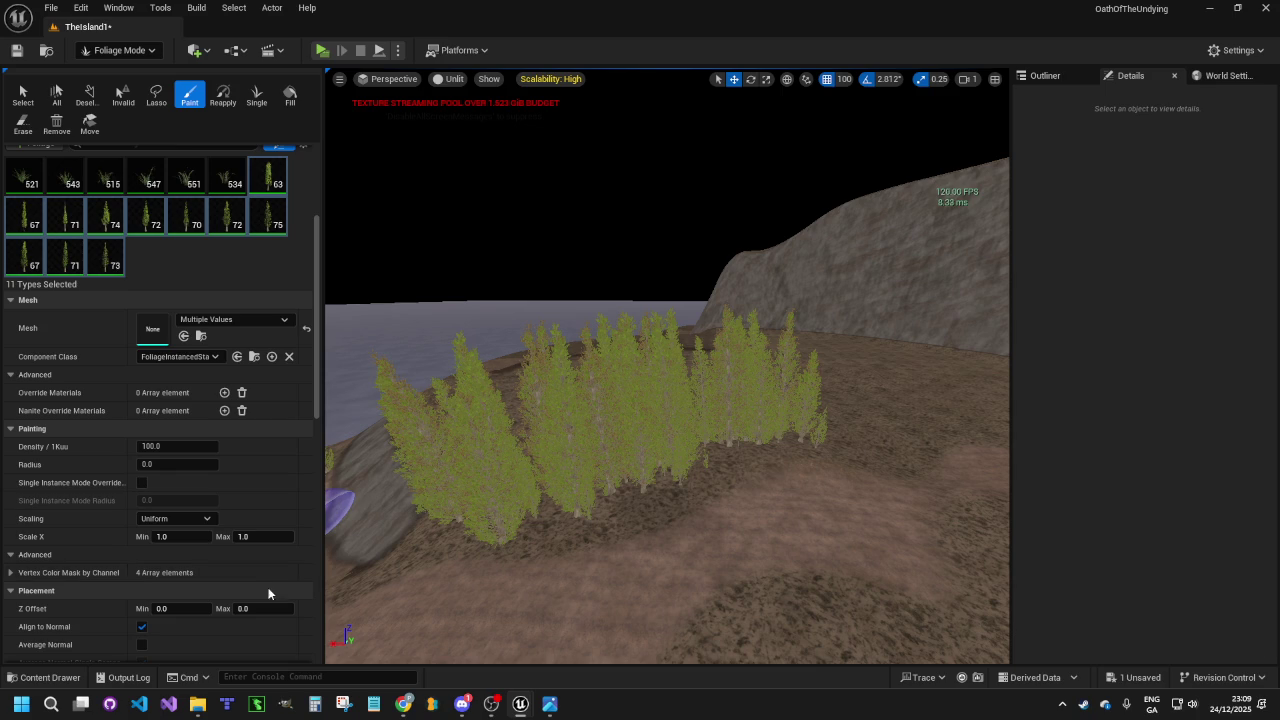
{"action": "key", "text": "ctrl+z"}
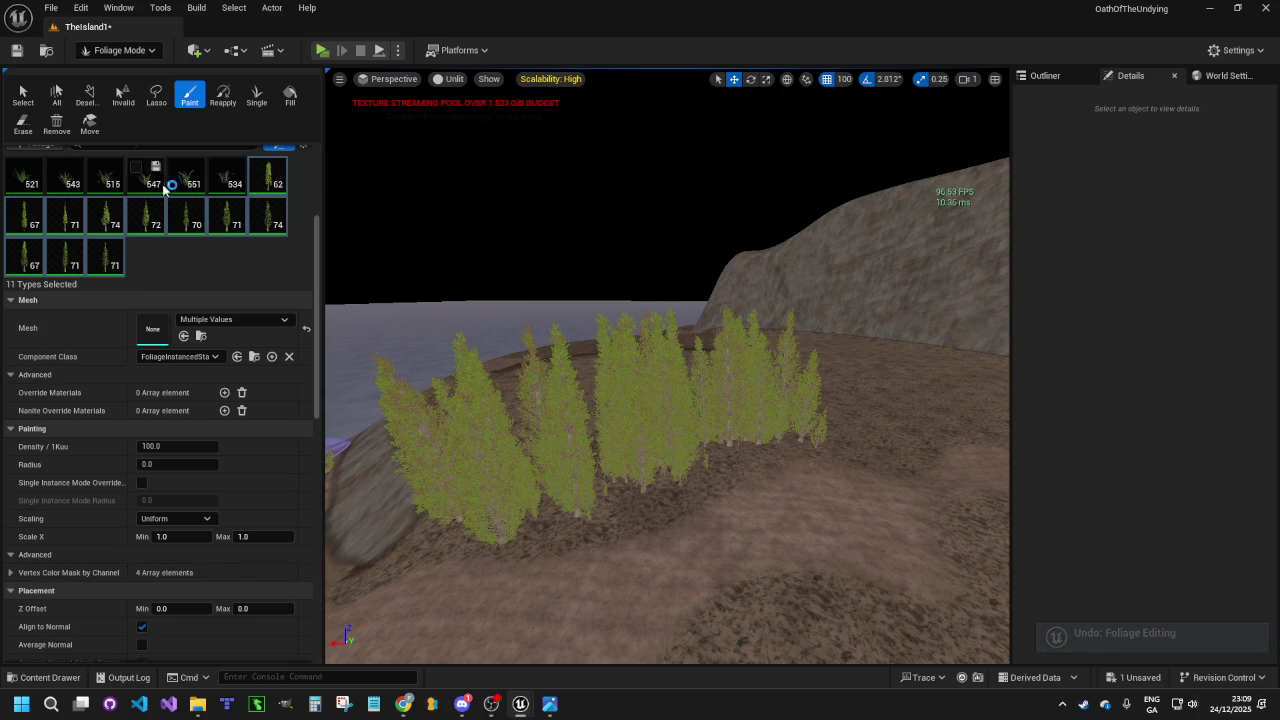
{"action": "left_click", "coordinate": [22, 122]}
{"action": "mouse_move", "coordinate": [514, 529]}
{"action": "left_mouse_down"}
{"action": "mouse_move", "coordinate": [614, 531]}
{"action": "mouse_move", "coordinate": [752, 440]}
{"action": "mouse_move", "coordinate": [820, 434]}
{"action": "mouse_move", "coordinate": [623, 437]}
{"action": "mouse_move", "coordinate": [626, 491]}
{"action": "mouse_move", "coordinate": [335, 460]}
{"action": "left_mouse_up"}
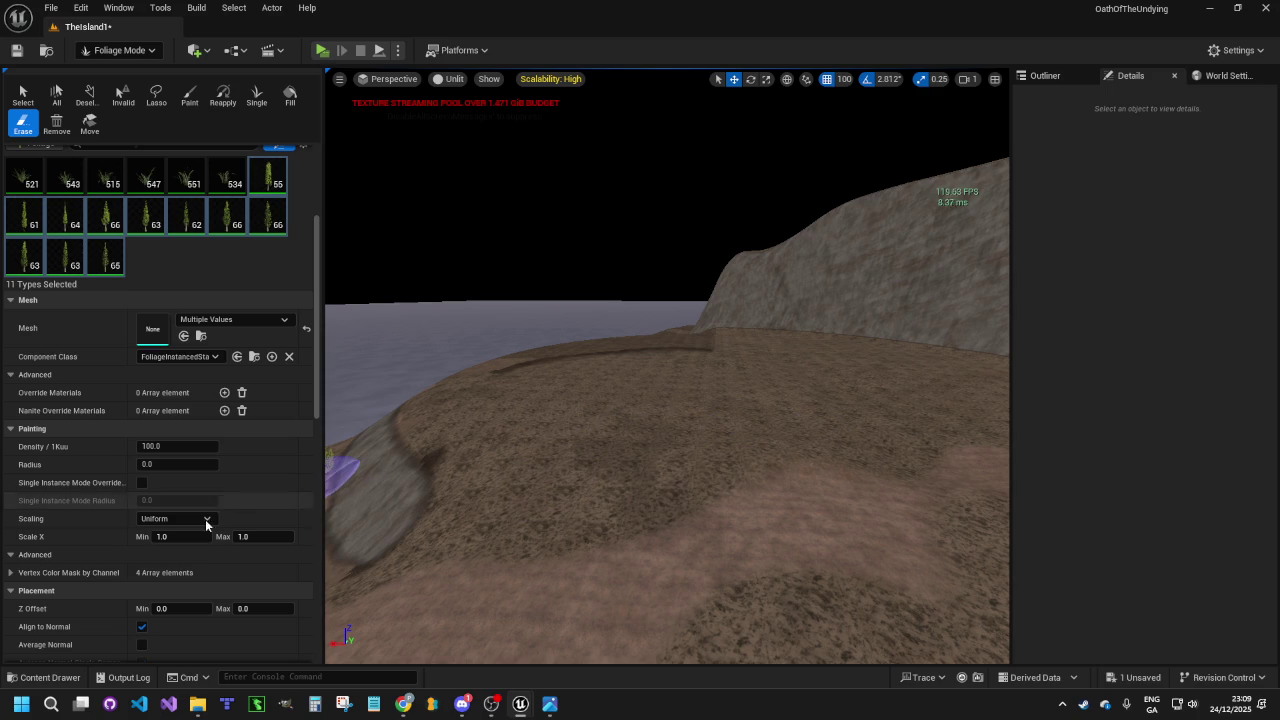
Paint a dense stand of trees along the plateau's far edge with the enlarged brush
{"action": "scroll", "coordinate": [204, 552], "scroll_direction": "up", "scroll_amount": 5}
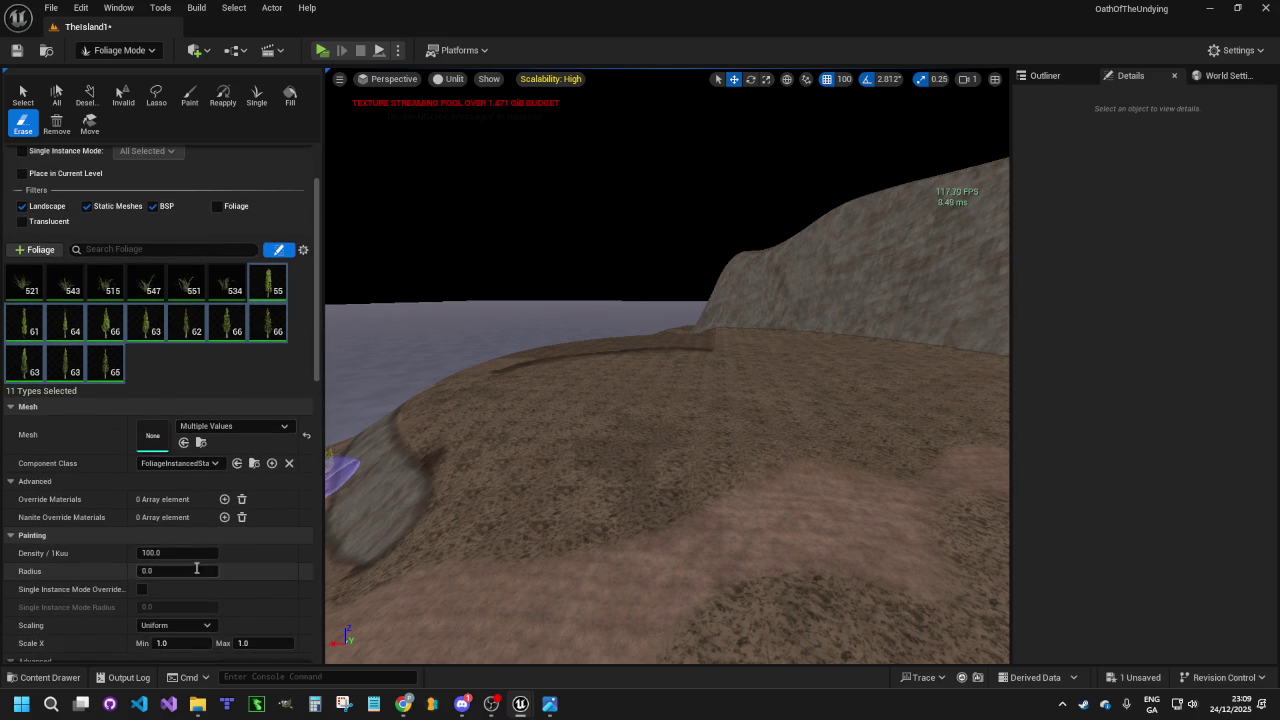
{"action": "scroll", "coordinate": [204, 552], "scroll_direction": "up", "scroll_amount": 2}
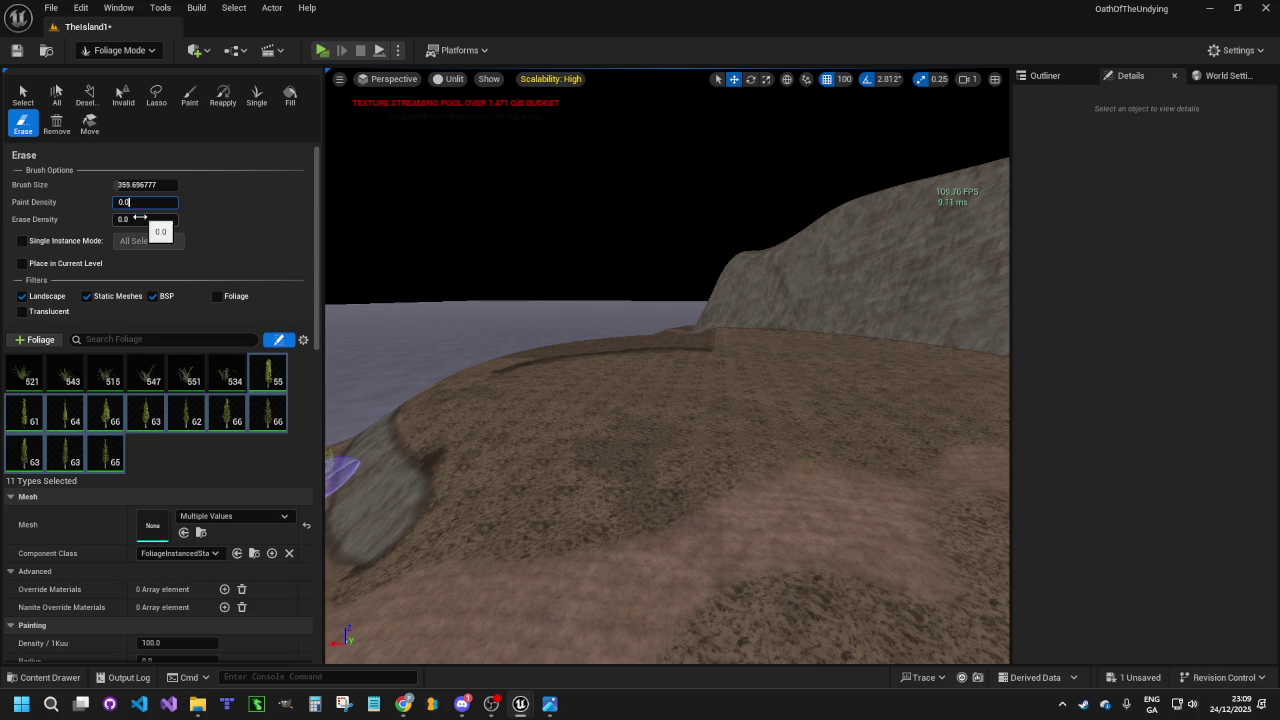
{"action": "mouse_move", "coordinate": [569, 471]}
{"action": "left_mouse_down"}
{"action": "mouse_move", "coordinate": [500, 458]}
{"action": "mouse_move", "coordinate": [459, 556]}
{"action": "left_mouse_up"}
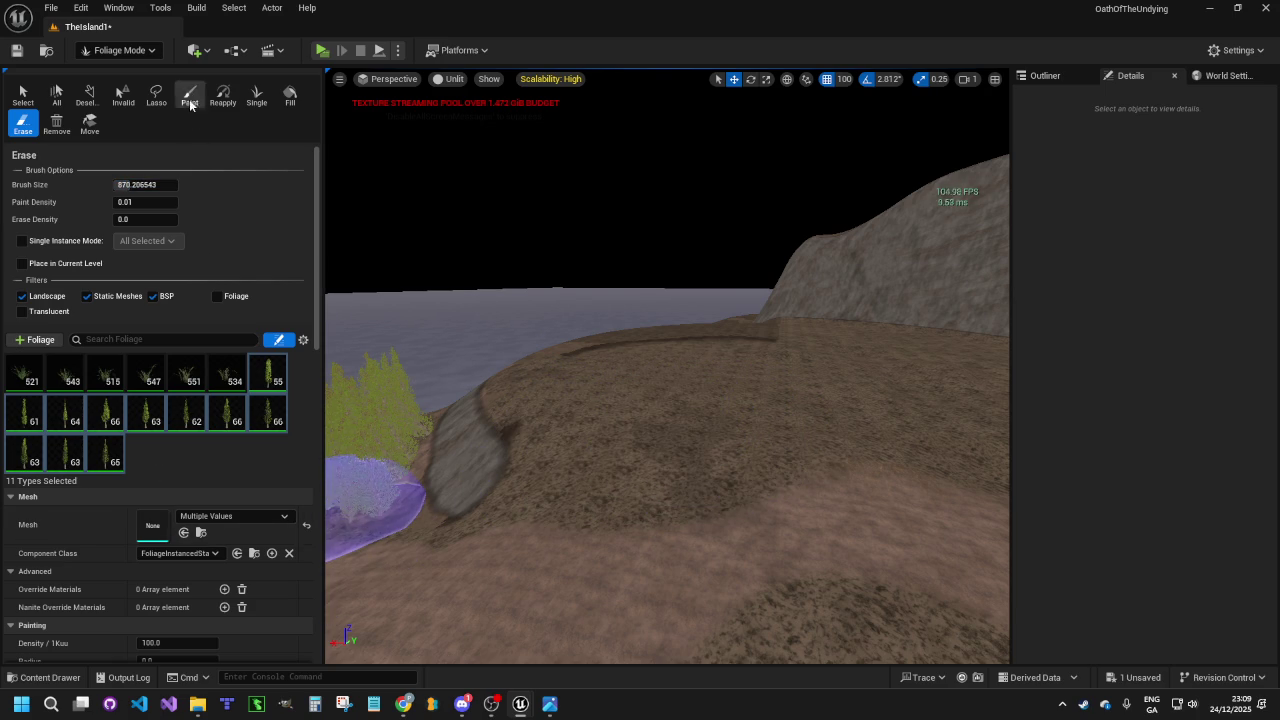
{"action": "left_click_drag", "start_coordinate": [571, 457], "coordinate": [830, 418]}
Extend the tree line along the curving dirt path's upper edge below the rocky hill
{"action": "right_click", "coordinate": [716, 409]}
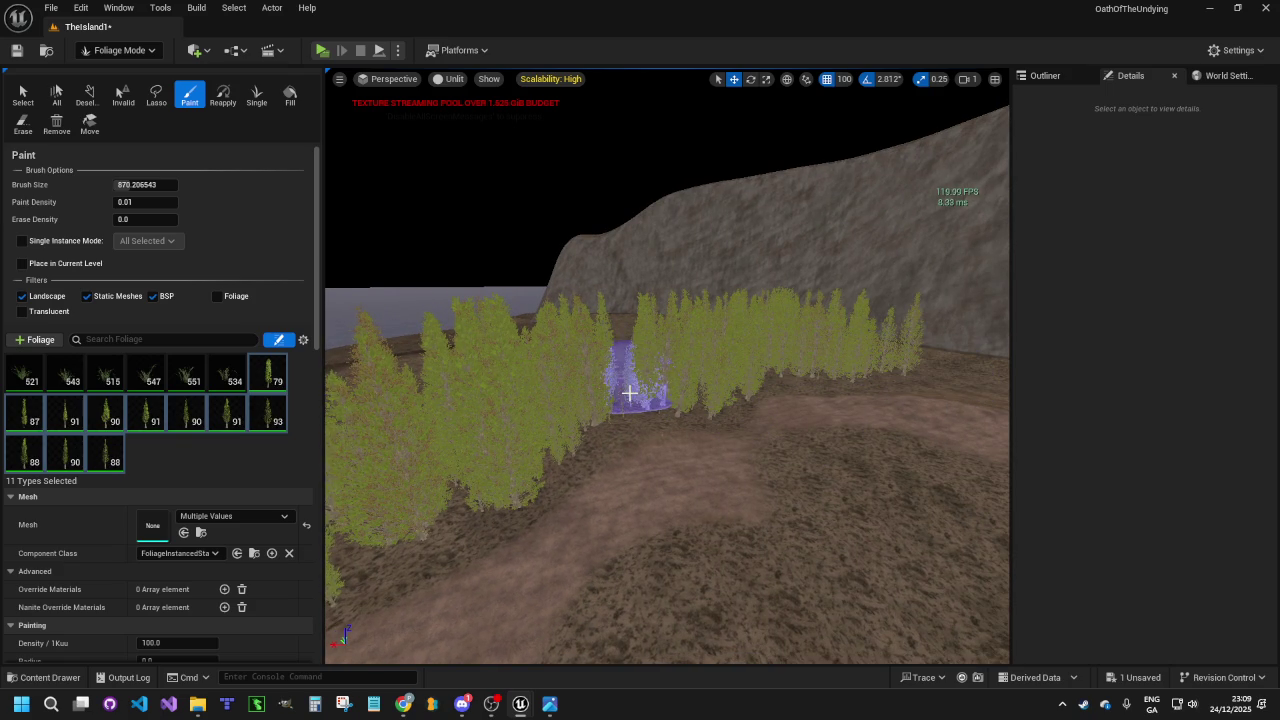
{"action": "right_click", "coordinate": [457, 409]}
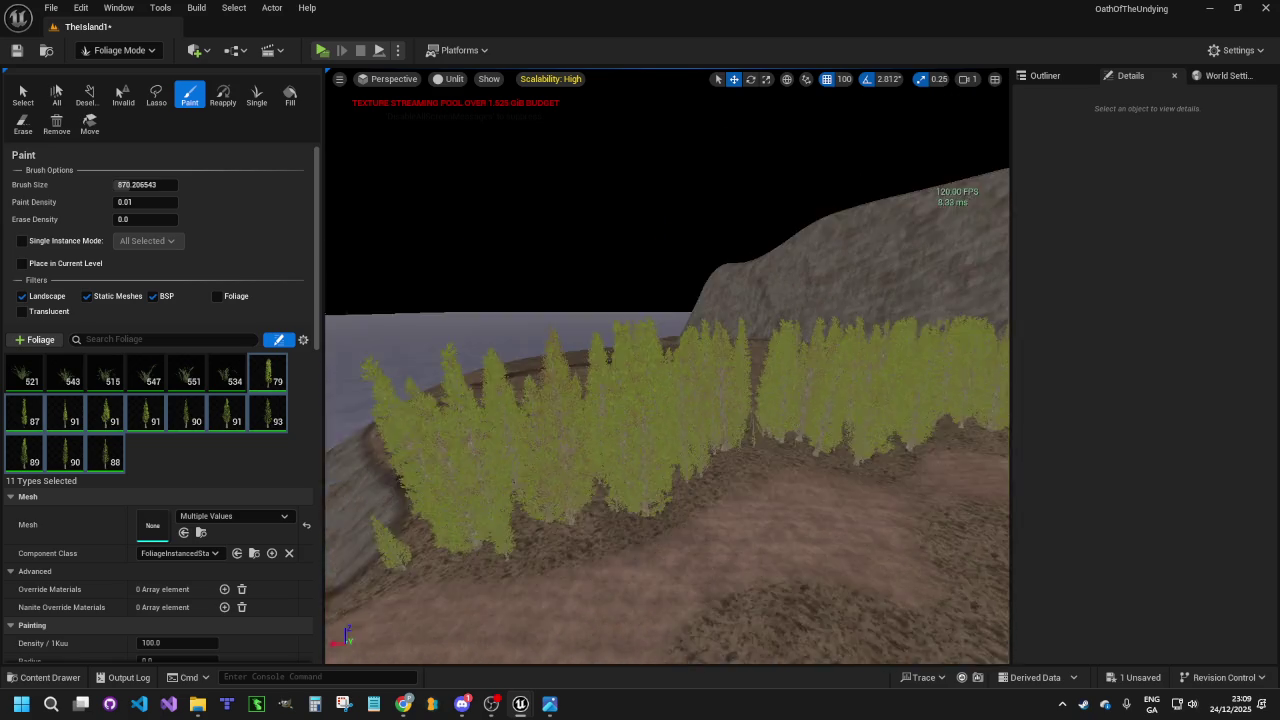
{"action": "key", "text": "w"}
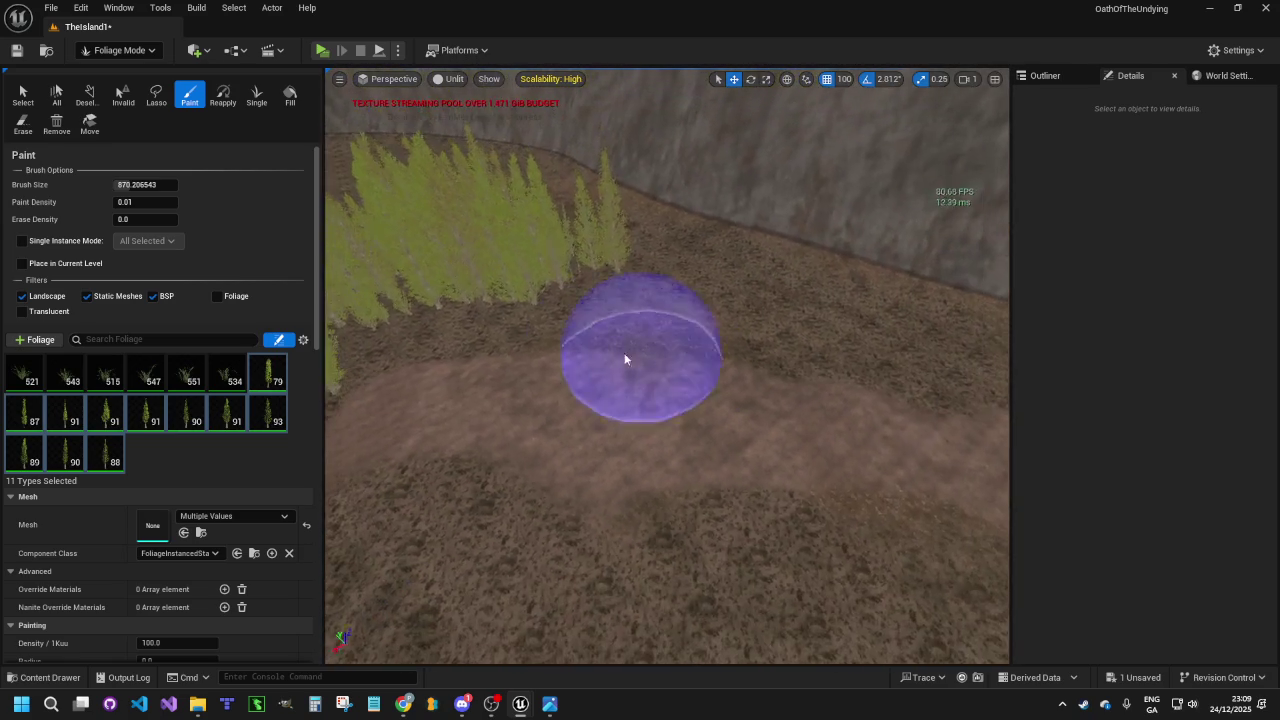
{"action": "mouse_move", "coordinate": [612, 273]}
{"action": "left_mouse_down"}
{"action": "mouse_move", "coordinate": [771, 283]}
{"action": "mouse_move", "coordinate": [900, 329]}
{"action": "mouse_move", "coordinate": [602, 243]}
{"action": "left_mouse_up"}
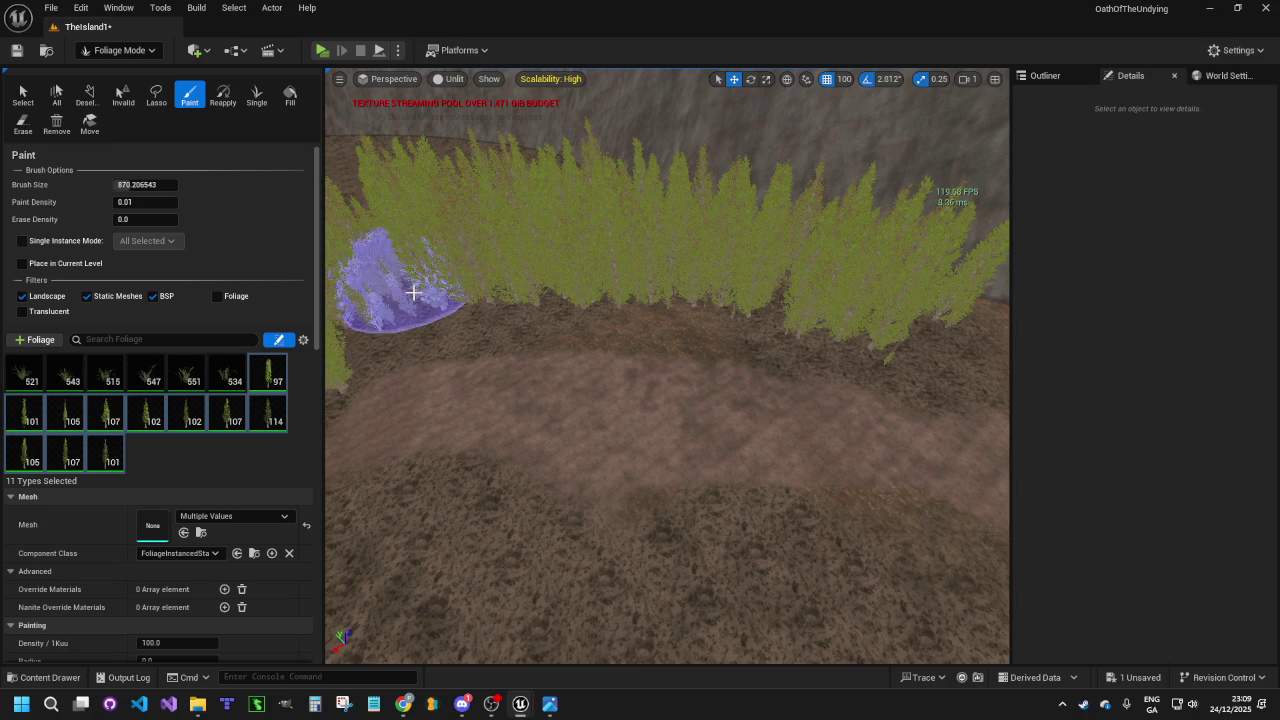
{"action": "key", "text": "w"}
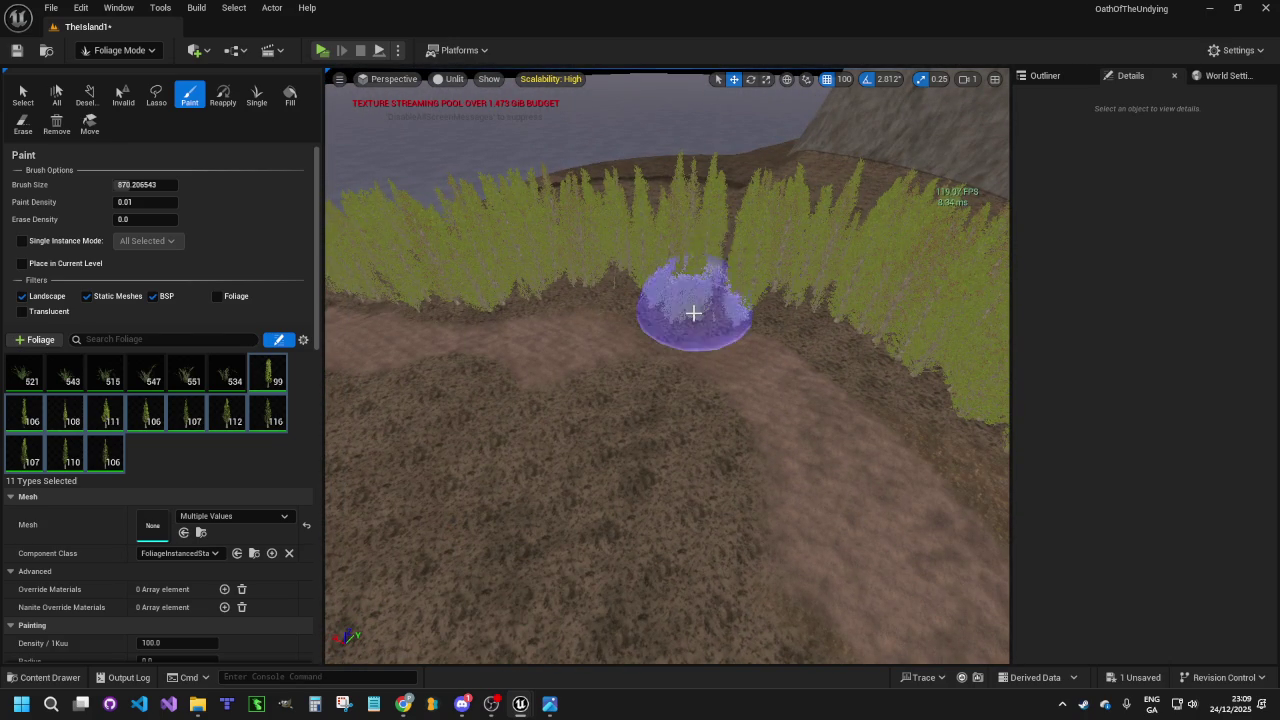
{"action": "key", "text": "w"}
{"action": "mouse_move", "coordinate": [622, 295]}
{"action": "left_mouse_down"}
{"action": "mouse_move", "coordinate": [630, 283]}
{"action": "mouse_move", "coordinate": [801, 293]}
{"action": "left_mouse_up"}
{"action": "key", "text": "w"}
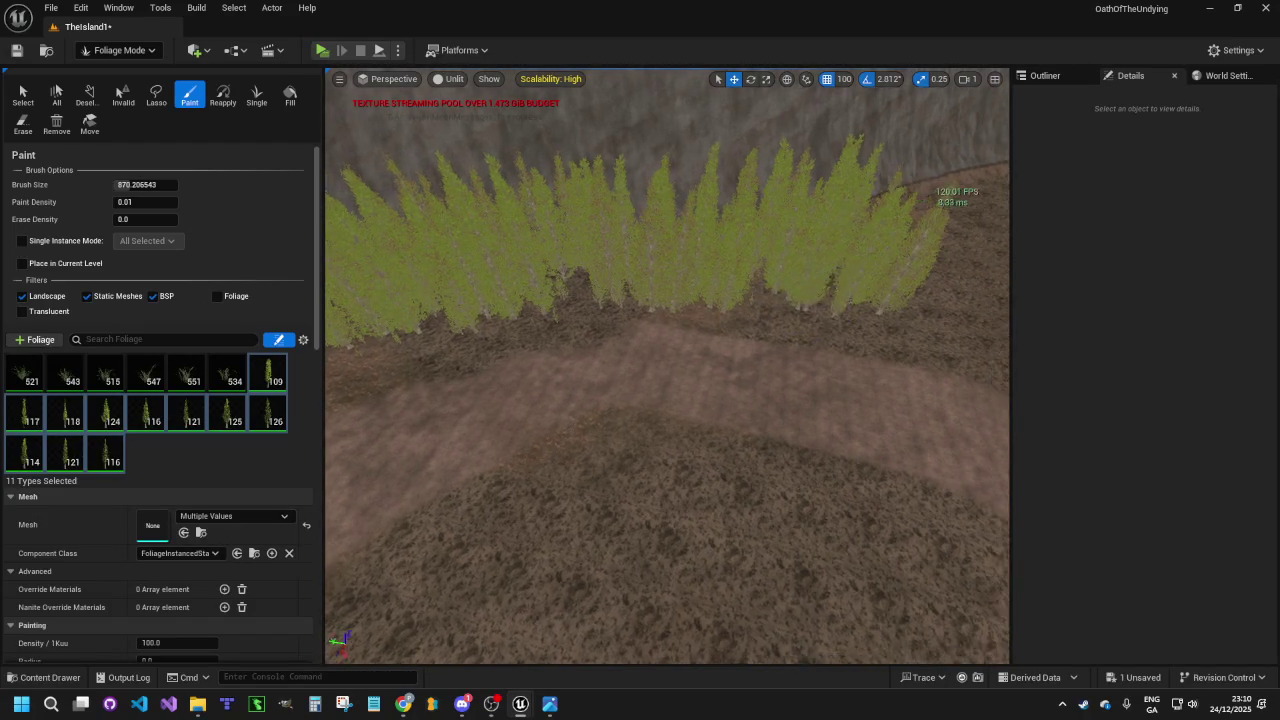
{"action": "left_click_drag", "start_coordinate": [886, 274], "coordinate": [754, 241]}
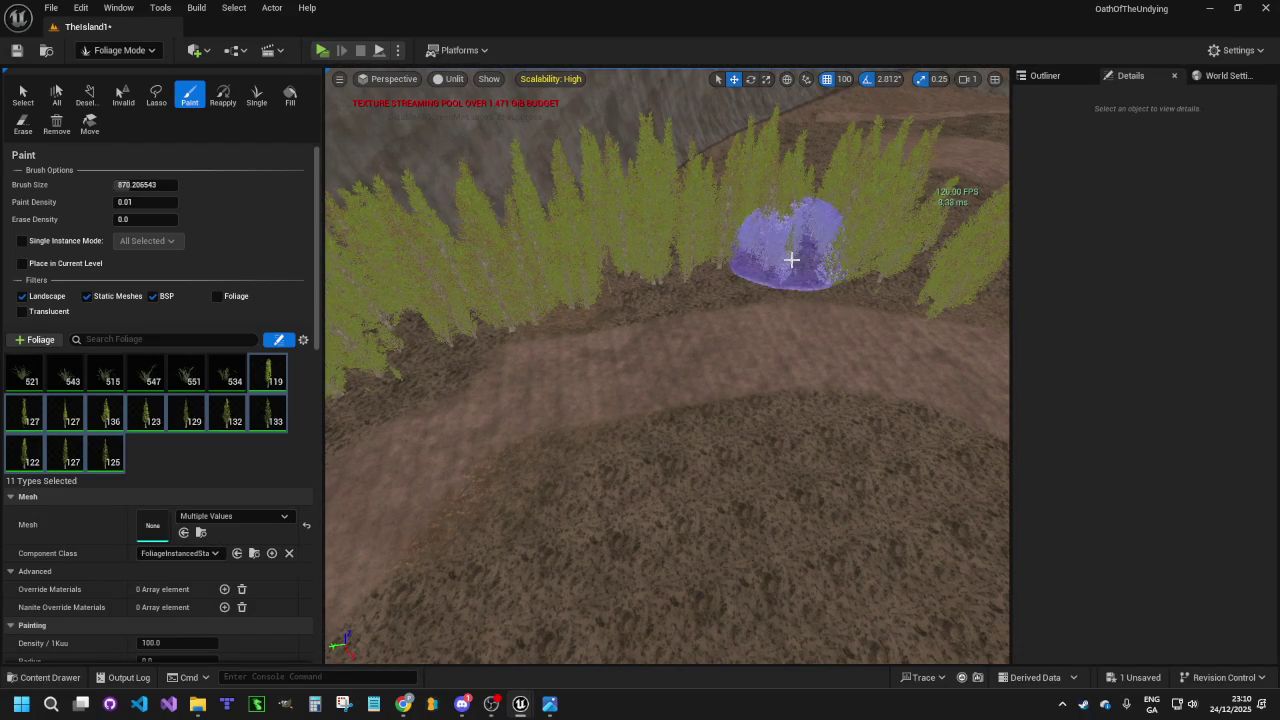
{"action": "key", "text": "d"}
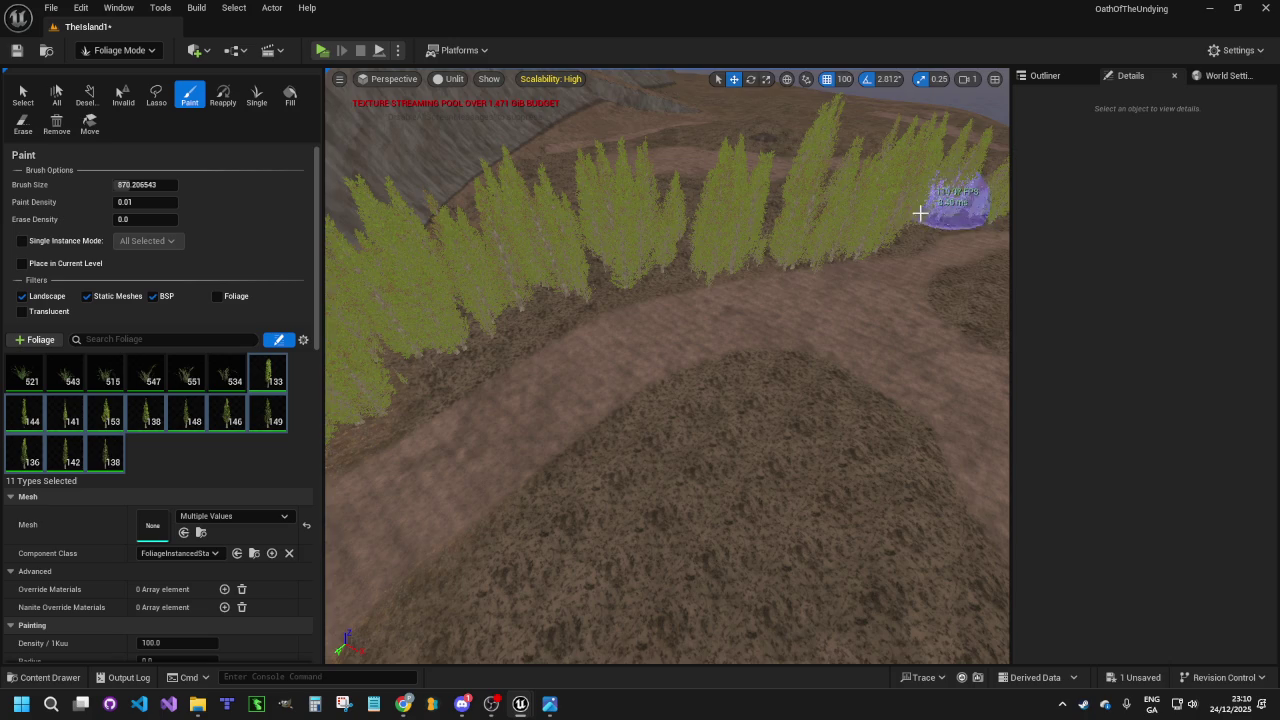
Paint trees beside the dirt path bend and over the bare brown ground
{"action": "key", "text": "s"}
{"action": "key", "text": "a"}
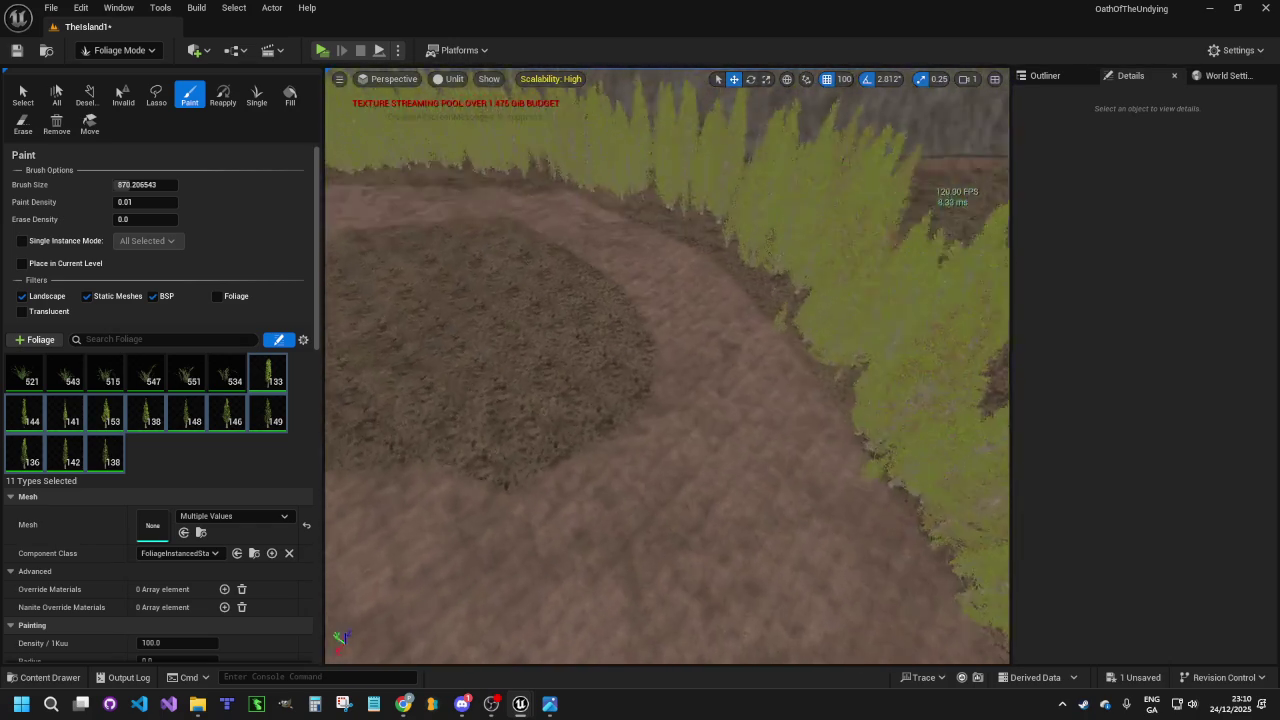
{"action": "key", "text": "w"}
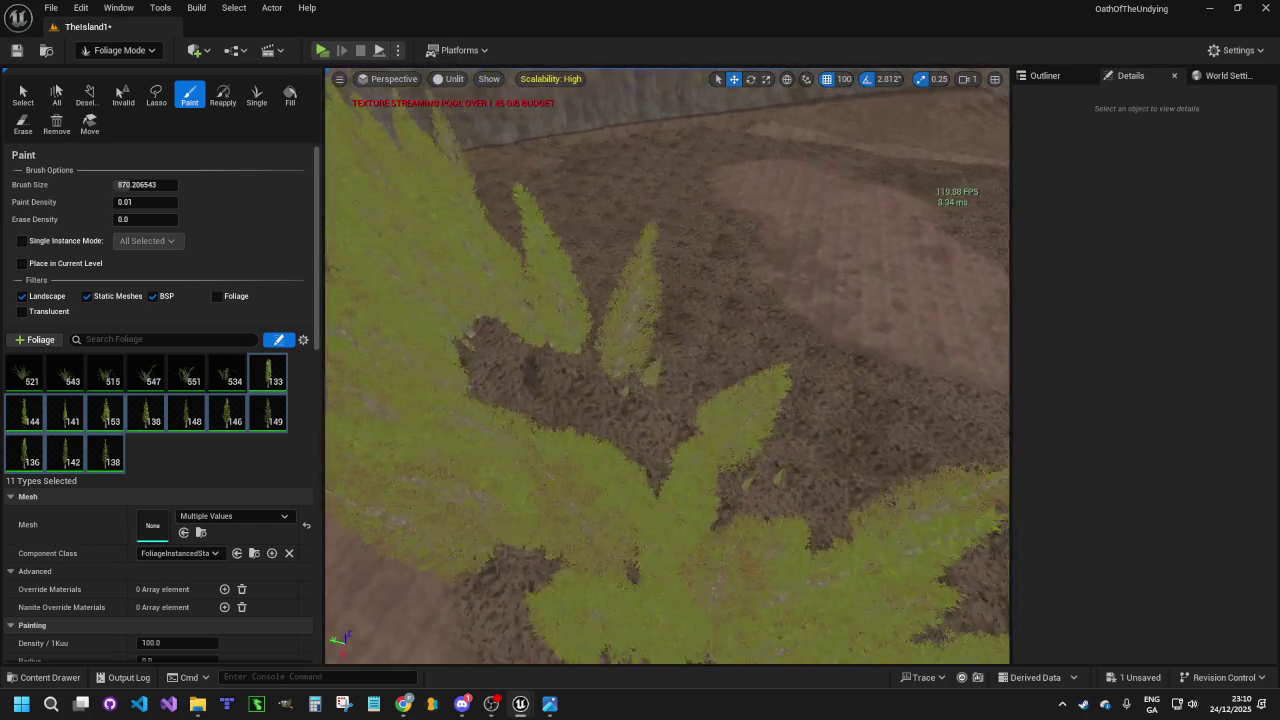
{"action": "key", "text": "w"}
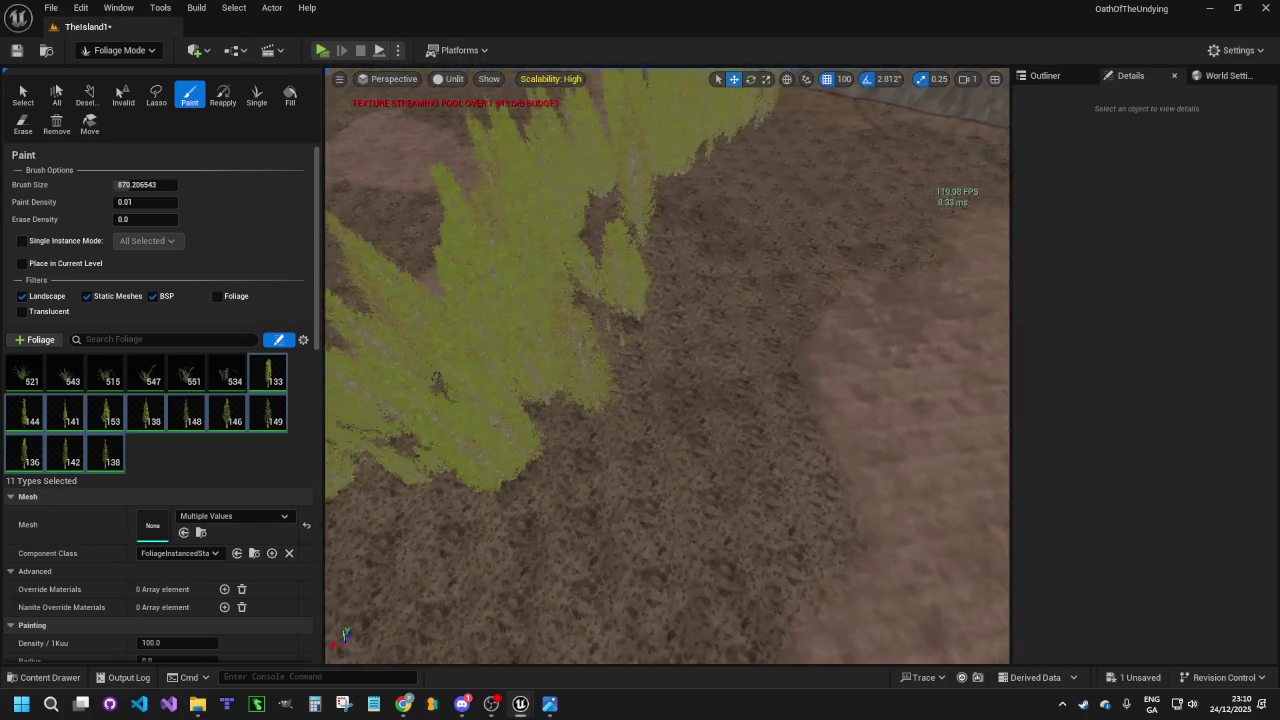
{"action": "mouse_move", "coordinate": [724, 346]}
{"action": "left_mouse_down"}
{"action": "mouse_move", "coordinate": [806, 300]}
{"action": "mouse_move", "coordinate": [694, 347]}
{"action": "left_mouse_up"}
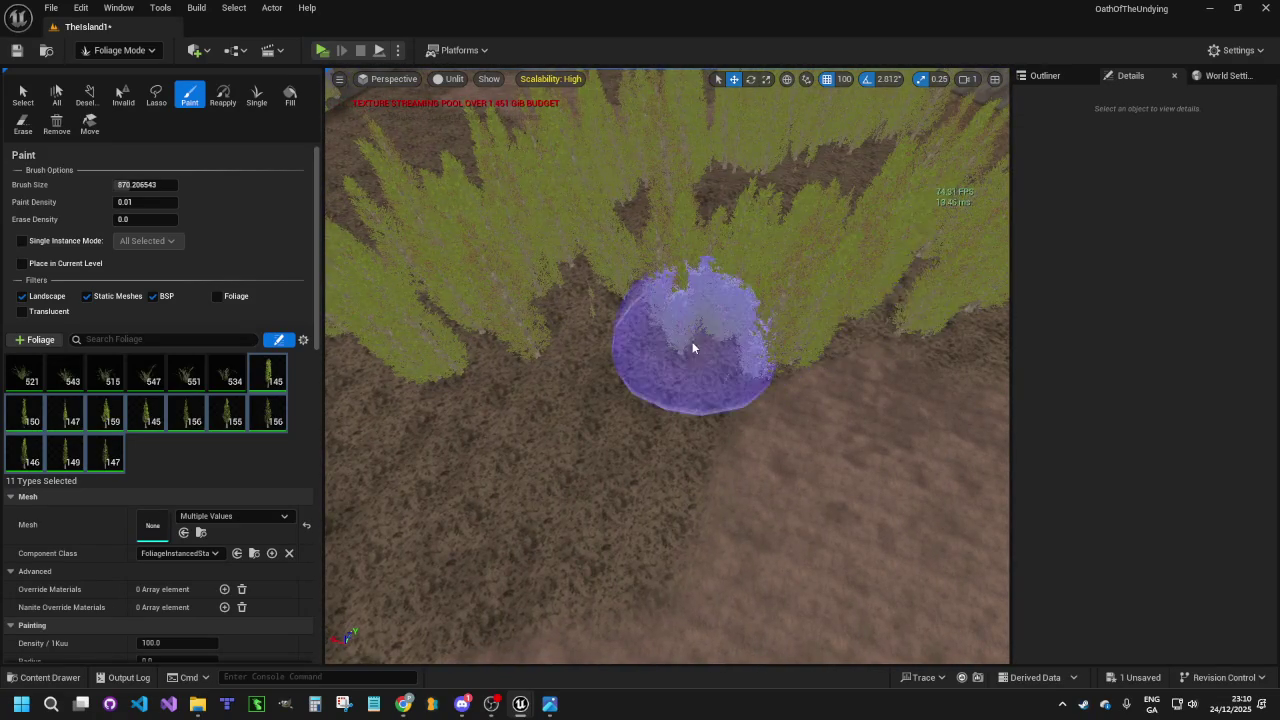
{"action": "key", "text": "w"}
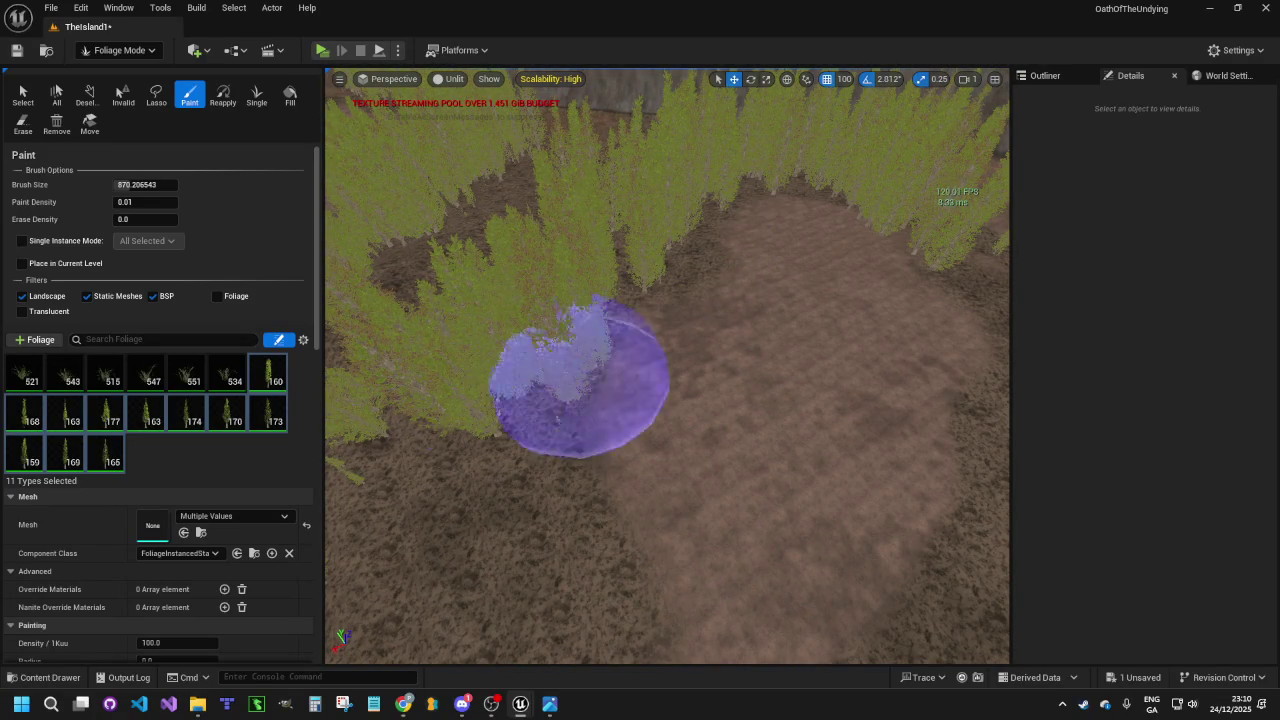
{"action": "key", "text": "w"}
{"action": "mouse_move", "coordinate": [666, 313]}
{"action": "left_mouse_down"}
{"action": "mouse_move", "coordinate": [846, 366]}
{"action": "mouse_move", "coordinate": [740, 266]}
{"action": "mouse_move", "coordinate": [773, 143]}
{"action": "left_mouse_up"}
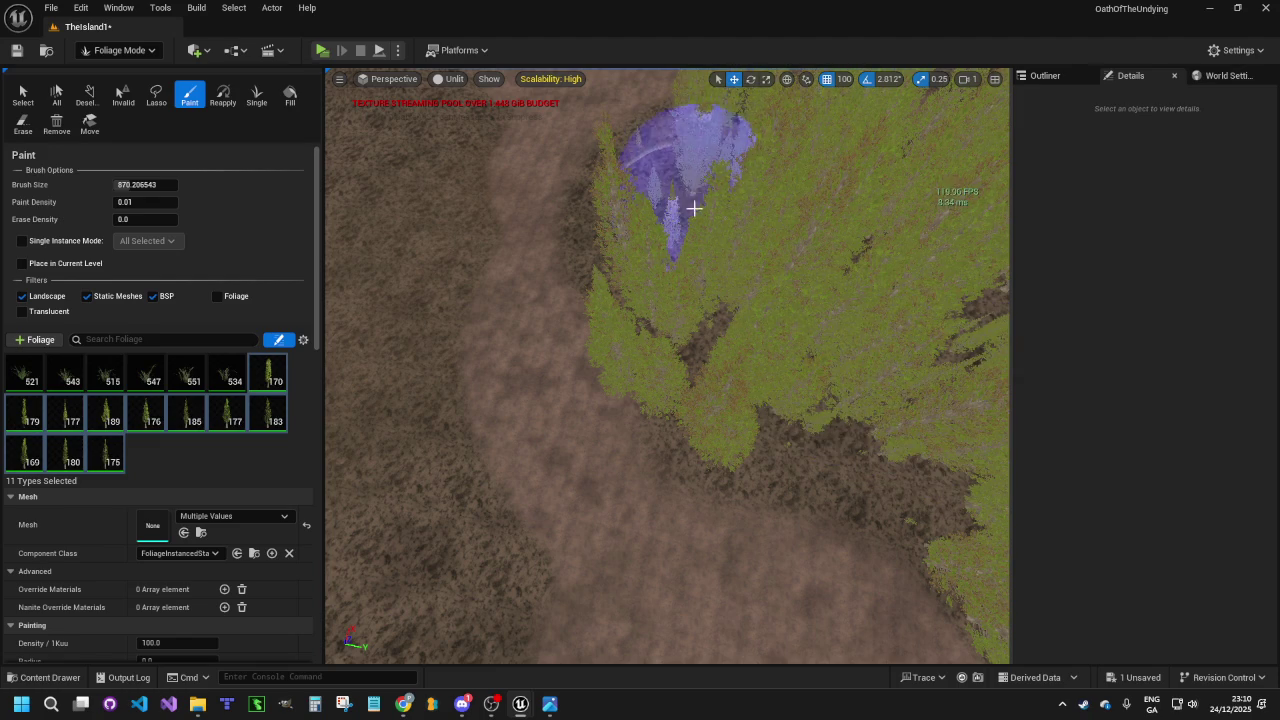
Fill foliage gaps and paint trees along further path edges toward the lower left
{"action": "key", "text": "w"}
{"action": "mouse_move", "coordinate": [655, 339]}
{"action": "left_mouse_down"}
{"action": "mouse_move", "coordinate": [720, 384]}
{"action": "mouse_move", "coordinate": [716, 330]}
{"action": "left_mouse_up"}
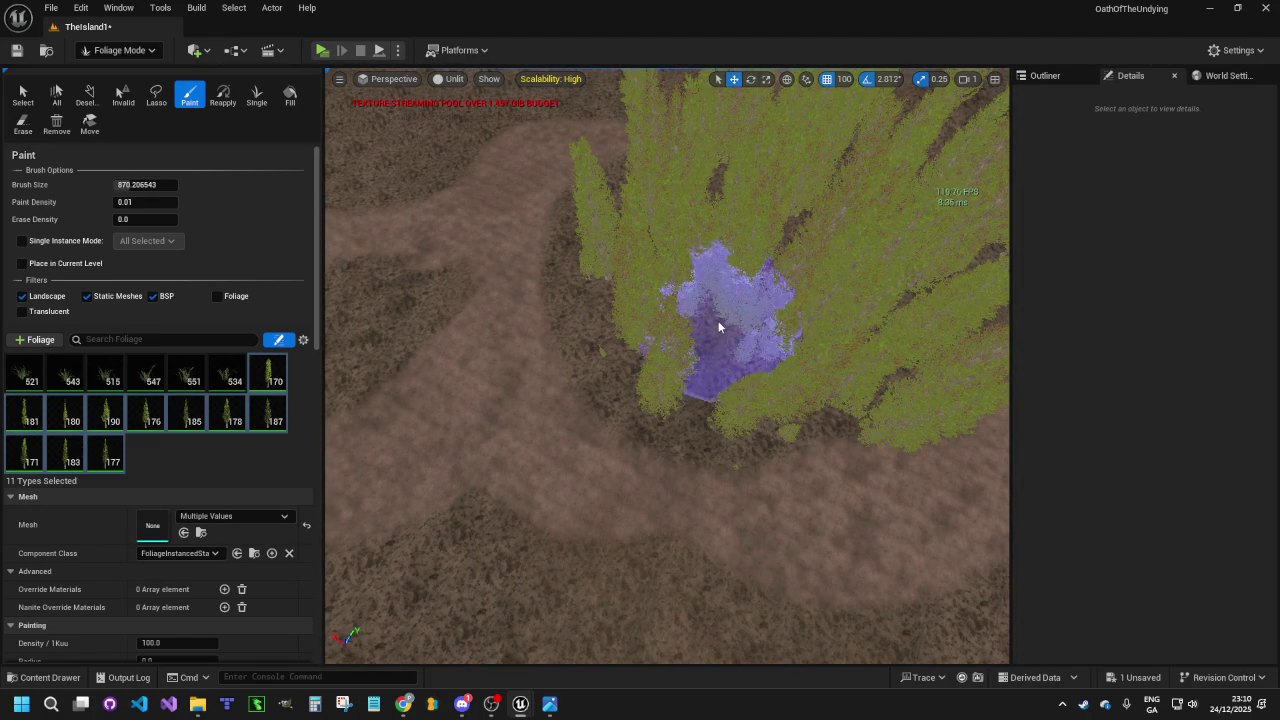
{"action": "key", "text": "w"}
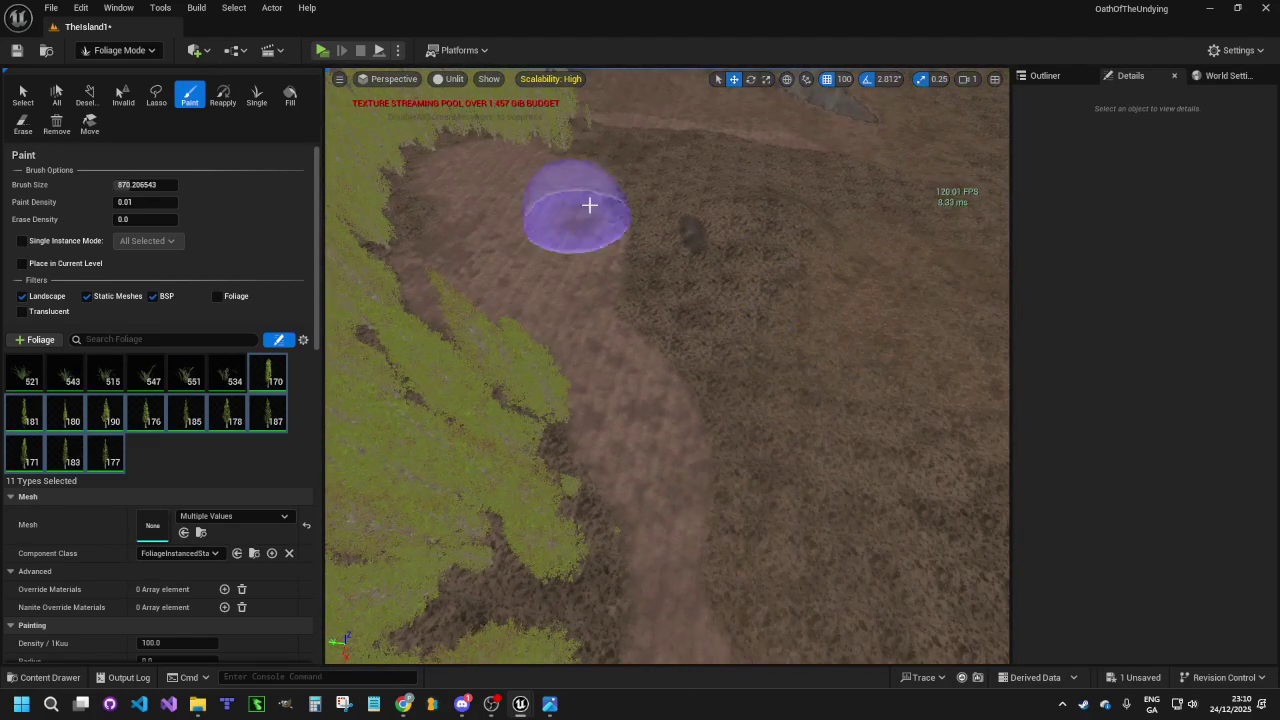
{"action": "mouse_move", "coordinate": [656, 218]}
{"action": "left_mouse_down"}
{"action": "mouse_move", "coordinate": [720, 320]}
{"action": "mouse_move", "coordinate": [777, 500]}
{"action": "mouse_move", "coordinate": [737, 491]}
{"action": "left_mouse_up"}
{"action": "key", "text": "w"}
{"action": "mouse_move", "coordinate": [575, 573]}
{"action": "left_mouse_down"}
{"action": "mouse_move", "coordinate": [697, 423]}
{"action": "mouse_move", "coordinate": [640, 351]}
{"action": "mouse_move", "coordinate": [519, 300]}
{"action": "left_mouse_up"}
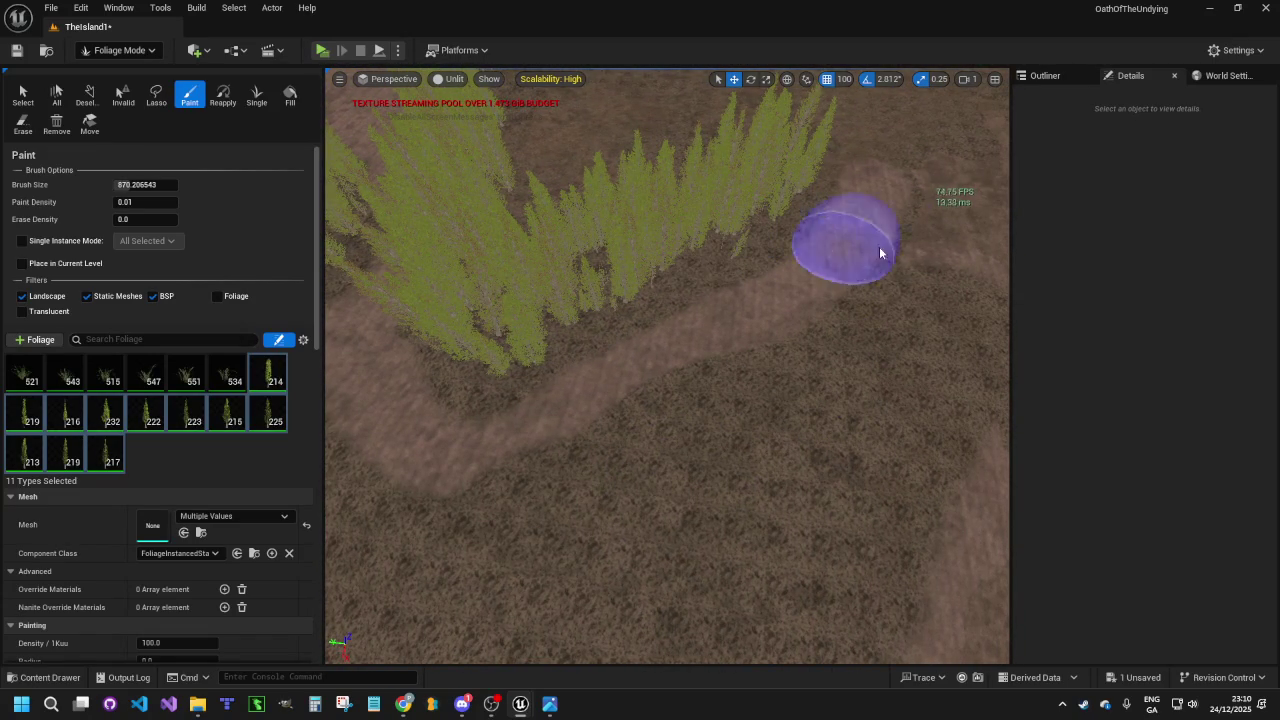
{"action": "mouse_move", "coordinate": [947, 249]}
{"action": "left_mouse_down"}
{"action": "mouse_move", "coordinate": [857, 371]}
{"action": "mouse_move", "coordinate": [500, 543]}
{"action": "mouse_move", "coordinate": [470, 640]}
{"action": "left_mouse_up"}
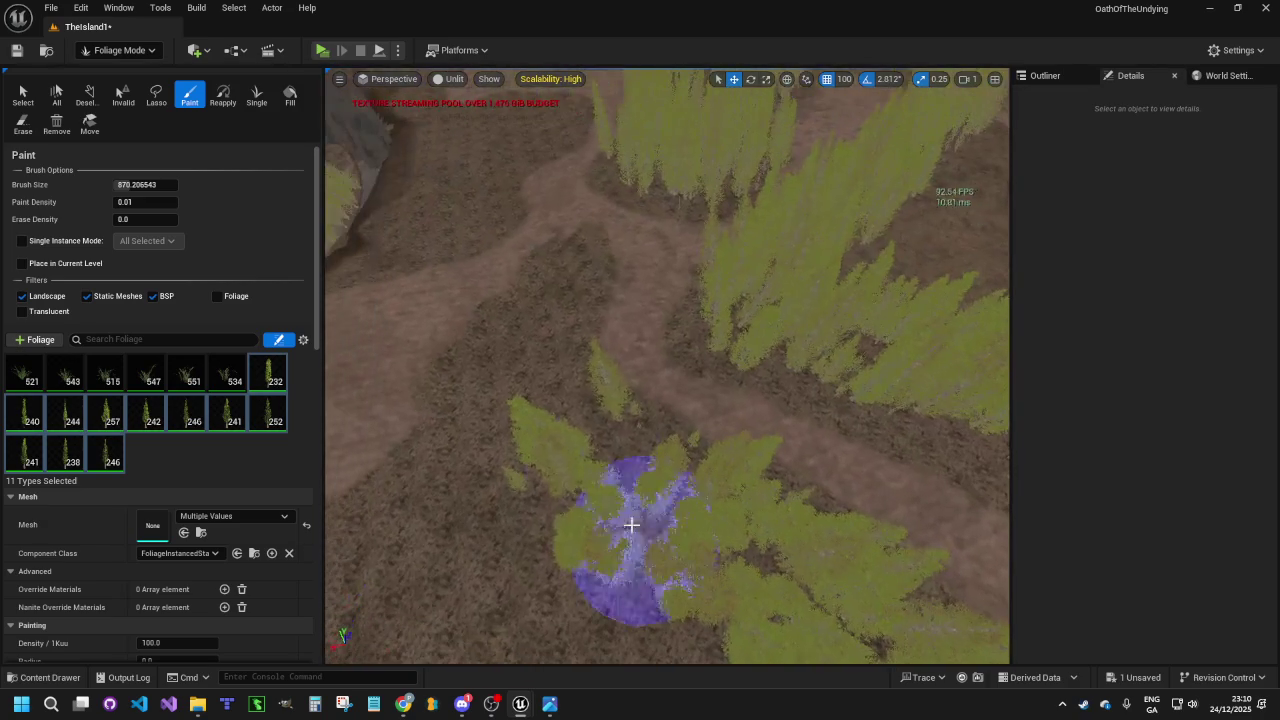
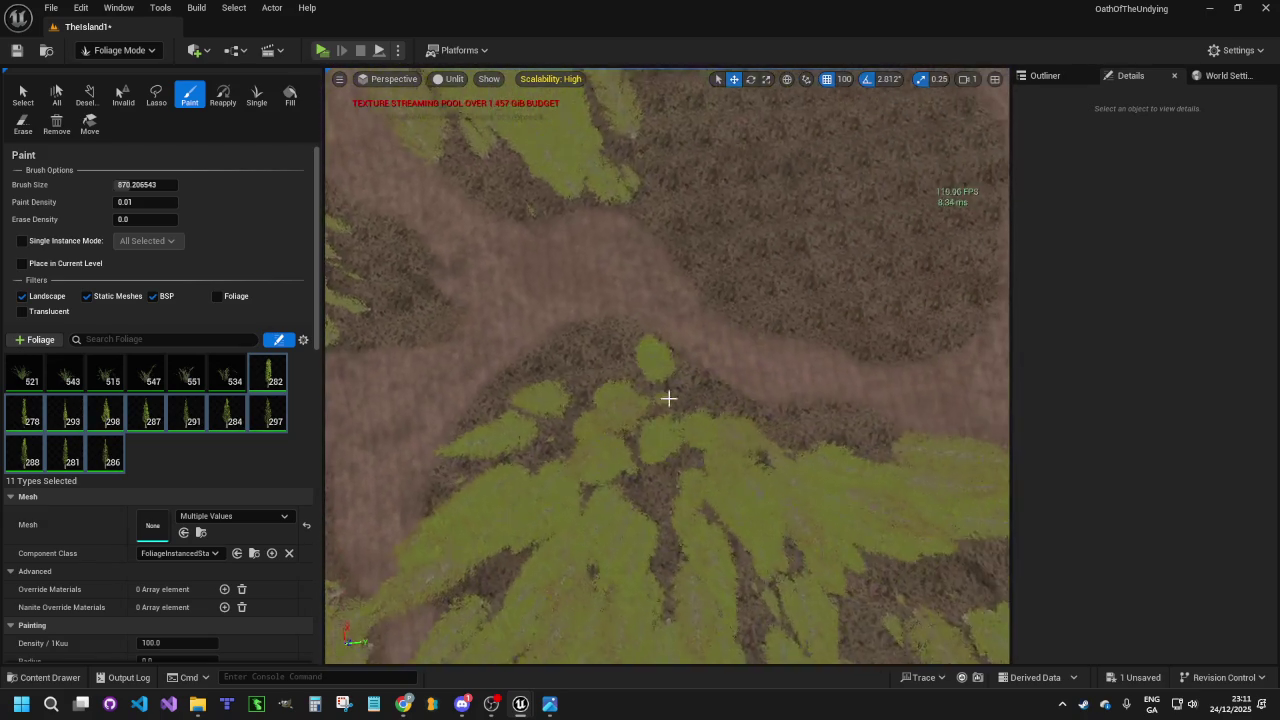
Paint conifers across the upper dirt area and the clearing edge, extending toward the lower right
{"action": "mouse_move", "coordinate": [640, 214]}
{"action": "left_mouse_down"}
{"action": "mouse_move", "coordinate": [757, 266]}
{"action": "mouse_move", "coordinate": [823, 266]}
{"action": "mouse_move", "coordinate": [809, 125]}
{"action": "left_mouse_up"}
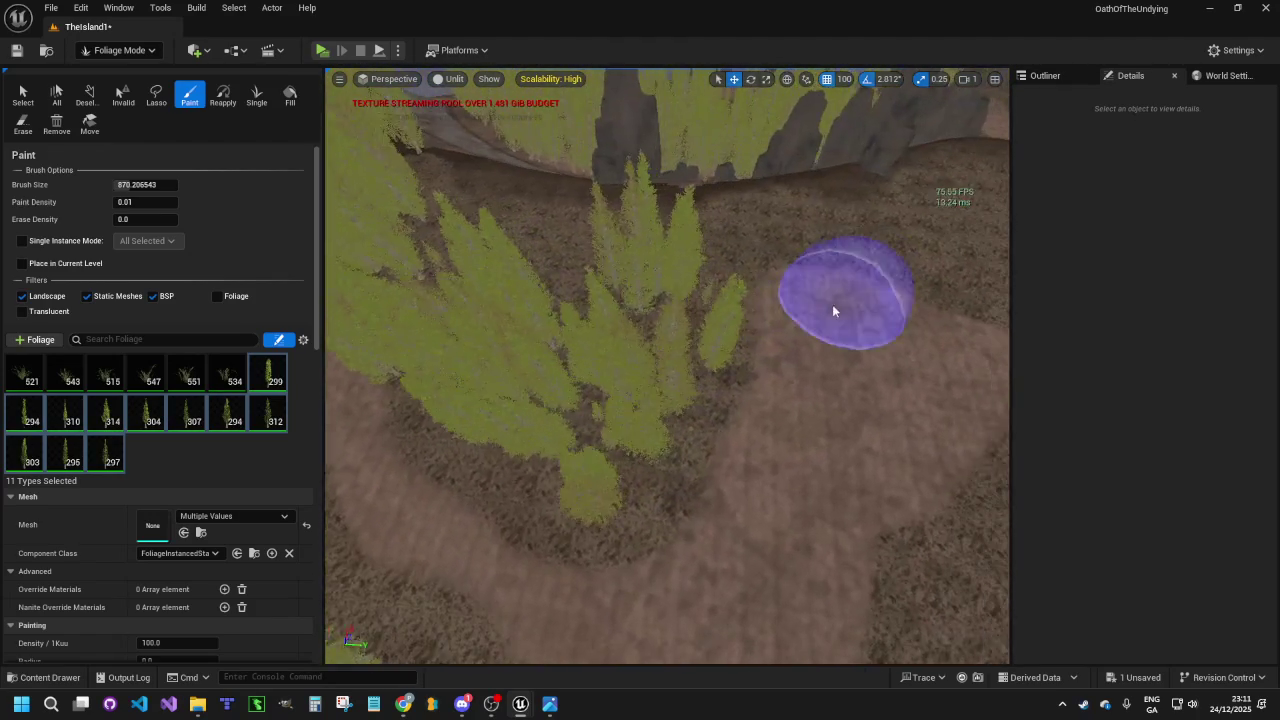
{"action": "mouse_move", "coordinate": [730, 220]}
{"action": "left_mouse_down"}
{"action": "mouse_move", "coordinate": [940, 215]}
{"action": "mouse_move", "coordinate": [1014, 263]}
{"action": "left_mouse_up"}
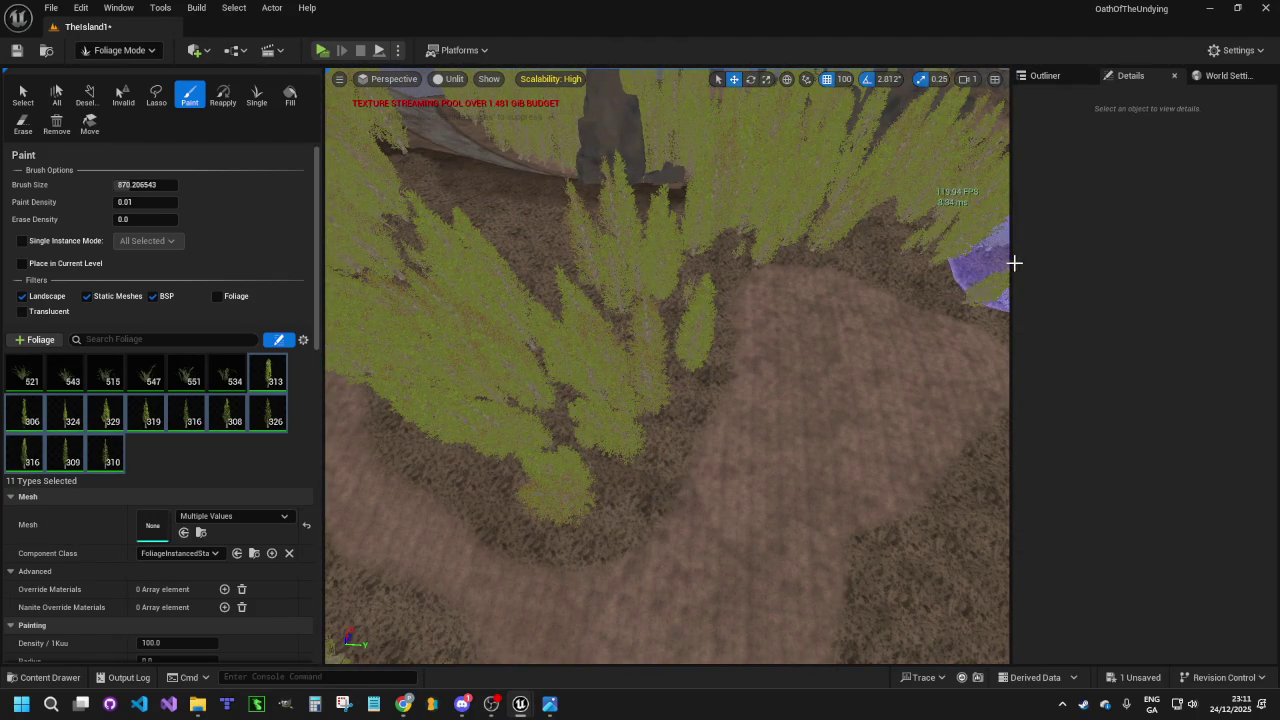
{"action": "mouse_move", "coordinate": [843, 371]}
{"action": "left_mouse_down"}
{"action": "mouse_move", "coordinate": [791, 306]}
{"action": "mouse_move", "coordinate": [767, 158]}
{"action": "left_mouse_up"}
{"action": "scroll", "coordinate": [875, 300], "scroll_direction": "up", "scroll_amount": 3}
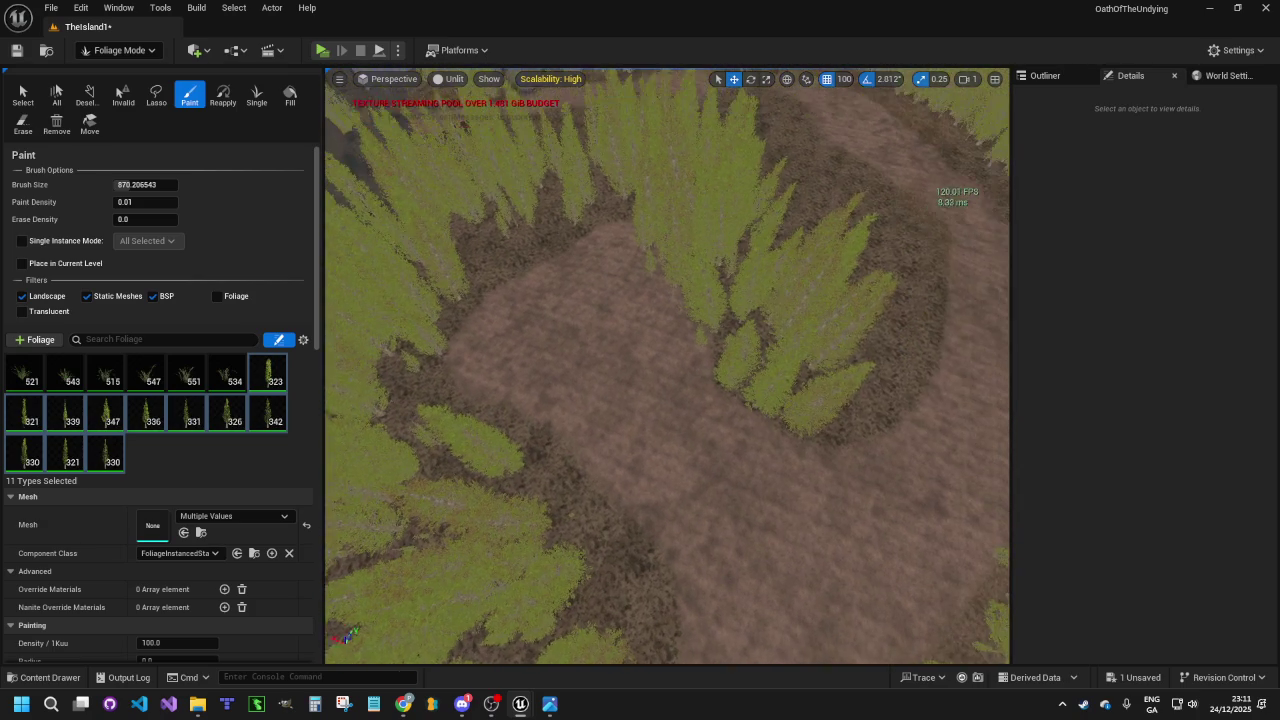
{"action": "left_click_drag", "start_coordinate": [858, 388], "coordinate": [925, 465]}
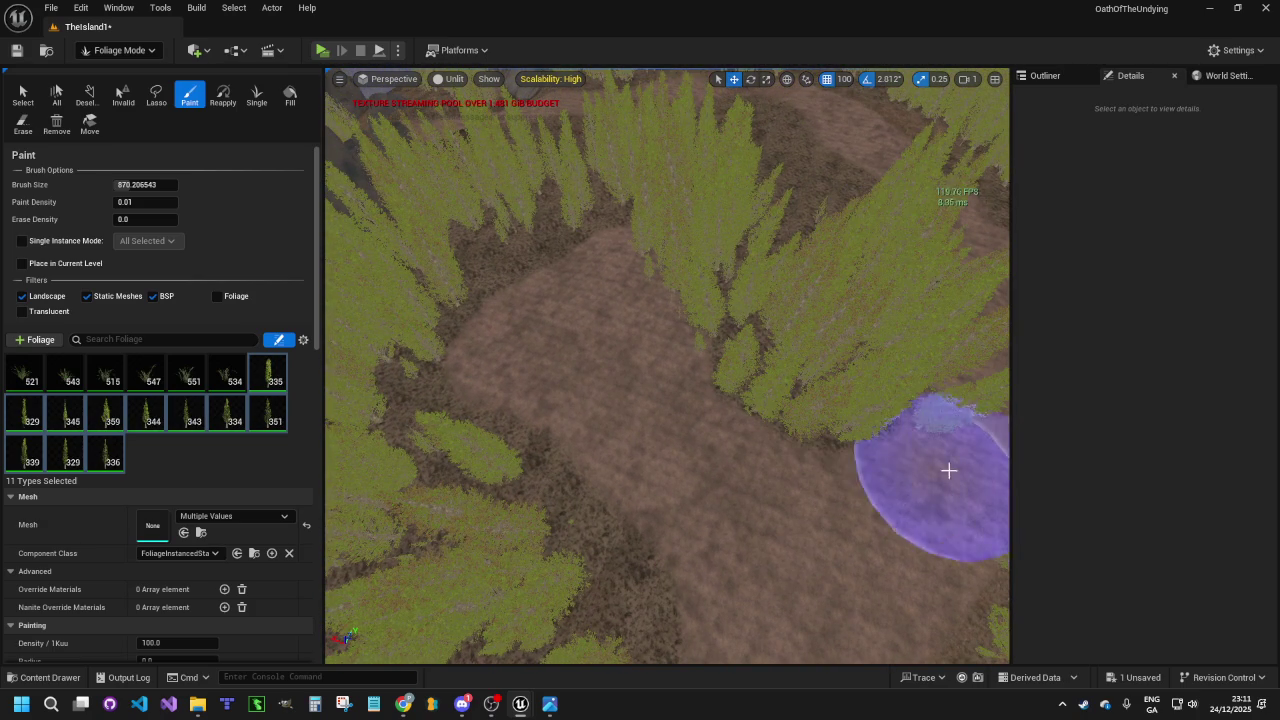
Paint conifers along the clearing's right edge and upper-left border, then fly down the dirt path
{"action": "mouse_move", "coordinate": [1000, 506]}
{"action": "left_mouse_down"}
{"action": "mouse_move", "coordinate": [970, 380]}
{"action": "mouse_move", "coordinate": [978, 500]}
{"action": "mouse_move", "coordinate": [970, 420]}
{"action": "mouse_move", "coordinate": [943, 380]}
{"action": "left_mouse_up"}
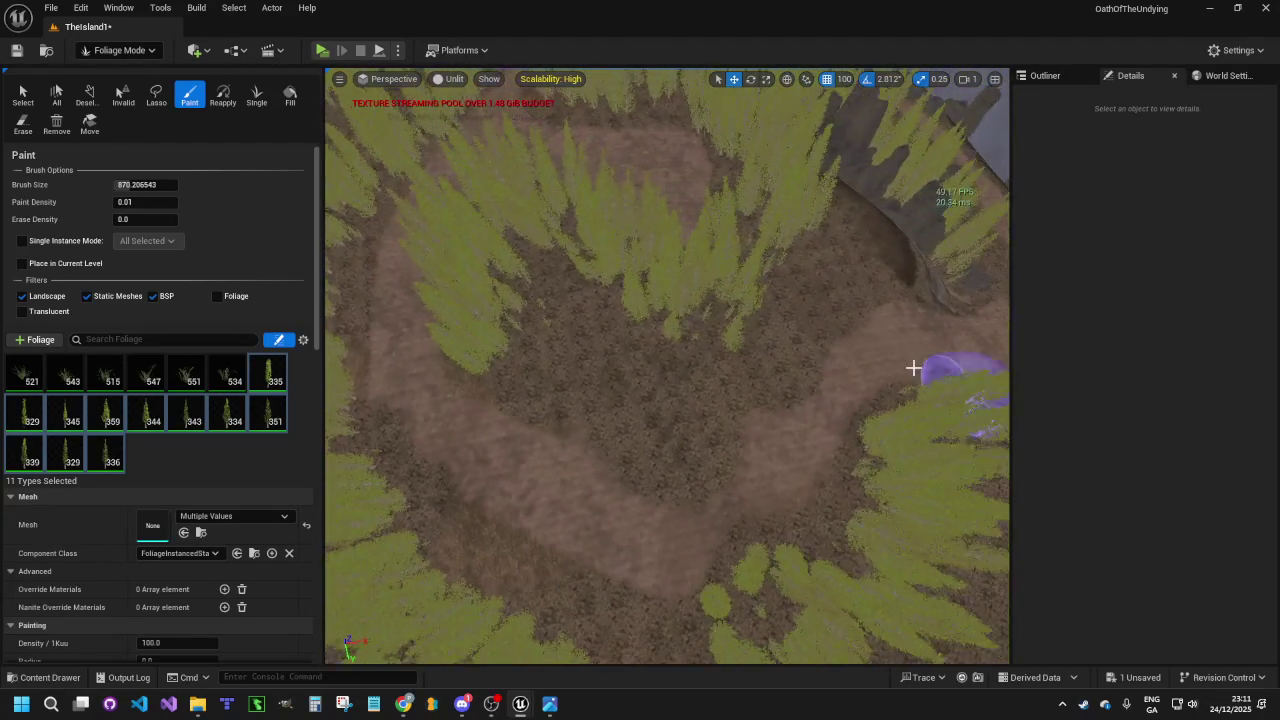
{"action": "mouse_move", "coordinate": [836, 278]}
{"action": "left_mouse_down"}
{"action": "mouse_move", "coordinate": [734, 336]}
{"action": "mouse_move", "coordinate": [717, 364]}
{"action": "left_mouse_up"}
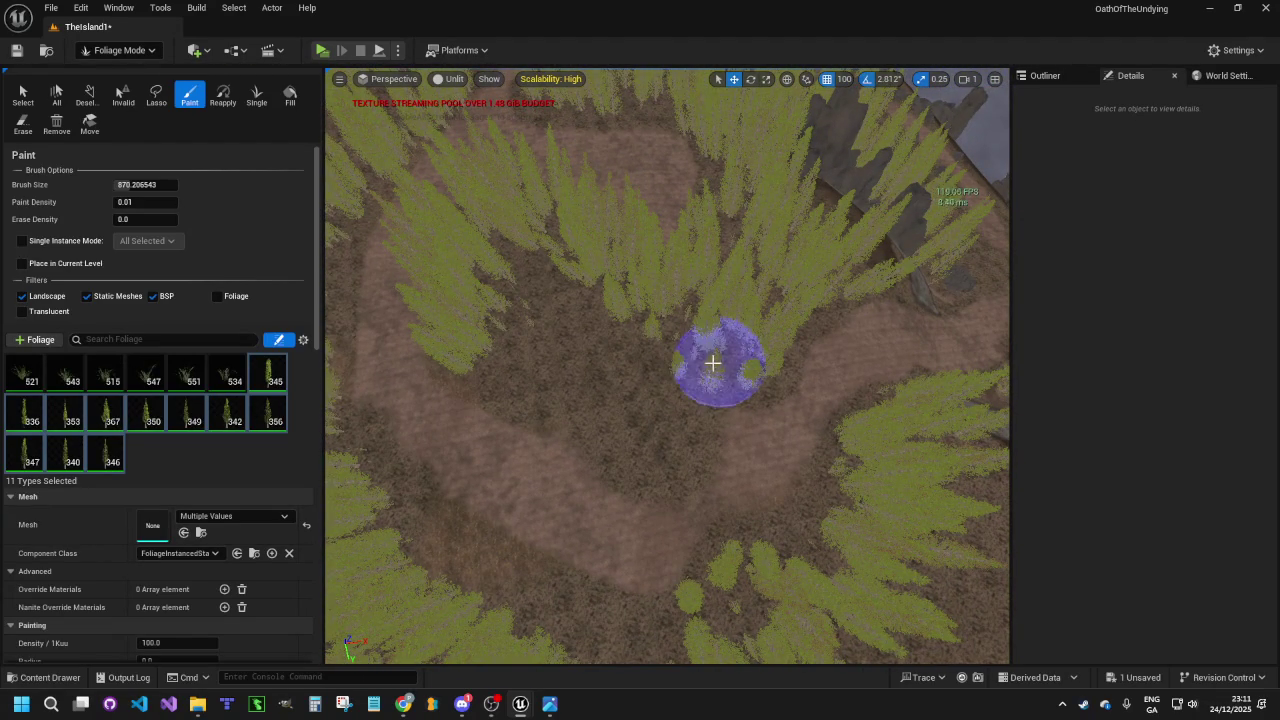
{"action": "left_click_drag", "start_coordinate": [620, 422], "coordinate": [521, 363]}
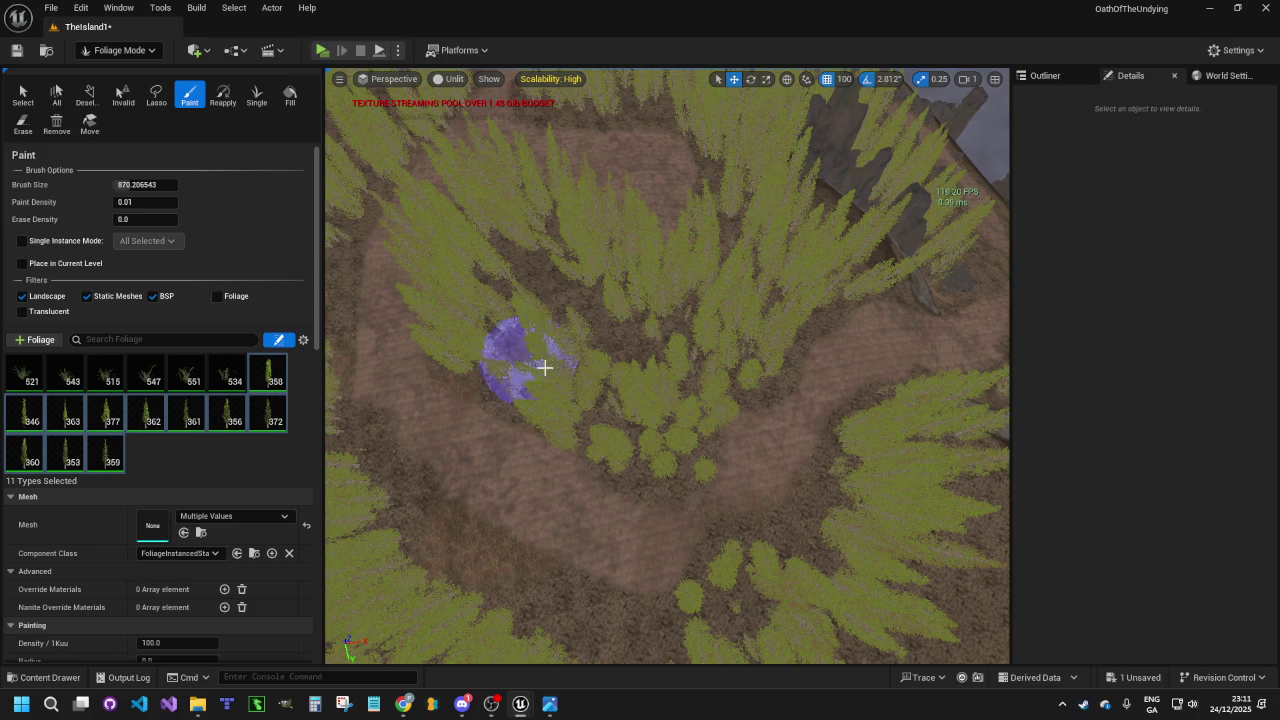
{"action": "left_click_drag", "start_coordinate": [843, 414], "coordinate": [836, 320]}
{"action": "mouse_move", "coordinate": [655, 458]}
{"action": "left_mouse_down"}
{"action": "mouse_move", "coordinate": [625, 420]}
{"action": "mouse_move", "coordinate": [655, 458]}
{"action": "left_mouse_up"}
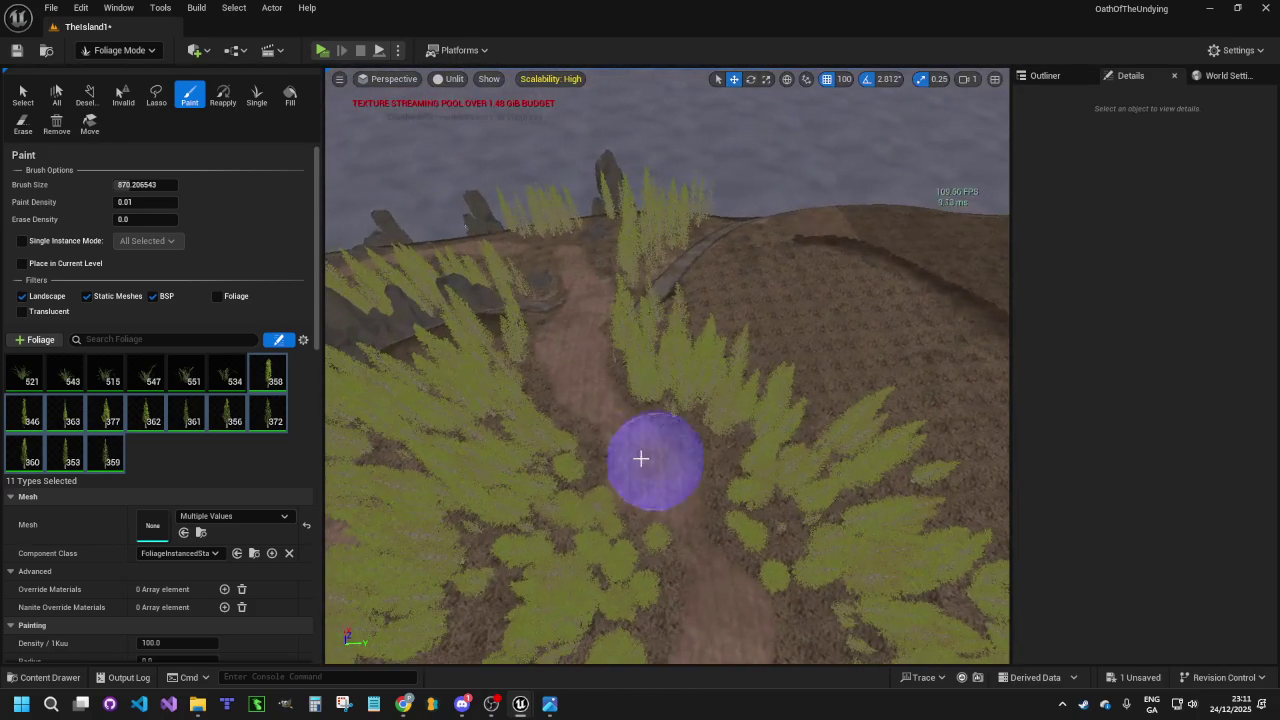
{"action": "left_click_drag", "start_coordinate": [764, 435], "coordinate": [395, 556]}
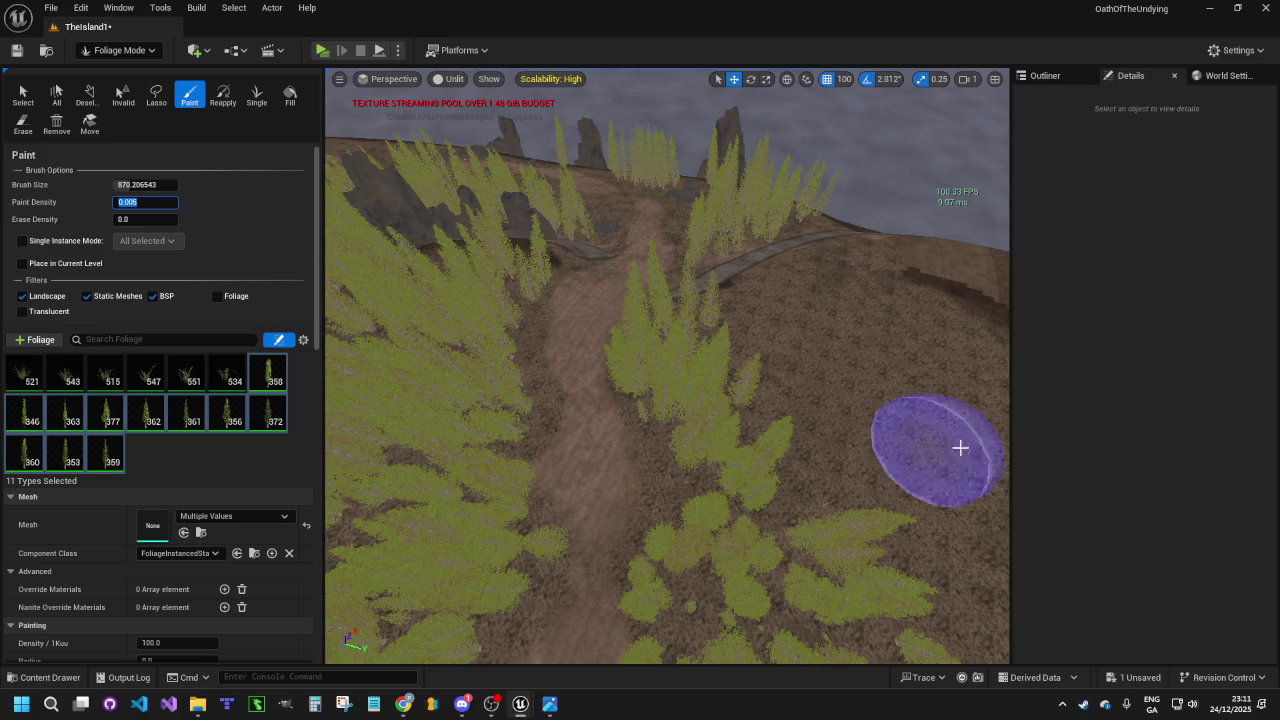
Paint conifers down the slope beside the path and back toward the centre
{"action": "right_click", "coordinate": [906, 446]}
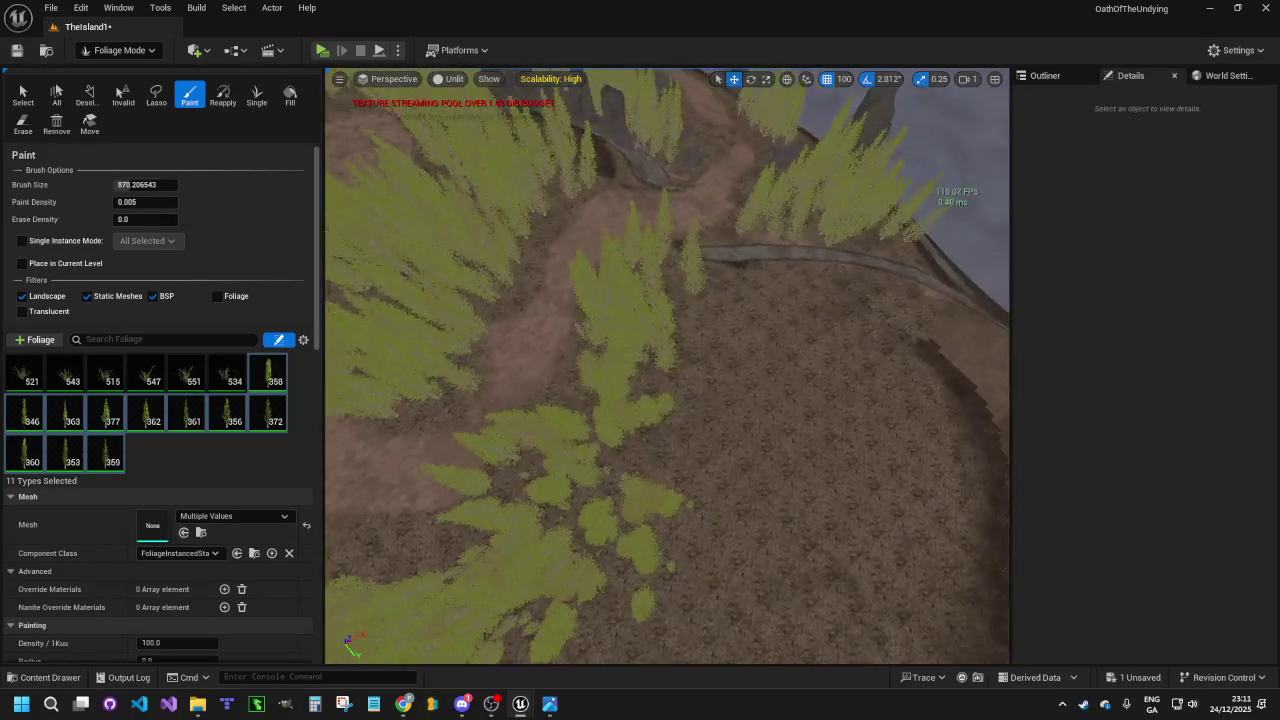
{"action": "right_click", "coordinate": [800, 330]}
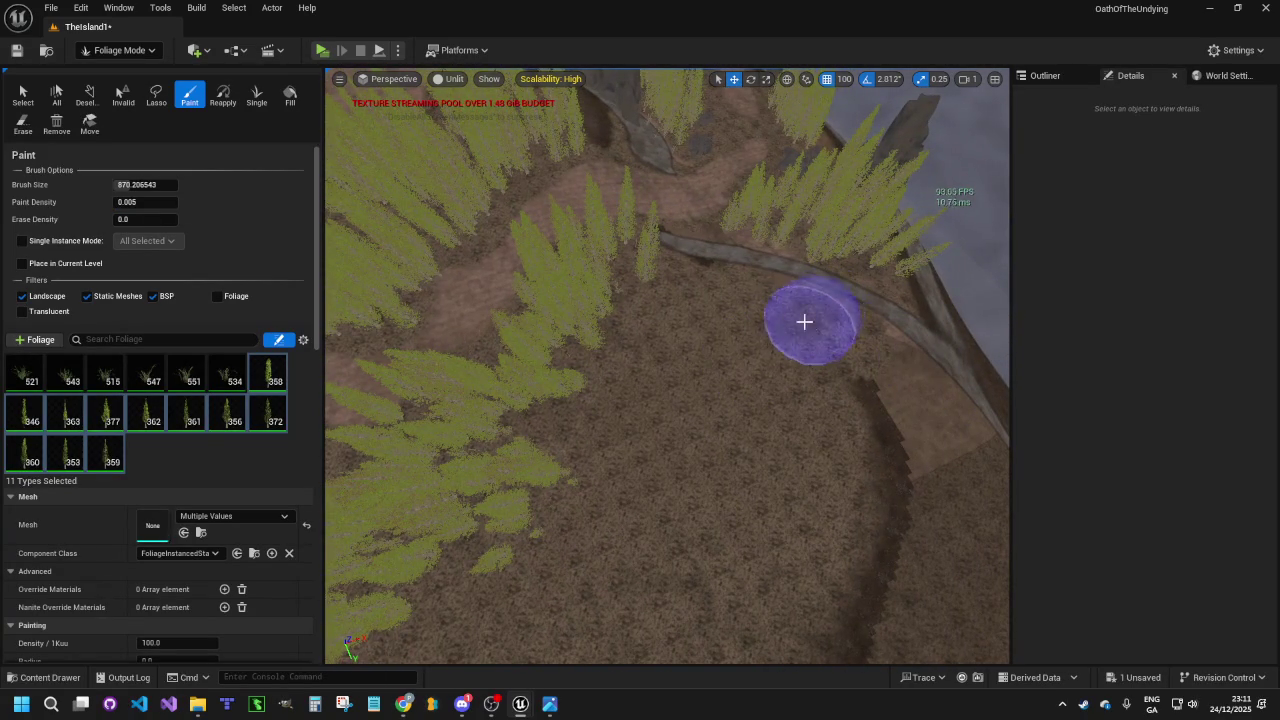
{"action": "mouse_move", "coordinate": [701, 320]}
{"action": "left_mouse_down"}
{"action": "mouse_move", "coordinate": [609, 466]}
{"action": "mouse_move", "coordinate": [549, 506]}
{"action": "mouse_move", "coordinate": [445, 643]}
{"action": "left_mouse_up"}
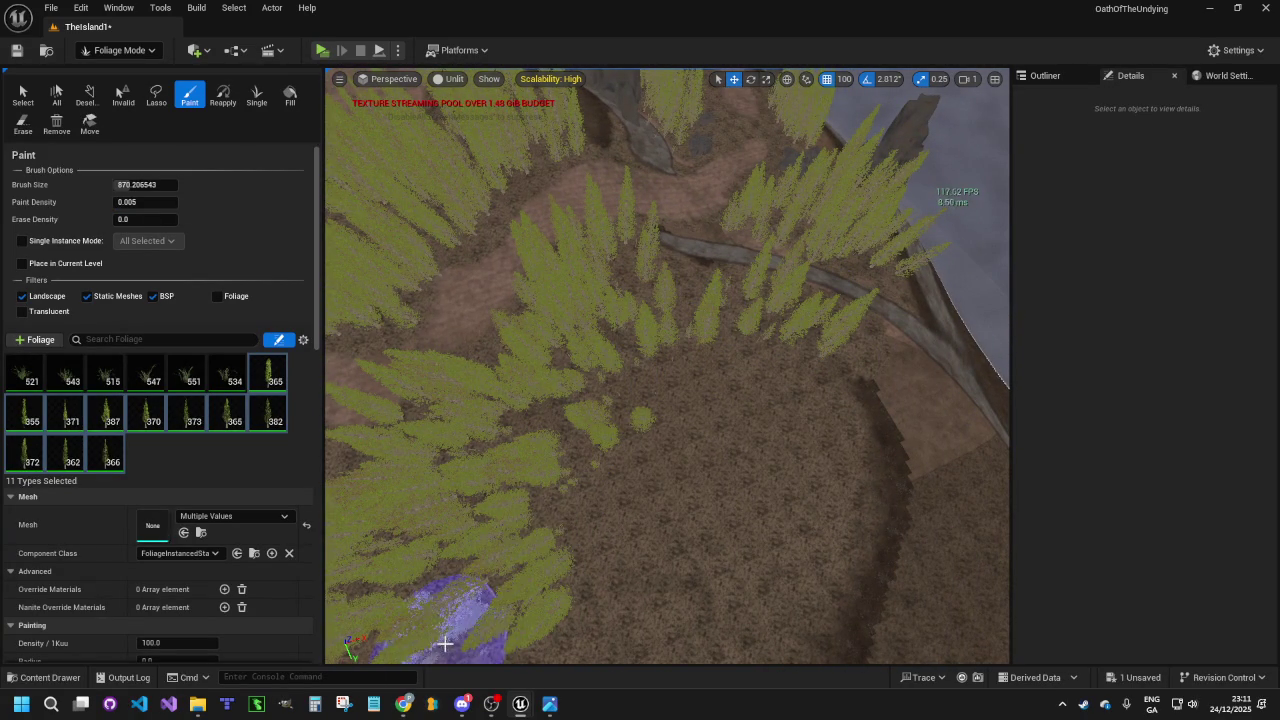
{"action": "left_click_drag", "start_coordinate": [552, 548], "coordinate": [692, 382]}
Undo the last unwanted foliage stroke and add a few conifers at the clearing edge
{"action": "right_click", "coordinate": [773, 405]}
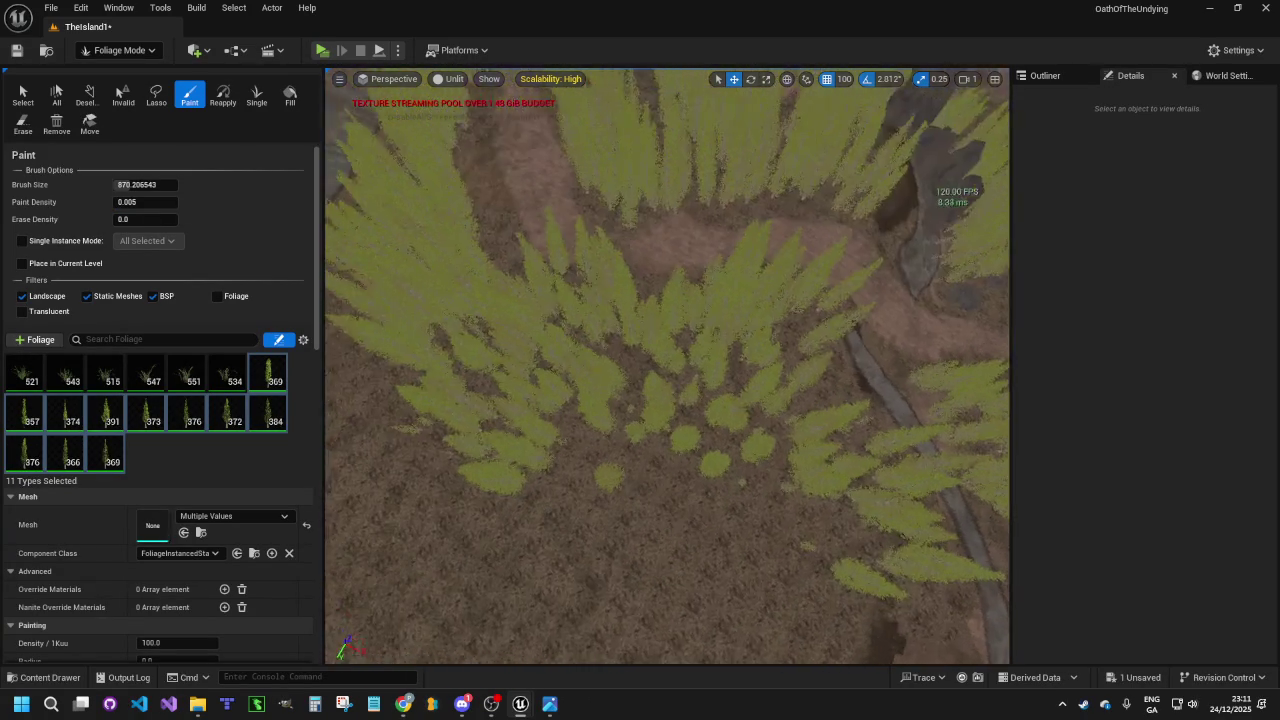
{"action": "right_click", "coordinate": [773, 405]}
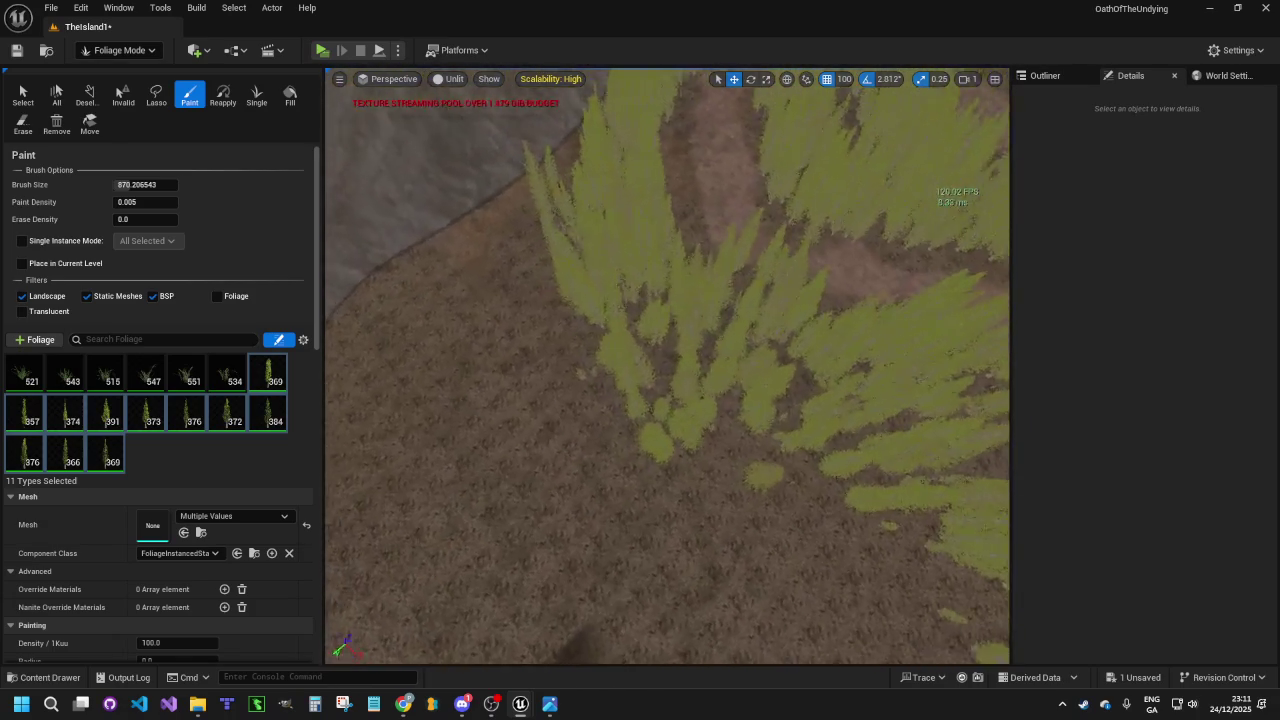
{"action": "right_click", "coordinate": [366, 301]}
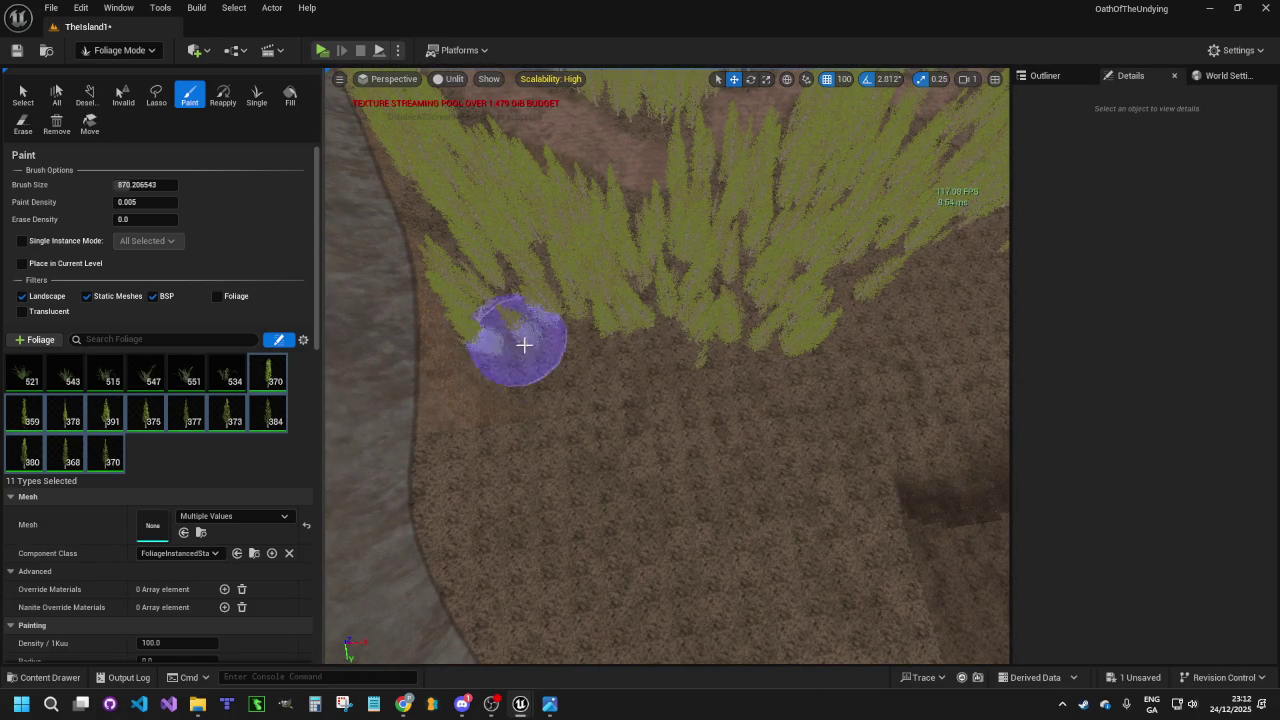
{"action": "right_click", "coordinate": [692, 377]}
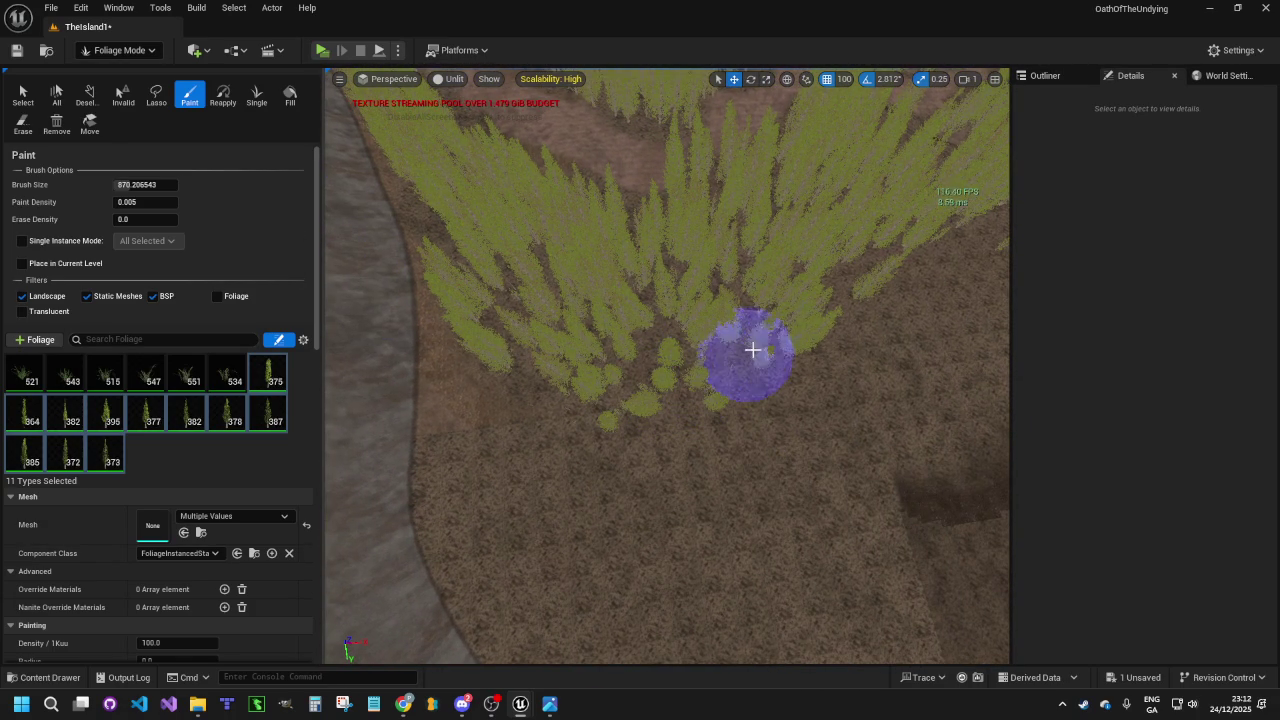
{"action": "right_click", "coordinate": [797, 393]}
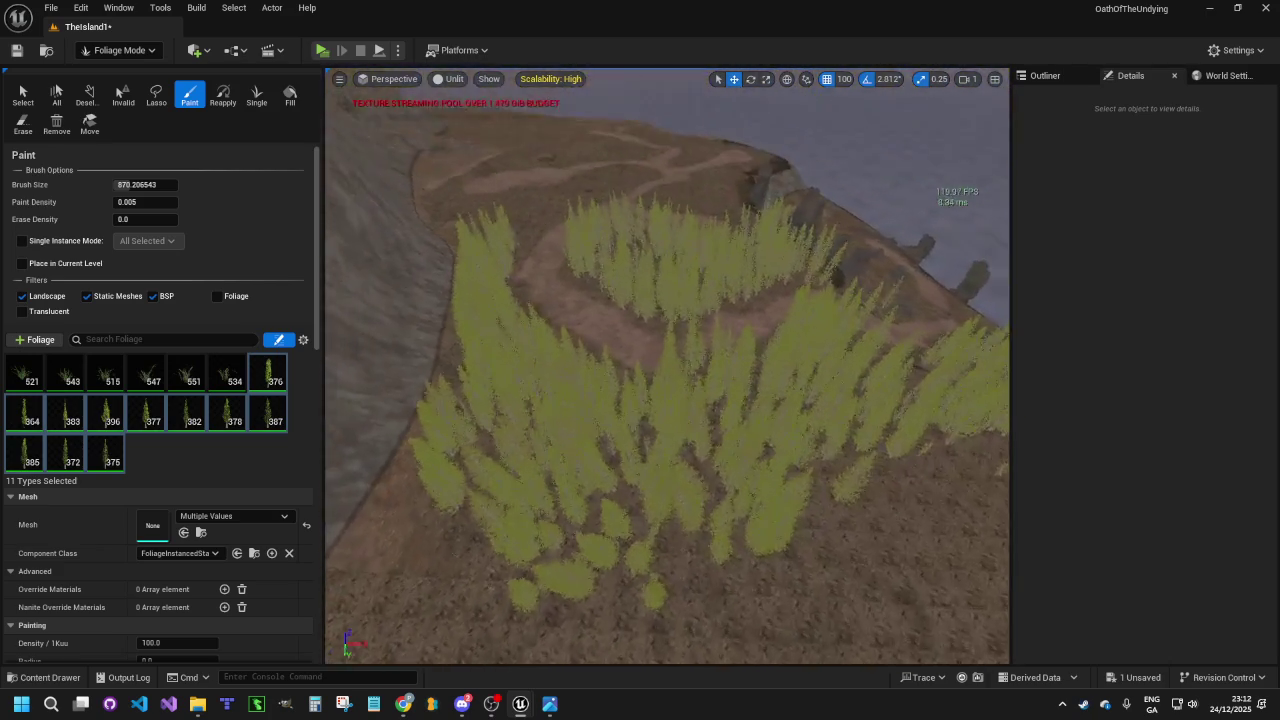
{"action": "right_click", "coordinate": [797, 393]}
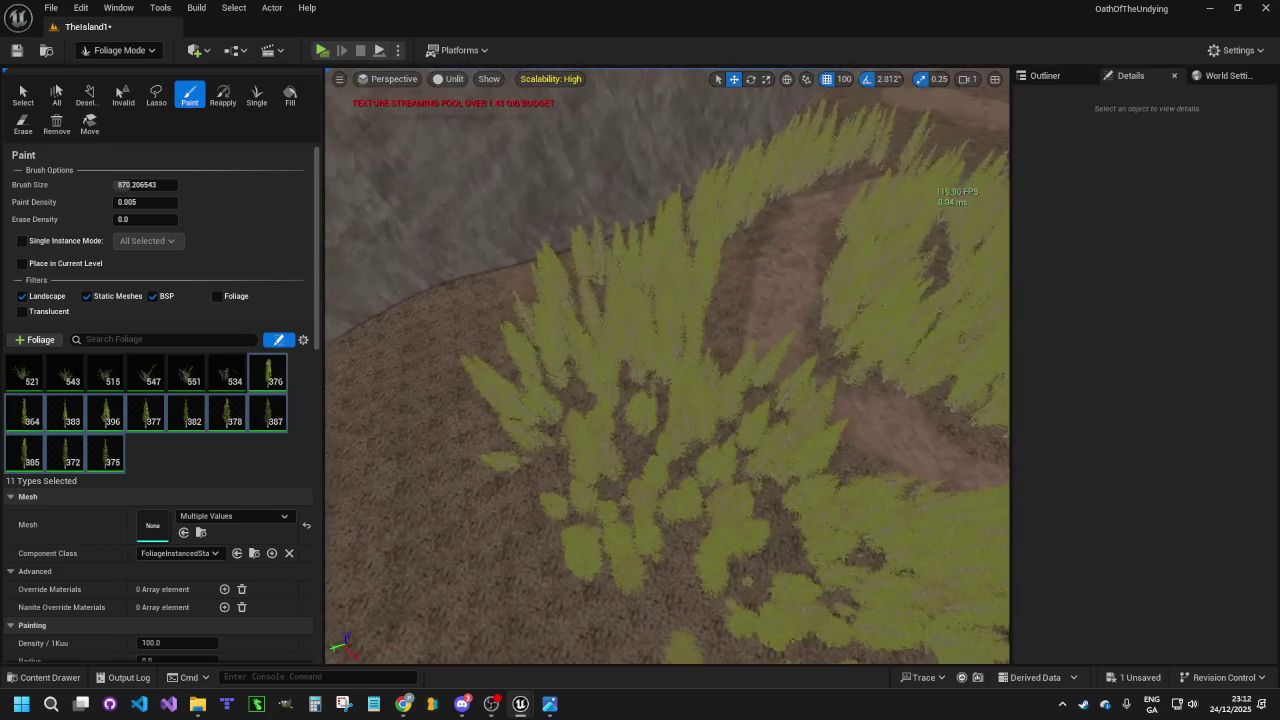
{"action": "right_click", "coordinate": [797, 393]}
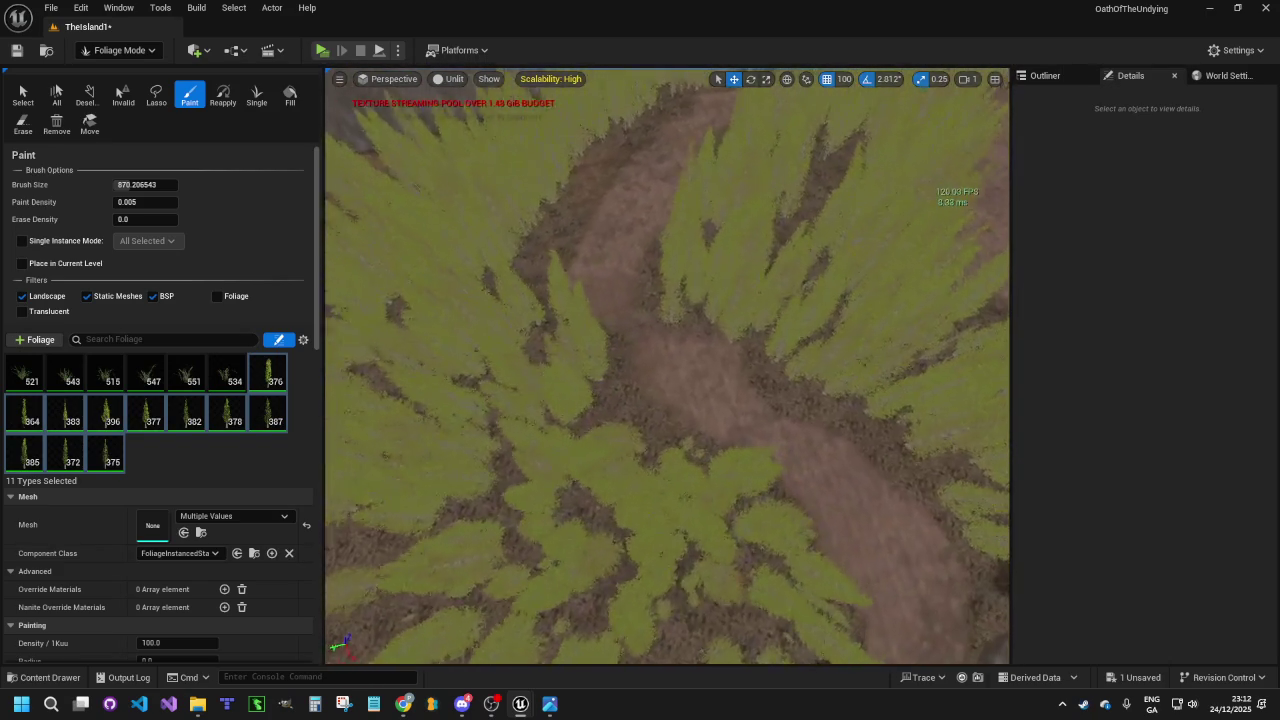
{"action": "right_click", "coordinate": [797, 393]}
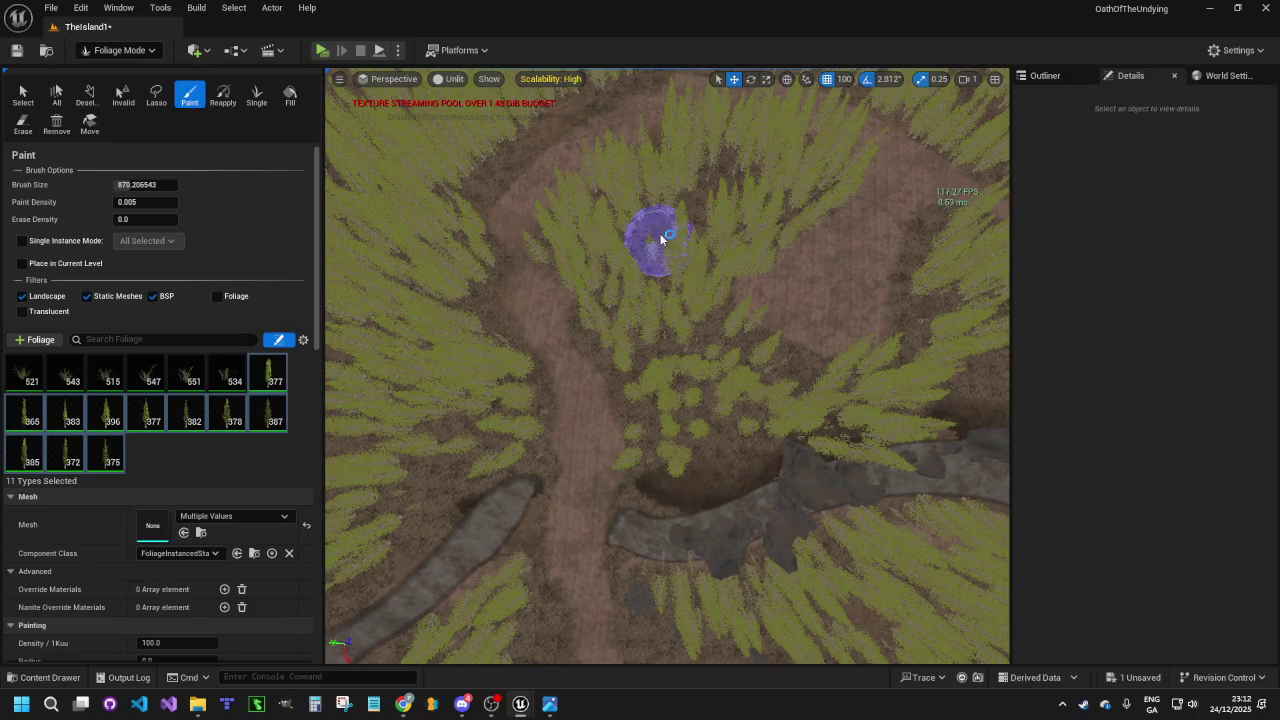
{"action": "scroll", "coordinate": [673, 284], "scroll_direction": "up", "scroll_amount": 4}
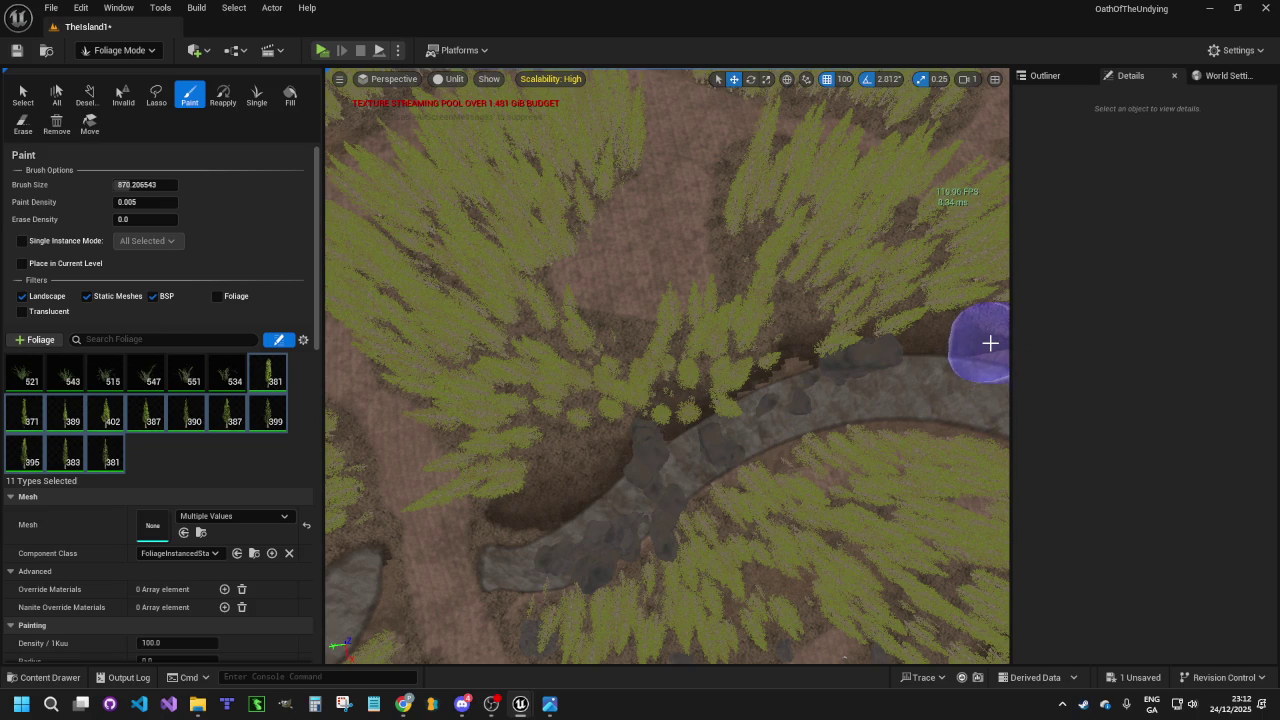
{"action": "key", "text": "ctrl+z"}
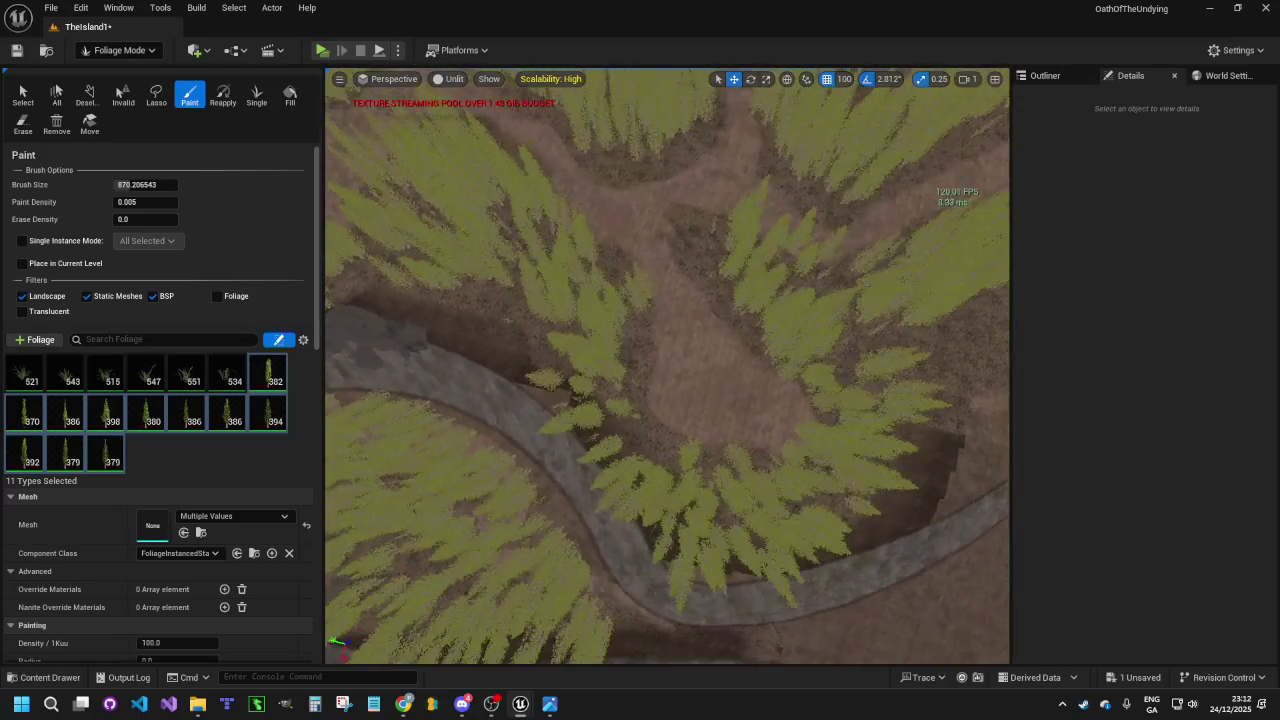
{"action": "left_click", "coordinate": [885, 336]}
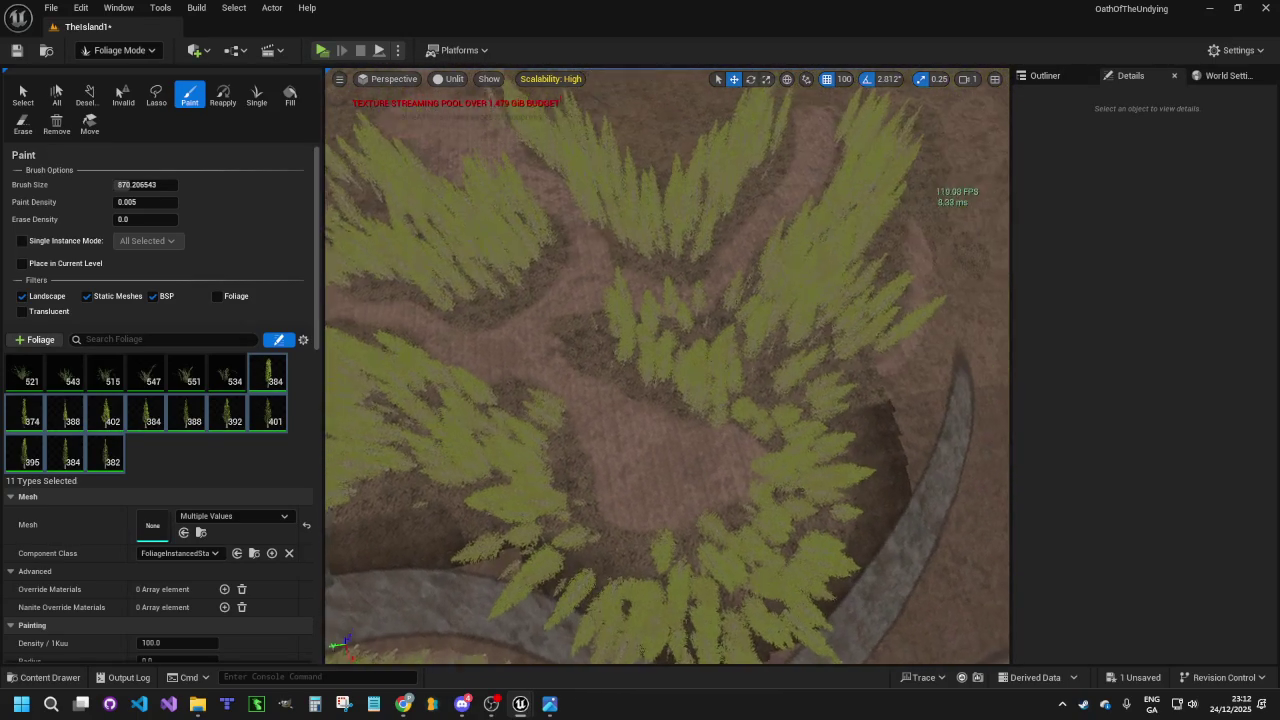
Paint conifers along the clearing's right side, across the patch and along the path edge
{"action": "mouse_move", "coordinate": [879, 382]}
{"action": "left_mouse_down"}
{"action": "mouse_move", "coordinate": [874, 449]}
{"action": "mouse_move", "coordinate": [897, 309]}
{"action": "mouse_move", "coordinate": [891, 200]}
{"action": "mouse_move", "coordinate": [905, 355]}
{"action": "left_mouse_up"}
{"action": "key", "text": "s"}
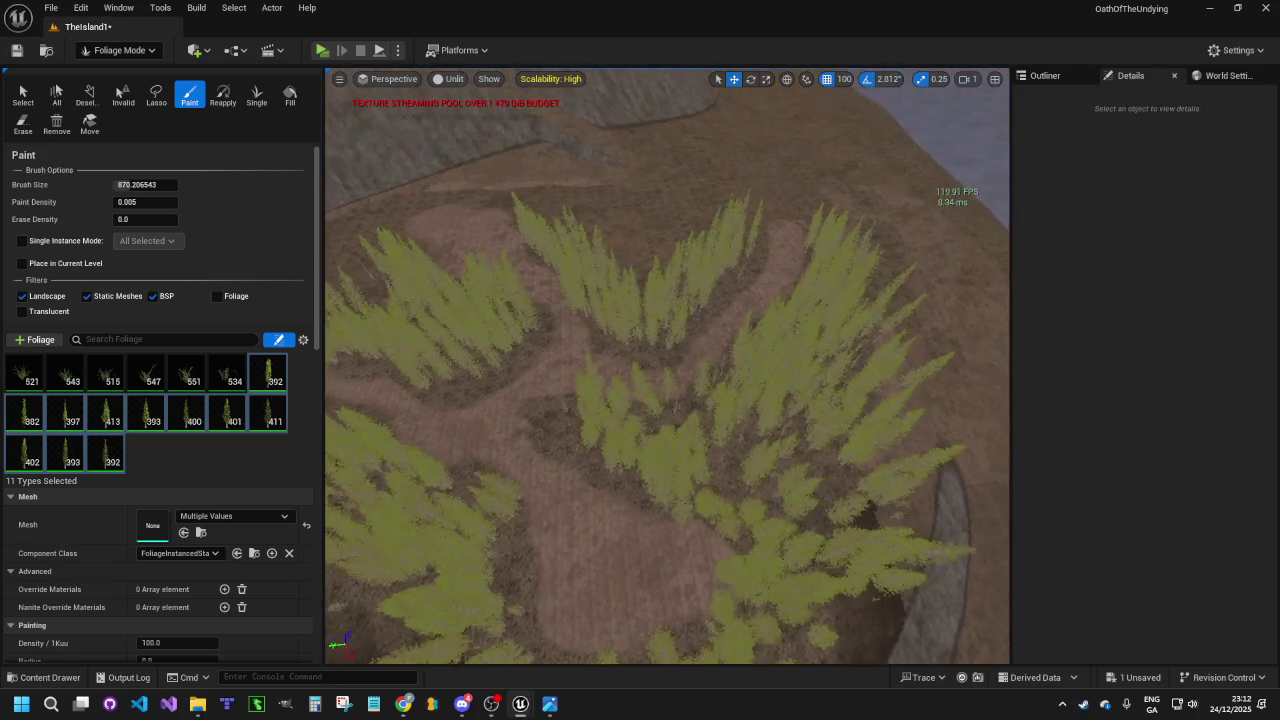
{"action": "mouse_move", "coordinate": [817, 337]}
{"action": "left_mouse_down"}
{"action": "mouse_move", "coordinate": [771, 346]}
{"action": "mouse_move", "coordinate": [694, 500]}
{"action": "mouse_move", "coordinate": [628, 493]}
{"action": "mouse_move", "coordinate": [629, 449]}
{"action": "left_mouse_up"}
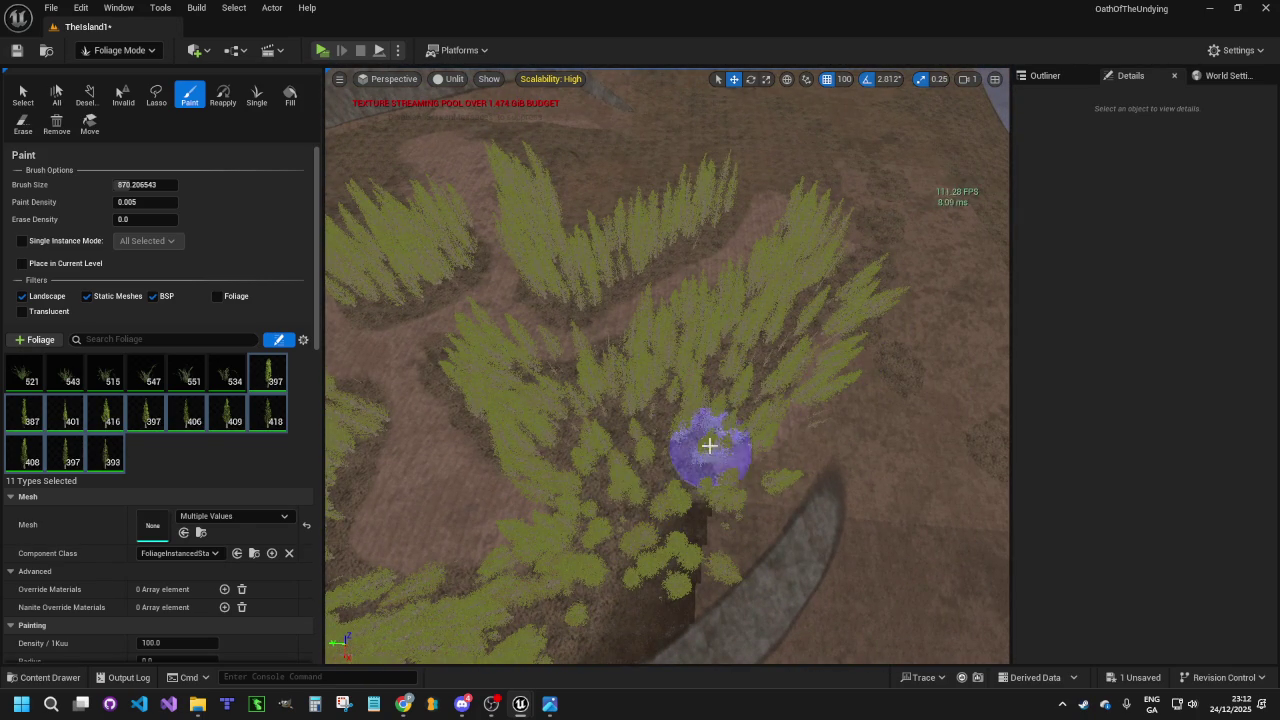
{"action": "key", "text": "s"}
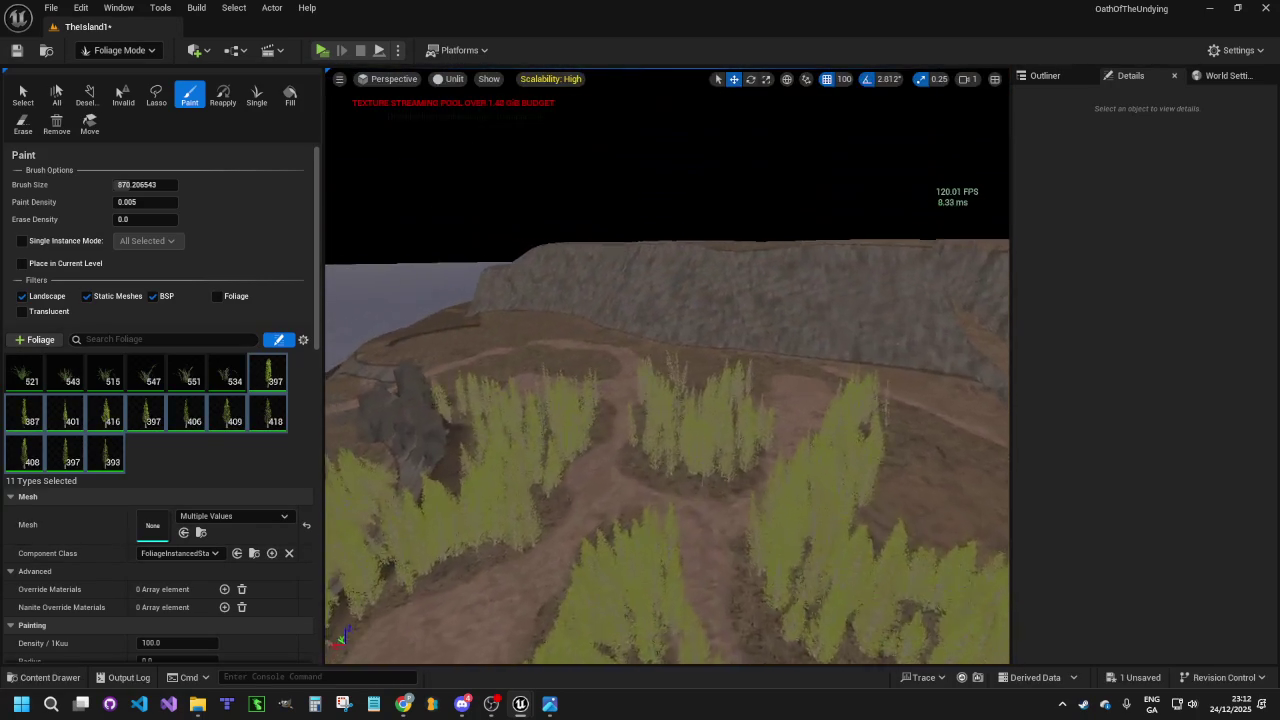
{"action": "key", "text": "w"}
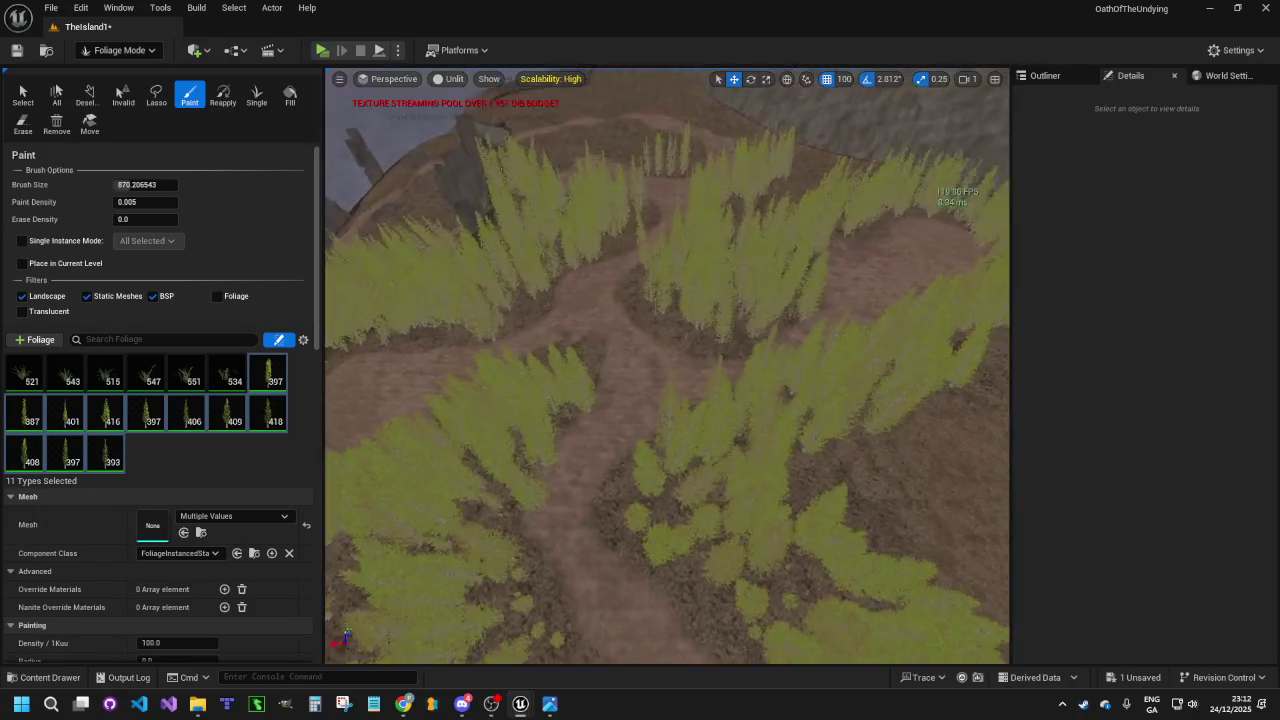
{"action": "mouse_move", "coordinate": [766, 443]}
{"action": "left_mouse_down"}
{"action": "mouse_move", "coordinate": [897, 320]}
{"action": "mouse_move", "coordinate": [803, 357]}
{"action": "mouse_move", "coordinate": [549, 557]}
{"action": "mouse_move", "coordinate": [660, 483]}
{"action": "mouse_move", "coordinate": [749, 366]}
{"action": "mouse_move", "coordinate": [628, 441]}
{"action": "left_mouse_up"}
Fill in denser conifers along the right side of the grass ring
{"action": "key", "text": "w"}
{"action": "key", "text": "w"}
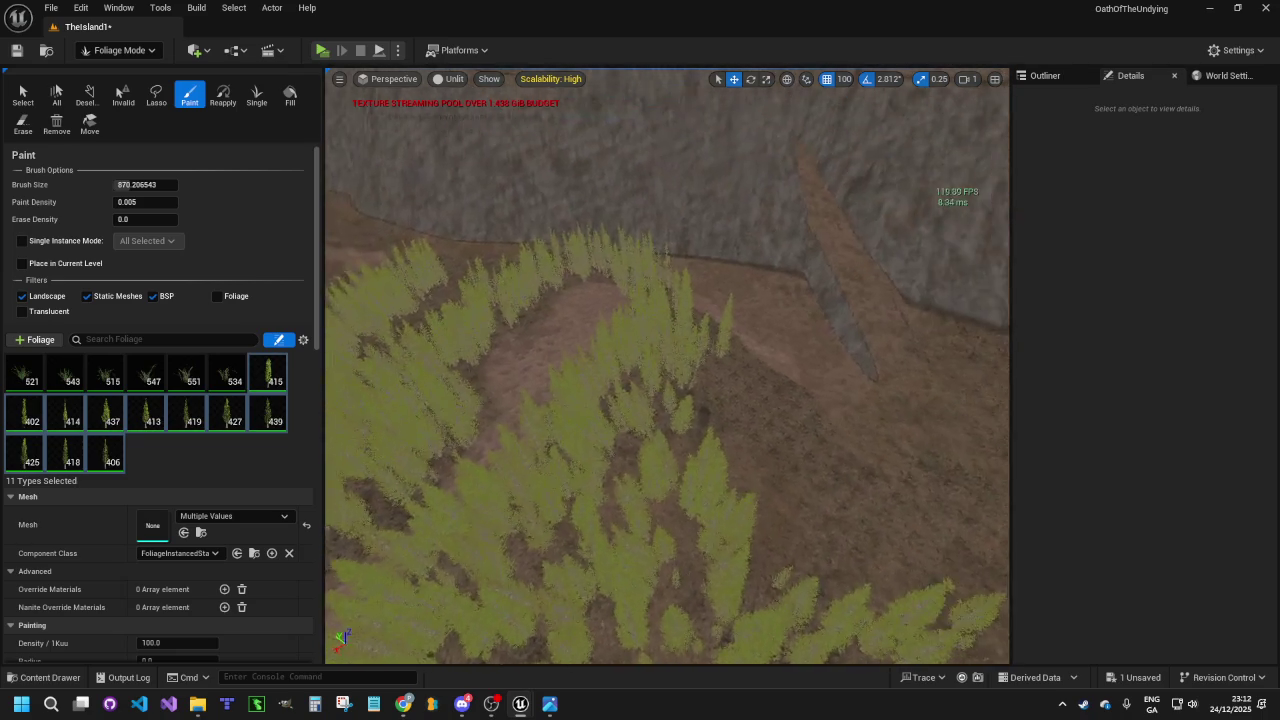
{"action": "key", "text": "s"}
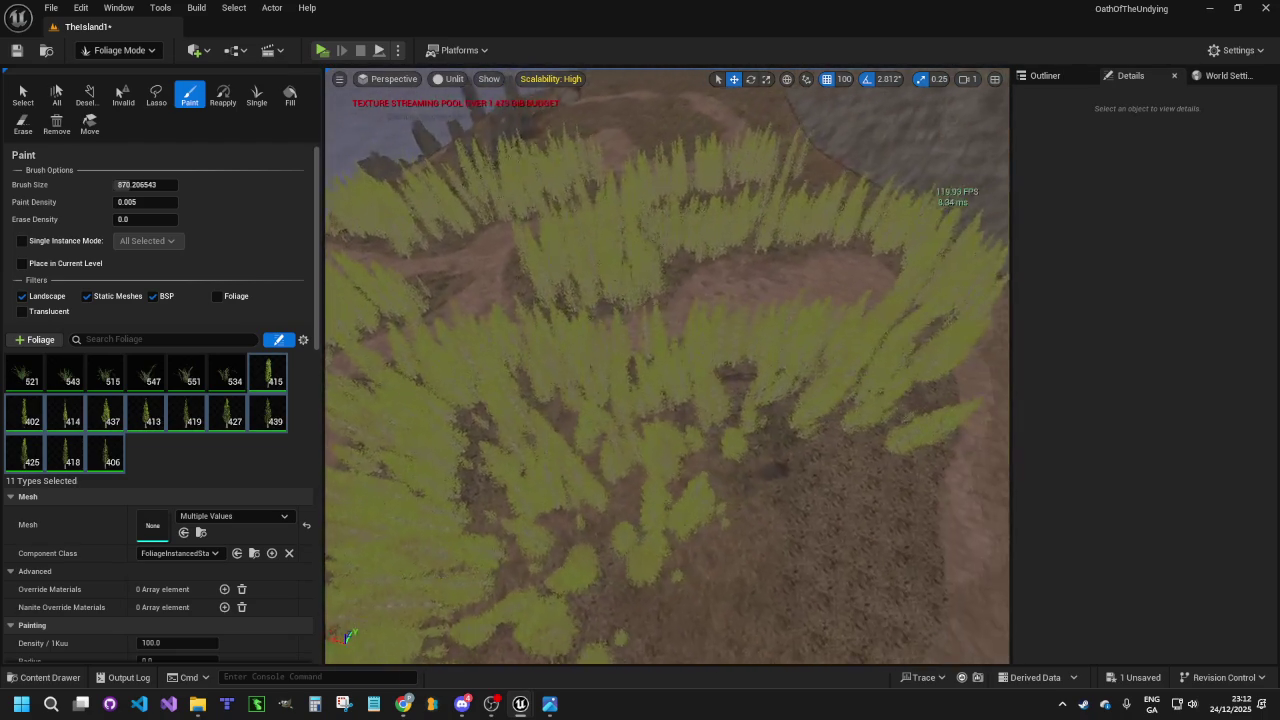
{"action": "left_click_drag", "start_coordinate": [718, 471], "coordinate": [855, 443]}
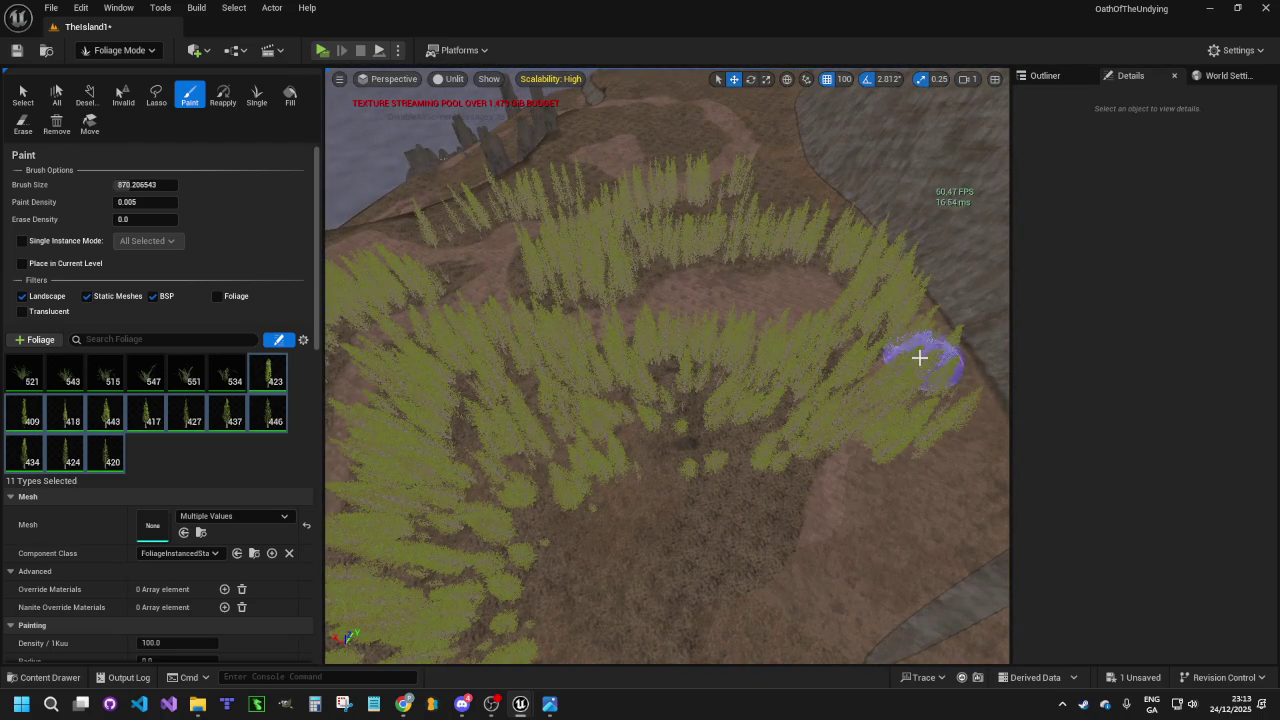
{"action": "key", "text": "w"}
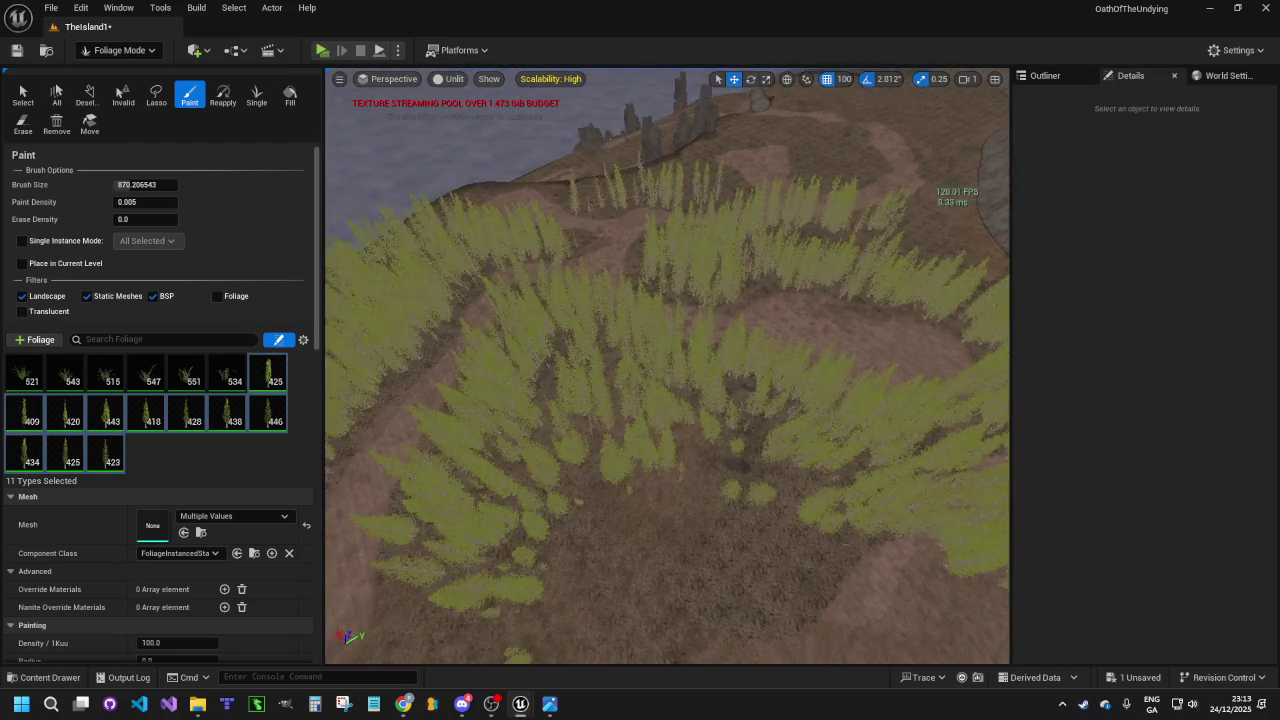
{"action": "key", "text": "s"}
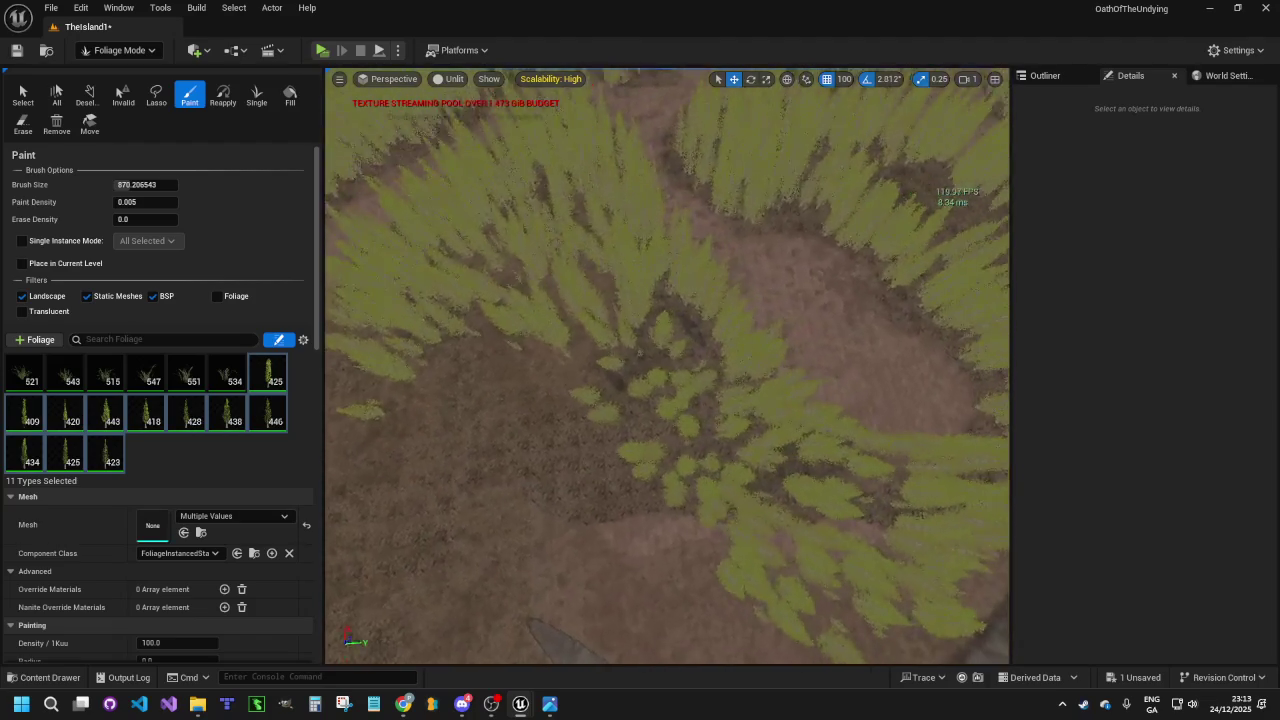
{"action": "key", "text": "d"}
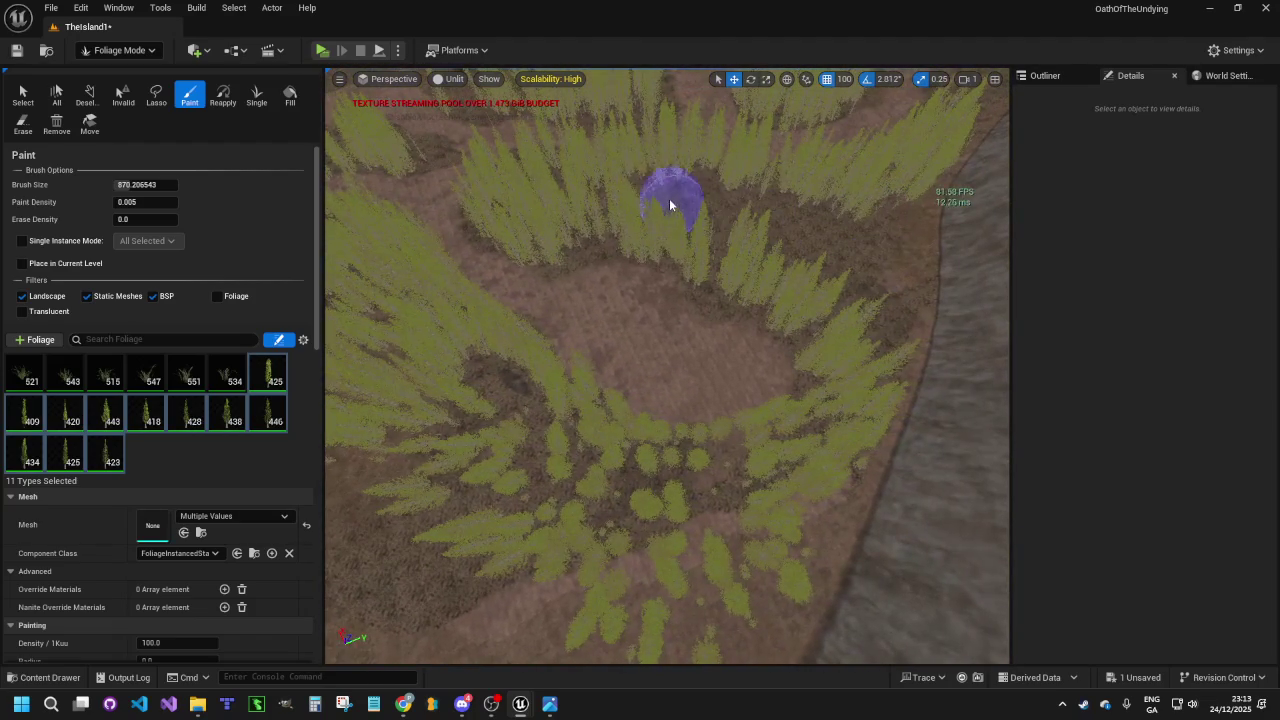
{"action": "mouse_move", "coordinate": [806, 260]}
{"action": "left_mouse_down"}
{"action": "mouse_move", "coordinate": [897, 317]}
{"action": "mouse_move", "coordinate": [914, 251]}
{"action": "left_mouse_up"}
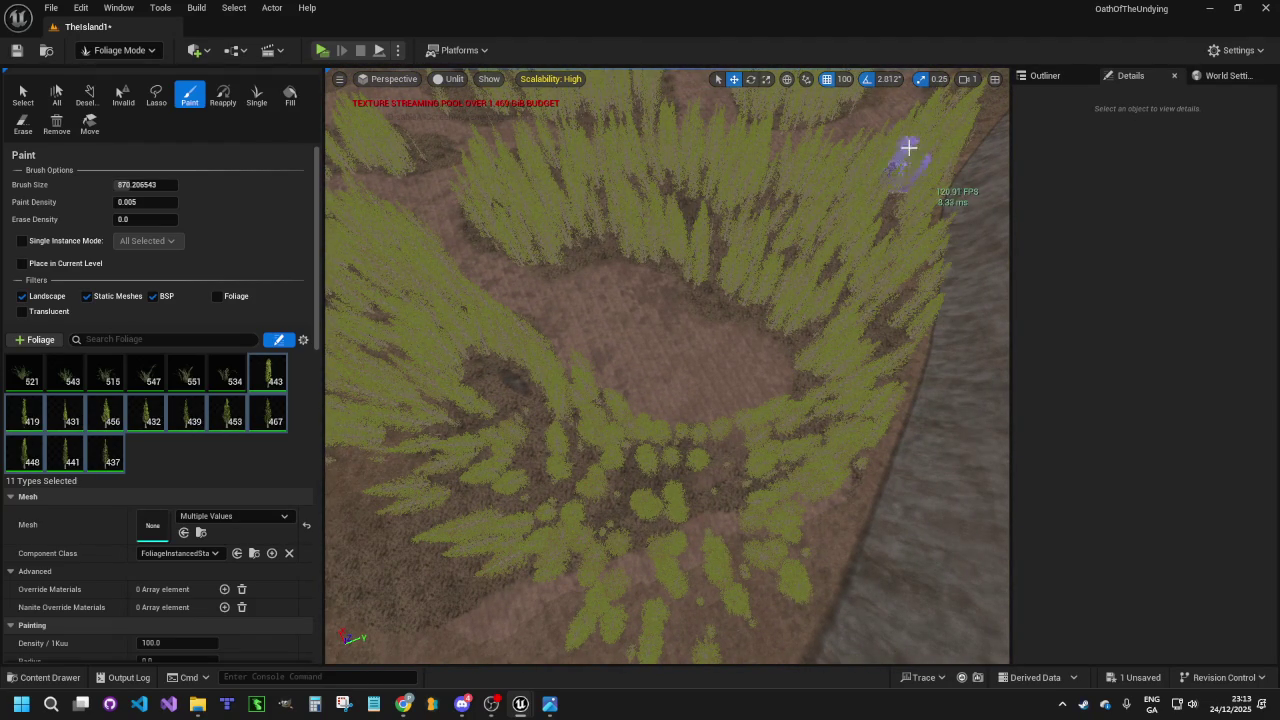
{"action": "left_click_drag", "start_coordinate": [667, 400], "coordinate": [667, 305]}
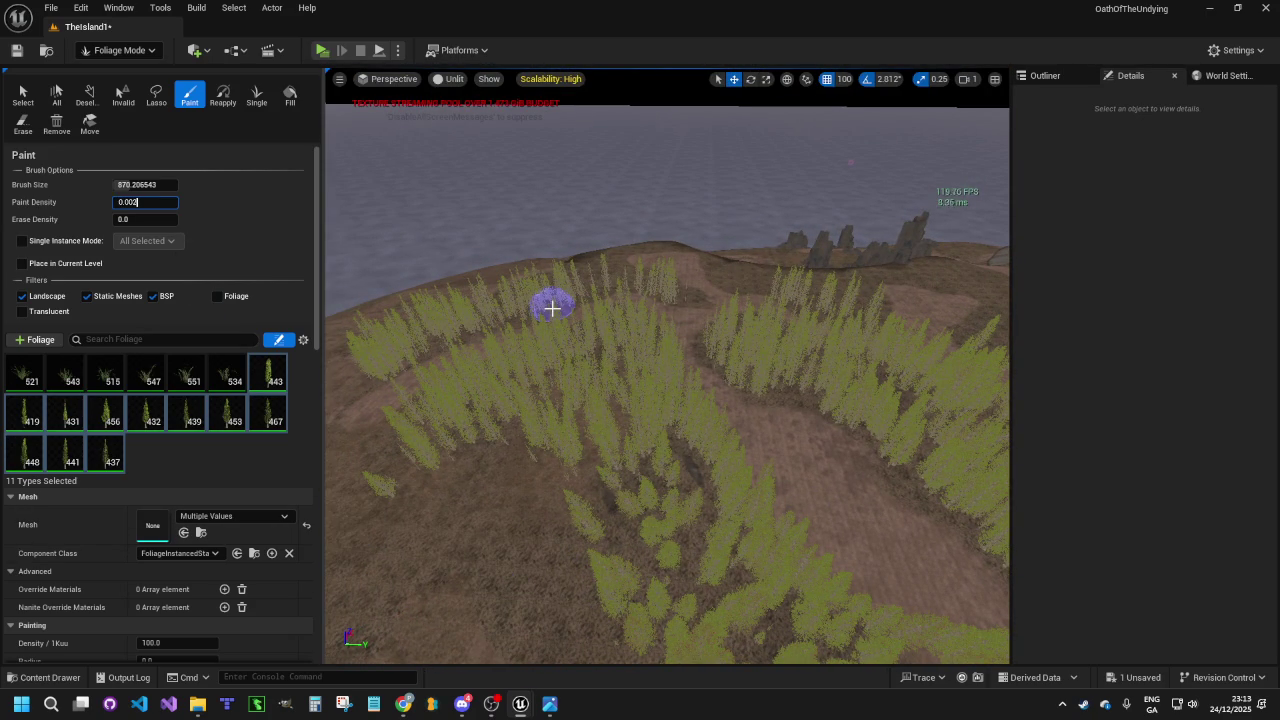
Paint extra conifers beside the dirt path and across the grass patch
{"action": "mouse_move", "coordinate": [509, 603]}
{"action": "left_mouse_down"}
{"action": "mouse_move", "coordinate": [433, 370]}
{"action": "mouse_move", "coordinate": [569, 440]}
{"action": "mouse_move", "coordinate": [685, 537]}
{"action": "left_mouse_up"}
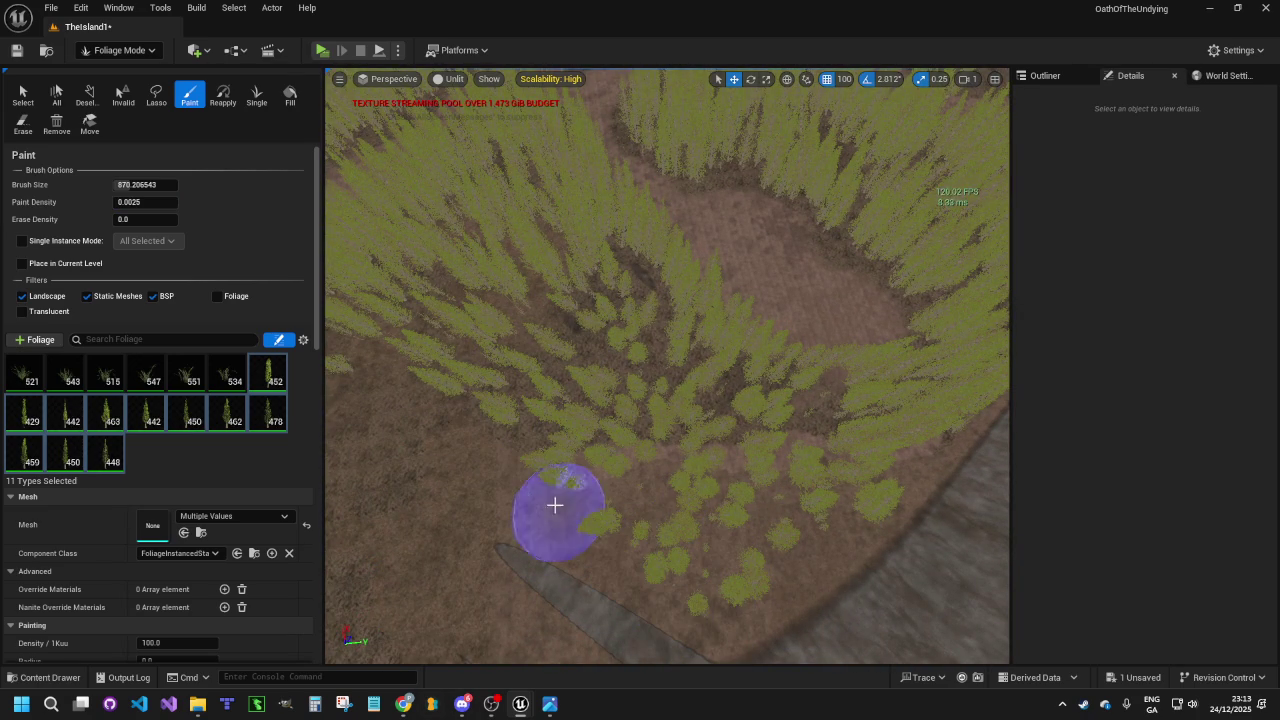
{"action": "mouse_move", "coordinate": [438, 397]}
{"action": "left_mouse_down"}
{"action": "mouse_move", "coordinate": [523, 349]}
{"action": "mouse_move", "coordinate": [669, 400]}
{"action": "left_mouse_up"}
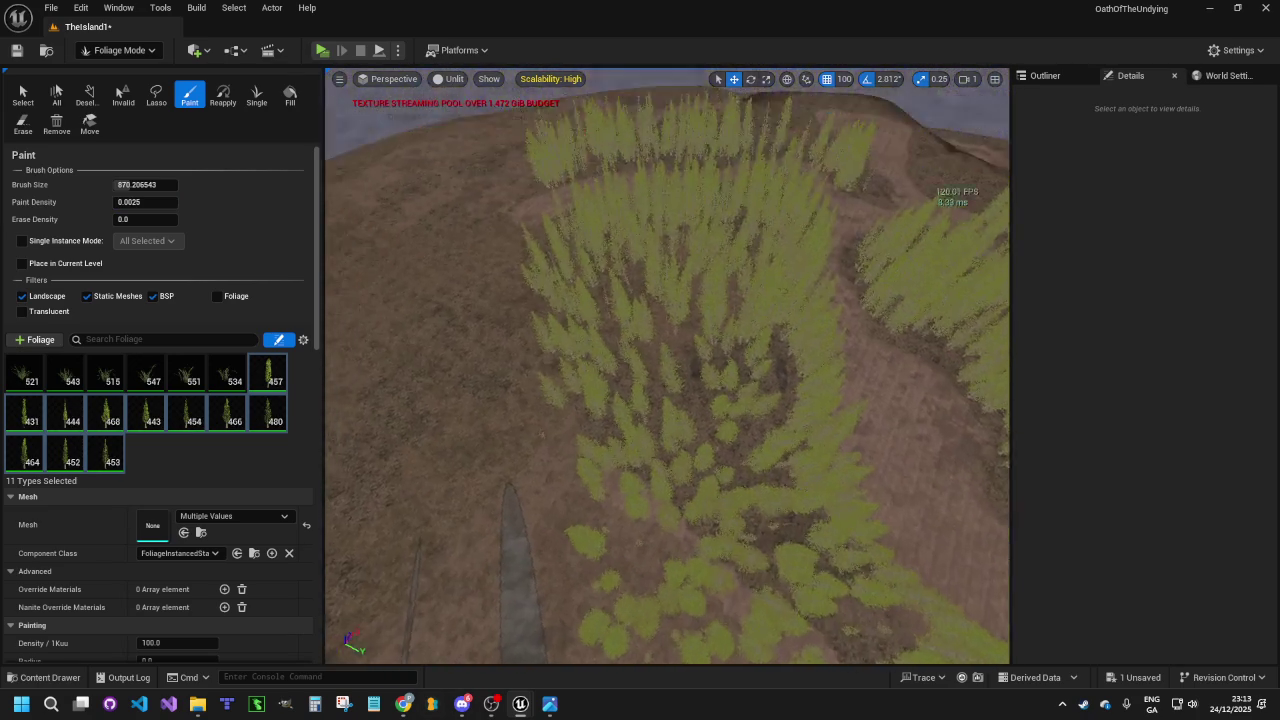
{"action": "mouse_move", "coordinate": [697, 470]}
{"action": "left_mouse_down"}
{"action": "mouse_move", "coordinate": [697, 530]}
{"action": "mouse_move", "coordinate": [813, 483]}
{"action": "mouse_move", "coordinate": [562, 343]}
{"action": "mouse_move", "coordinate": [712, 401]}
{"action": "mouse_move", "coordinate": [712, 322]}
{"action": "mouse_move", "coordinate": [700, 316]}
{"action": "mouse_move", "coordinate": [736, 390]}
{"action": "mouse_move", "coordinate": [849, 434]}
{"action": "mouse_move", "coordinate": [834, 409]}
{"action": "mouse_move", "coordinate": [743, 429]}
{"action": "mouse_move", "coordinate": [817, 374]}
{"action": "mouse_move", "coordinate": [908, 391]}
{"action": "mouse_move", "coordinate": [820, 222]}
{"action": "mouse_move", "coordinate": [835, 270]}
{"action": "mouse_move", "coordinate": [805, 330]}
{"action": "left_mouse_up"}
{"action": "scroll", "coordinate": [667, 366], "scroll_direction": "up", "scroll_amount": 5}
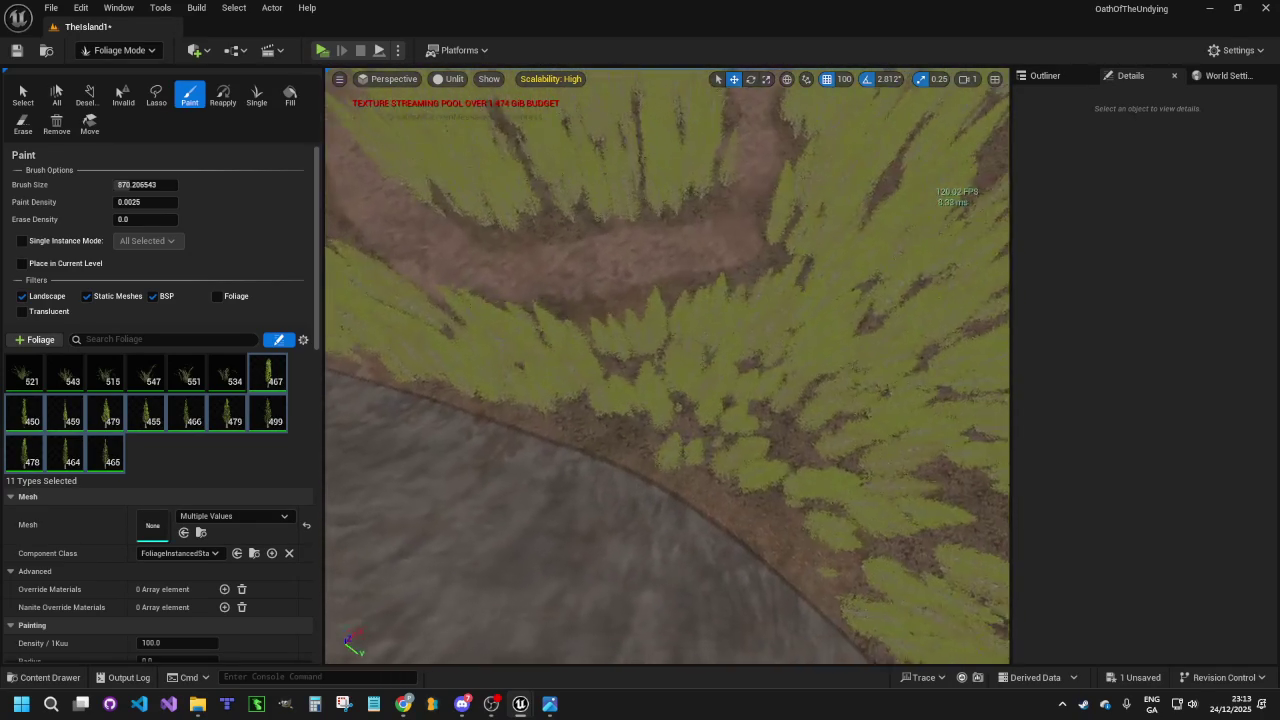
{"action": "left_click_drag", "start_coordinate": [667, 366], "coordinate": [640, 400]}
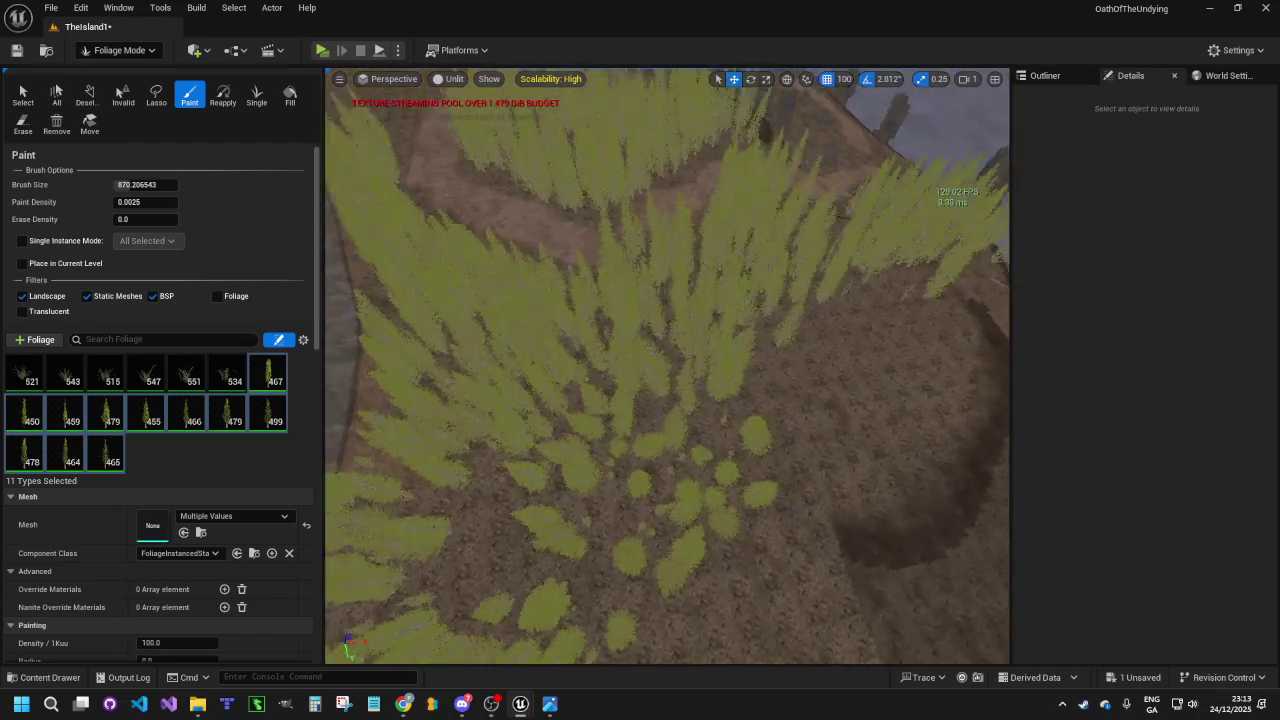
{"action": "mouse_move", "coordinate": [806, 371]}
{"action": "left_mouse_down"}
{"action": "mouse_move", "coordinate": [914, 329]}
{"action": "mouse_move", "coordinate": [760, 395]}
{"action": "mouse_move", "coordinate": [755, 455]}
{"action": "mouse_move", "coordinate": [675, 472]}
{"action": "left_mouse_up"}
{"action": "mouse_move", "coordinate": [946, 497]}
{"action": "left_mouse_down"}
{"action": "mouse_move", "coordinate": [826, 446]}
{"action": "mouse_move", "coordinate": [766, 571]}
{"action": "mouse_move", "coordinate": [745, 412]}
{"action": "mouse_move", "coordinate": [857, 414]}
{"action": "mouse_move", "coordinate": [880, 443]}
{"action": "mouse_move", "coordinate": [851, 414]}
{"action": "mouse_move", "coordinate": [740, 465]}
{"action": "mouse_move", "coordinate": [745, 430]}
{"action": "mouse_move", "coordinate": [735, 480]}
{"action": "mouse_move", "coordinate": [802, 426]}
{"action": "left_mouse_up"}
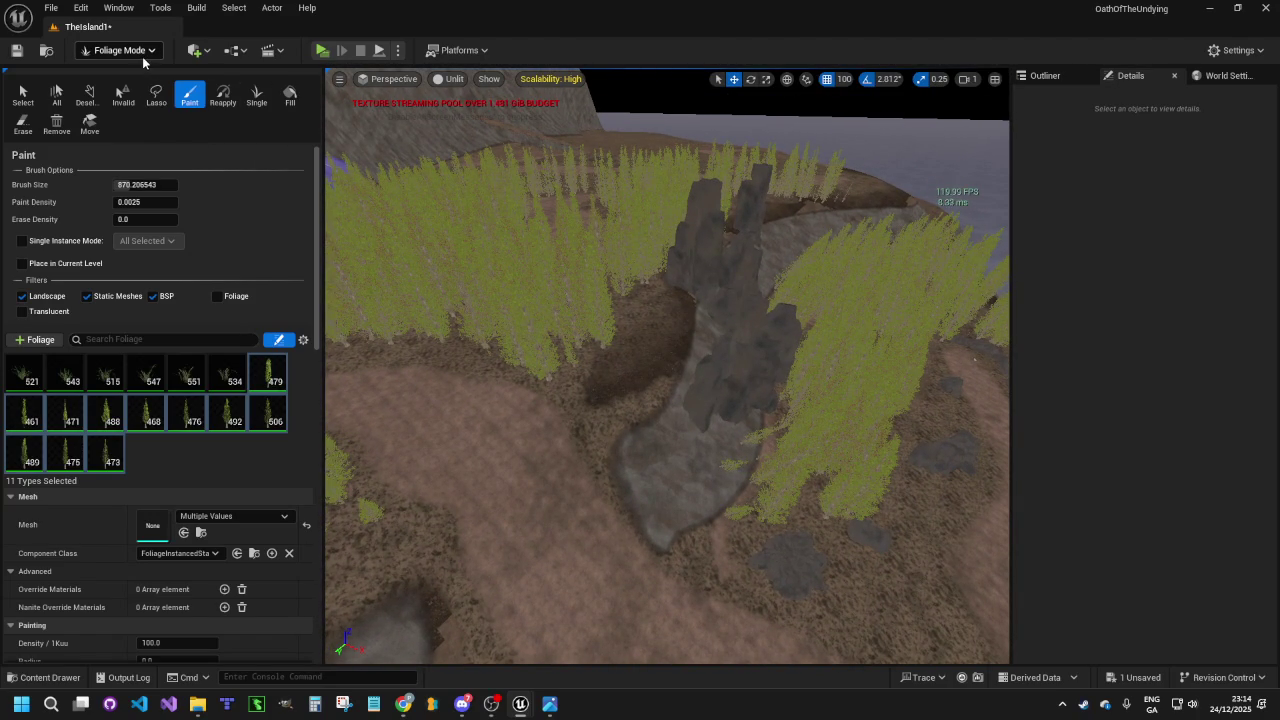
Switch to Selection Mode and launch the level as a standalone game
{"action": "left_click", "coordinate": [140, 51]}
{"action": "left_click", "coordinate": [145, 71]}
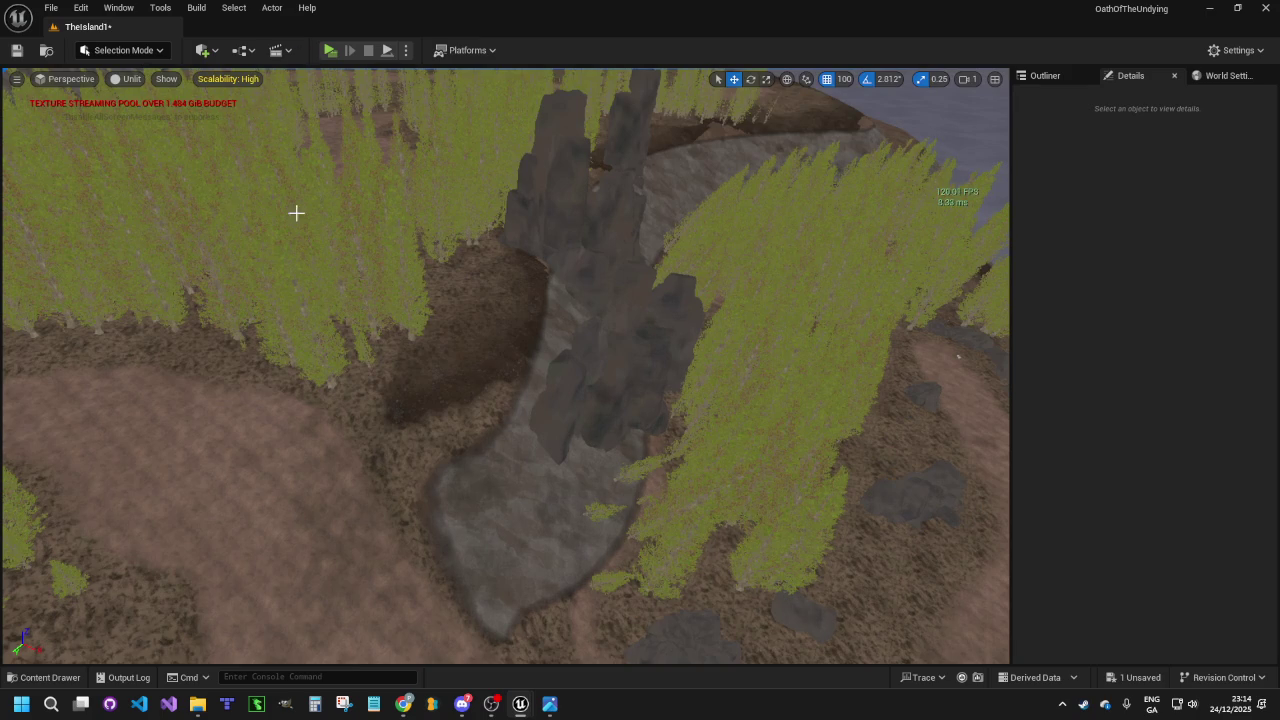
{"action": "left_click", "coordinate": [330, 50]}
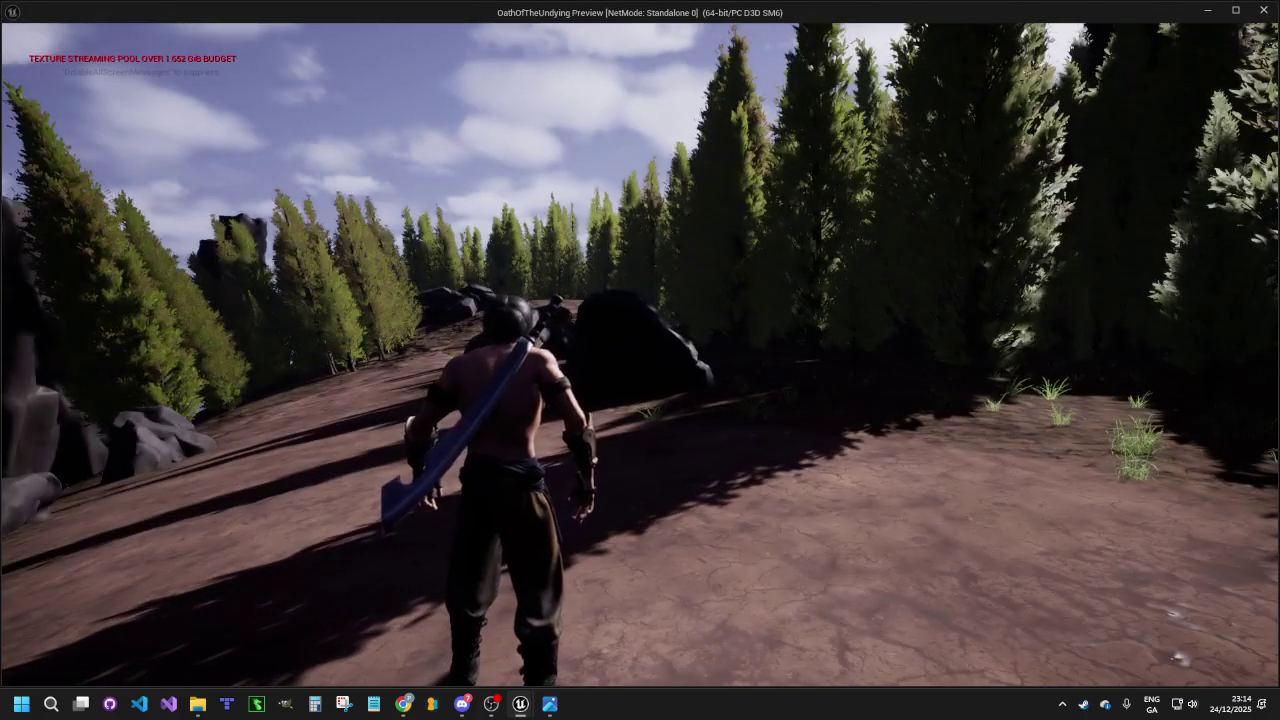
Run the character up the ridge past the large rock and up the dirt slope
{"action": "mouse_move", "coordinate": [640, 360]}
{"action": "key", "text": "w"}
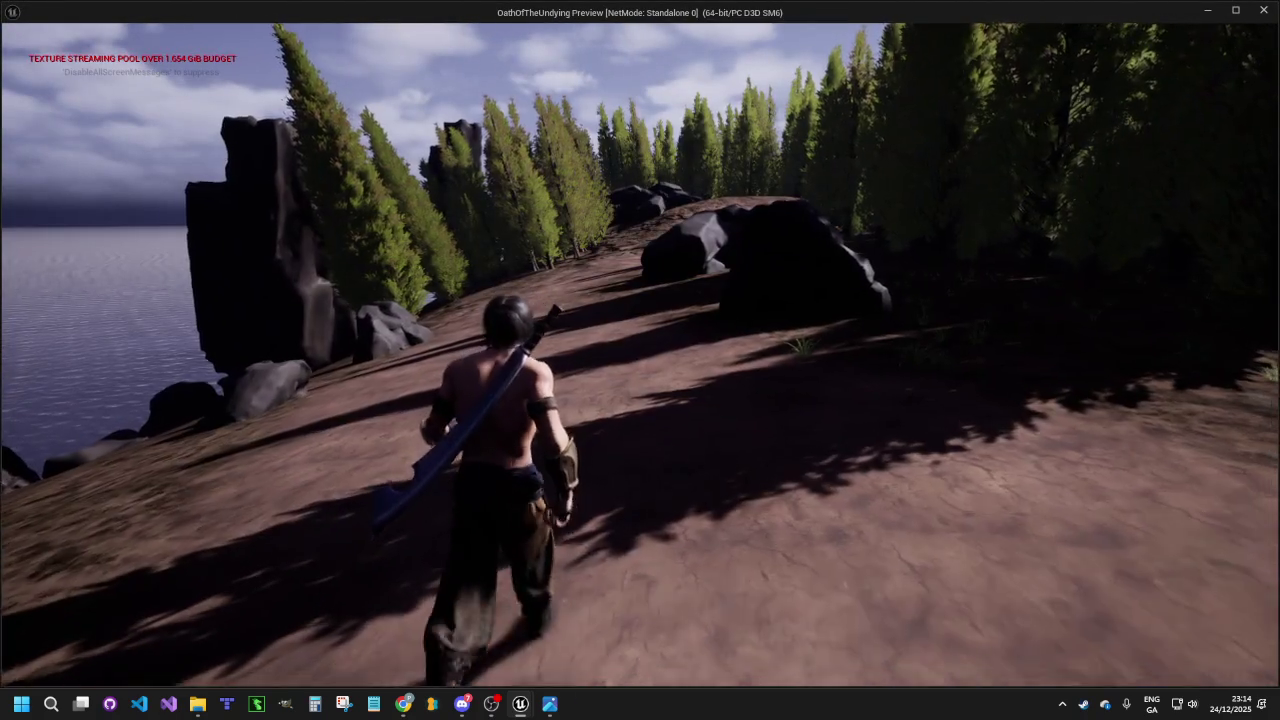
{"action": "key", "text": "w"}
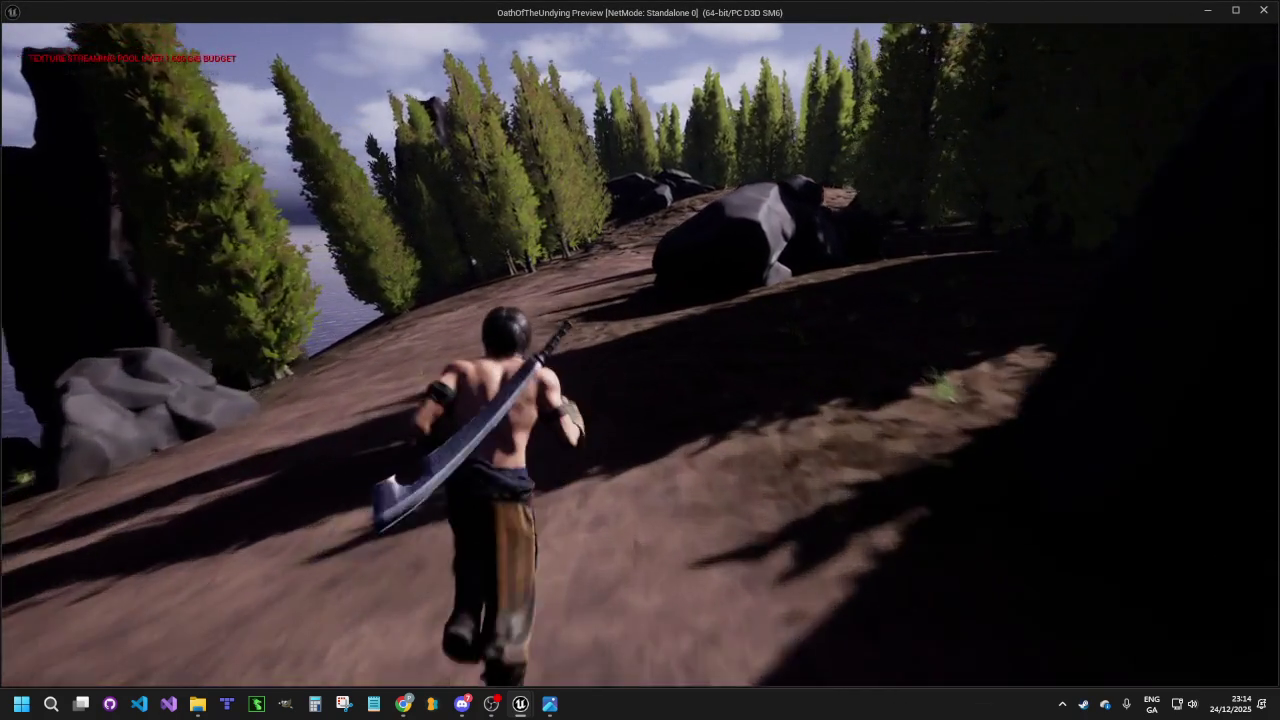
{"action": "key", "text": "w"}
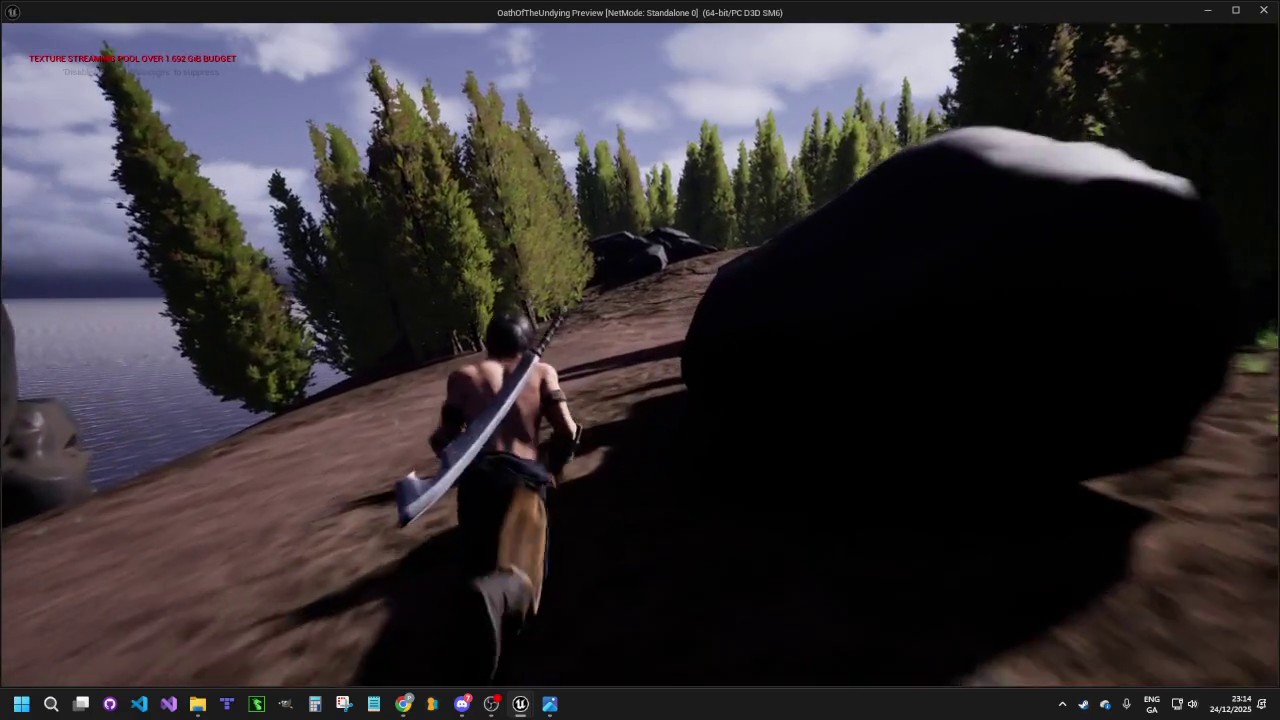
{"action": "key", "text": "w"}
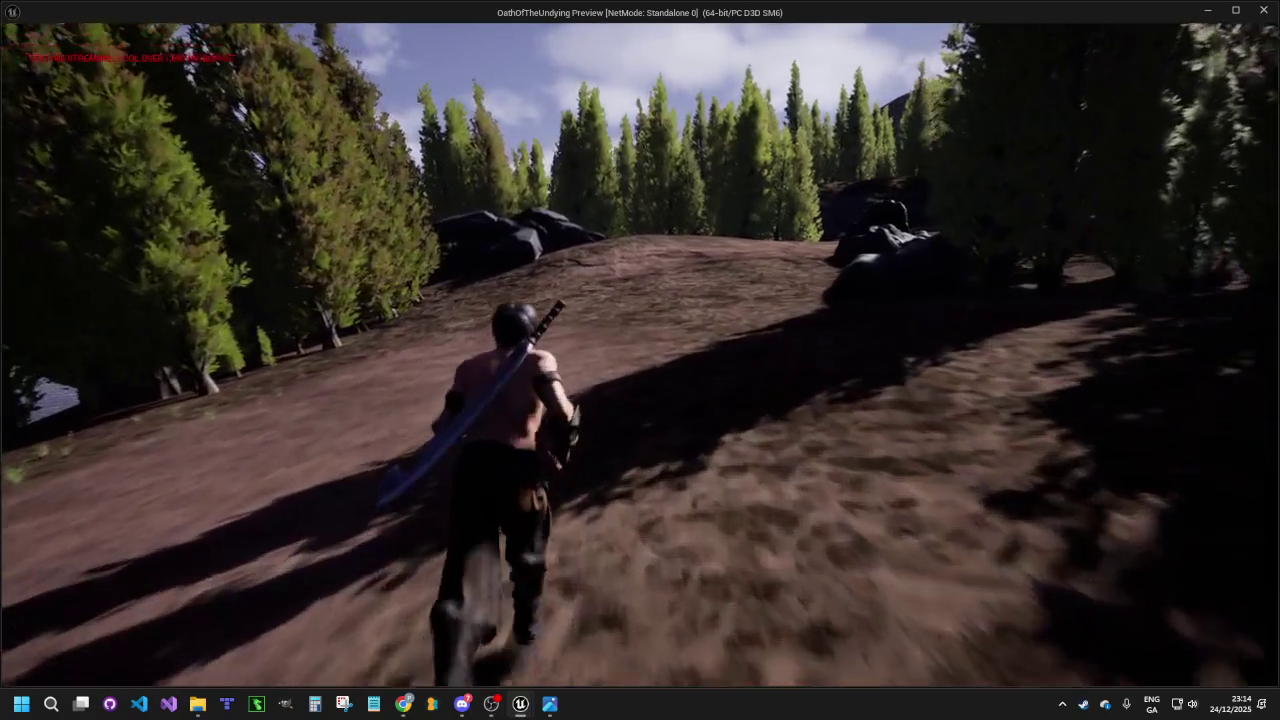
{"action": "key", "text": "w"}
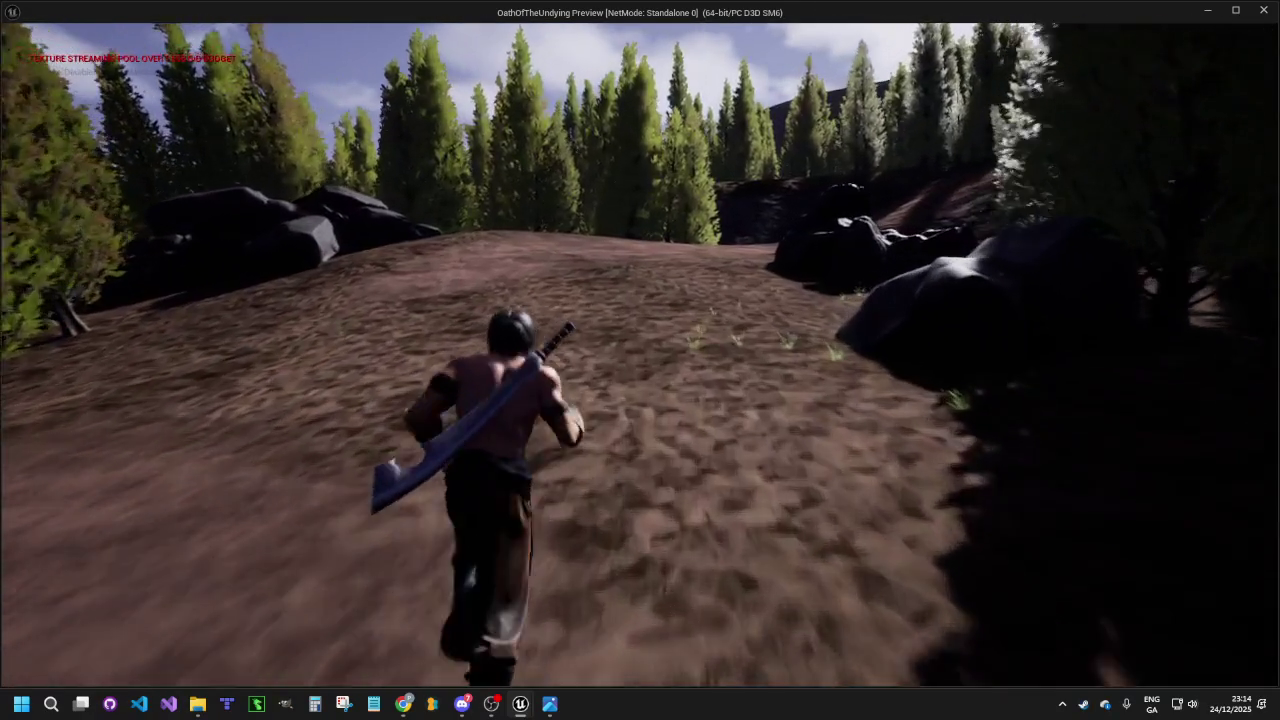
{"action": "key", "text": "w"}
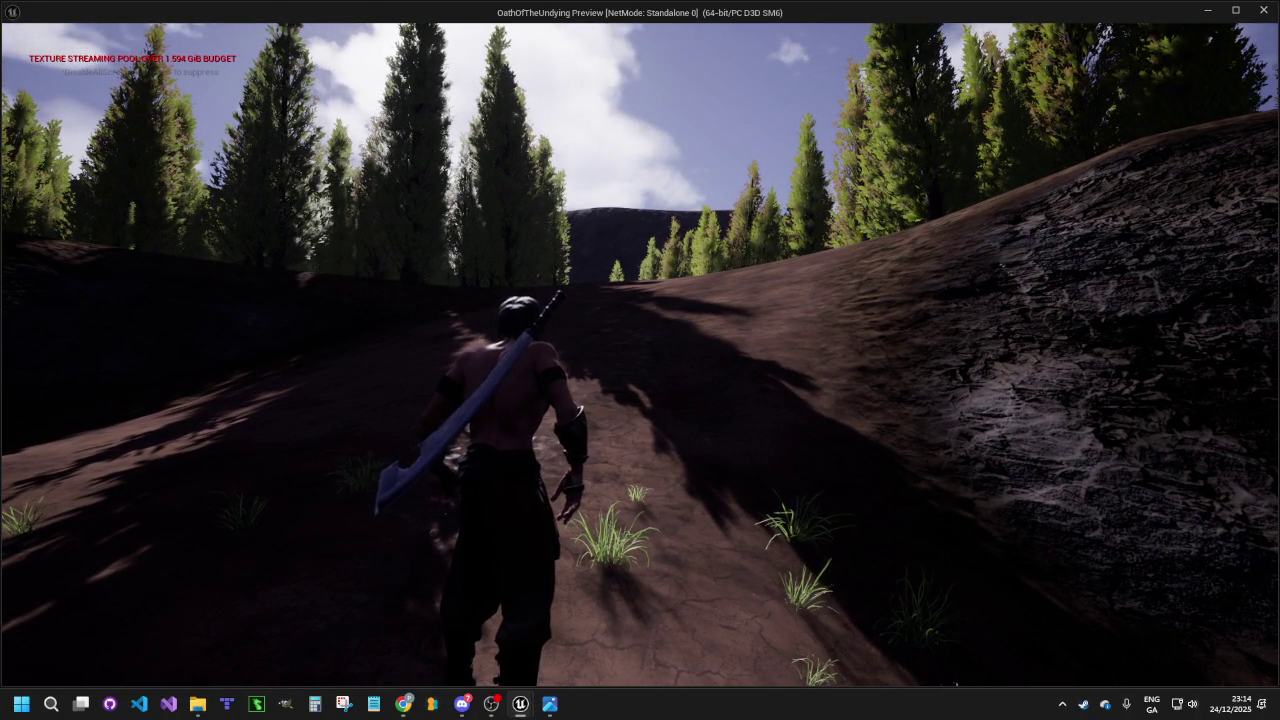
Run further up the path toward the tree line, exit the game, and play in the editor viewport
{"action": "key", "text": "w"}
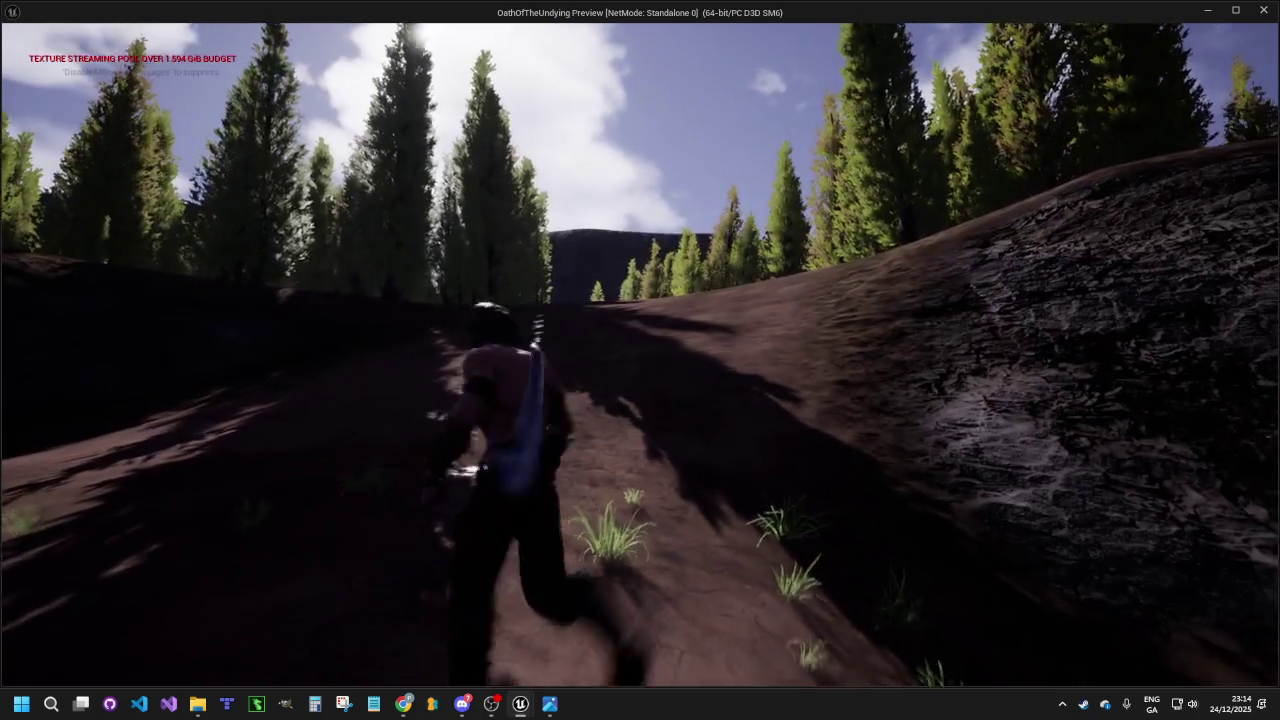
{"action": "key", "text": "w"}
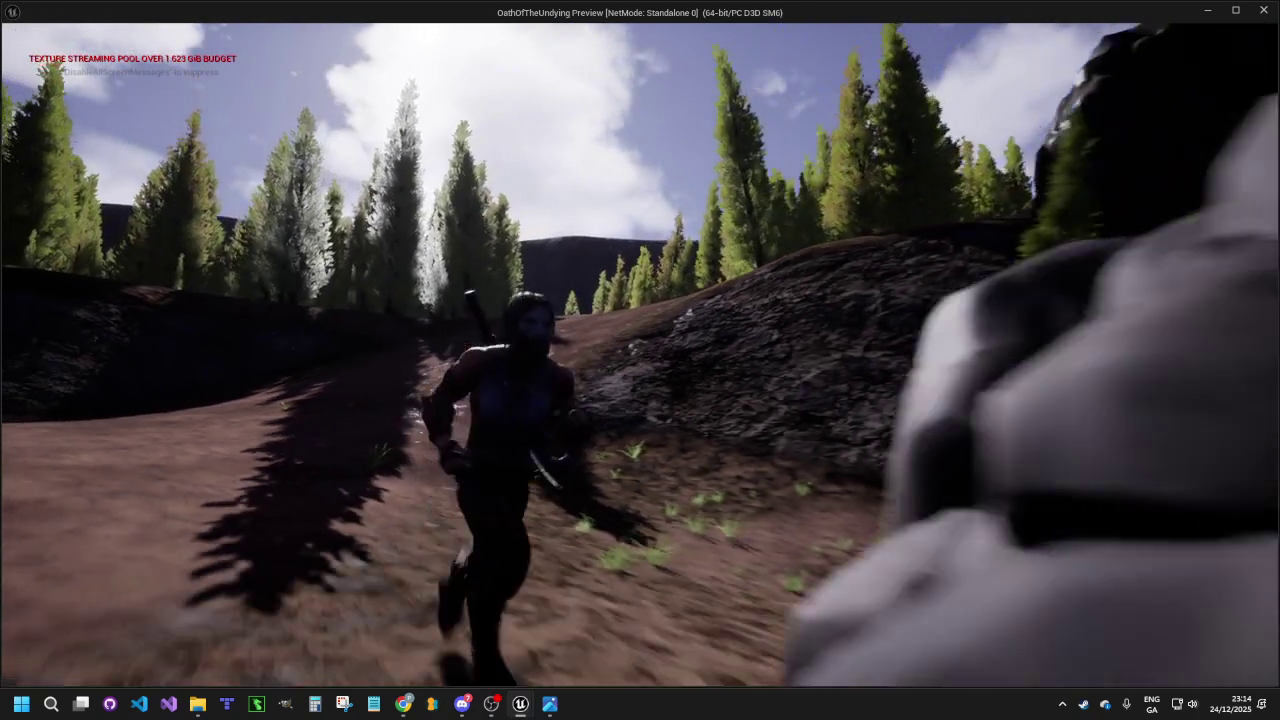
{"action": "key", "text": "w"}
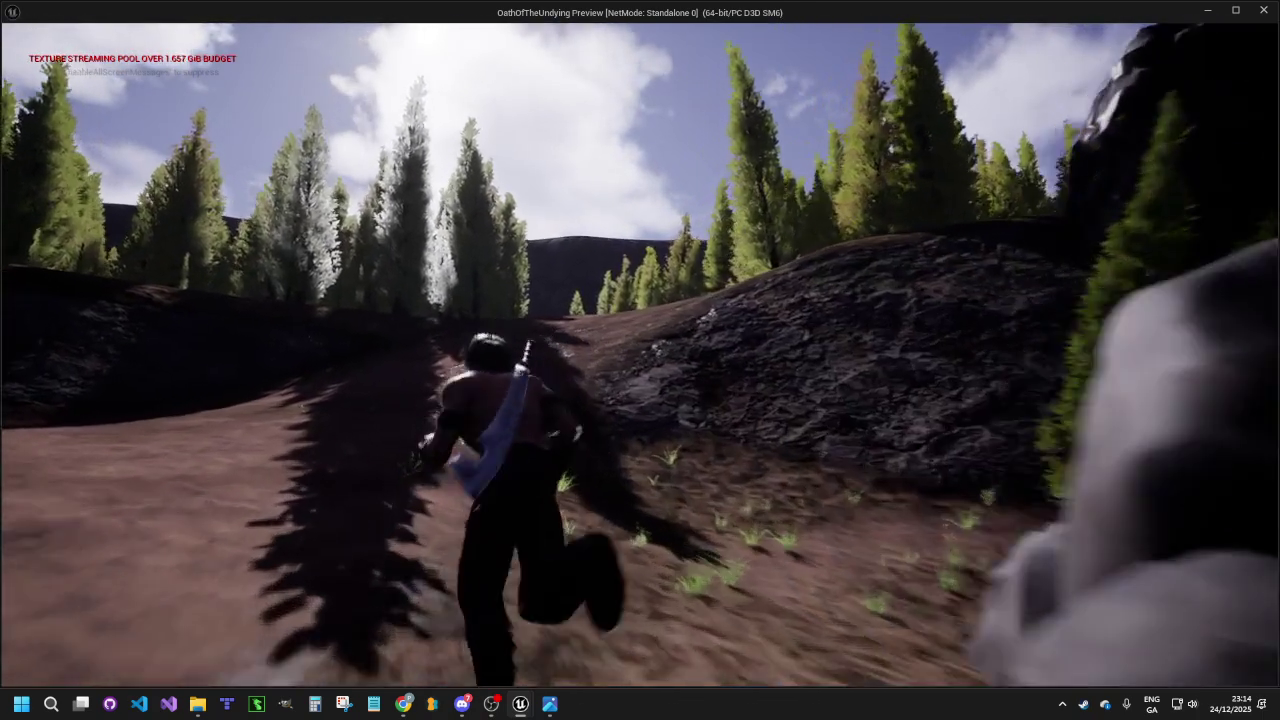
{"action": "key", "text": "w"}
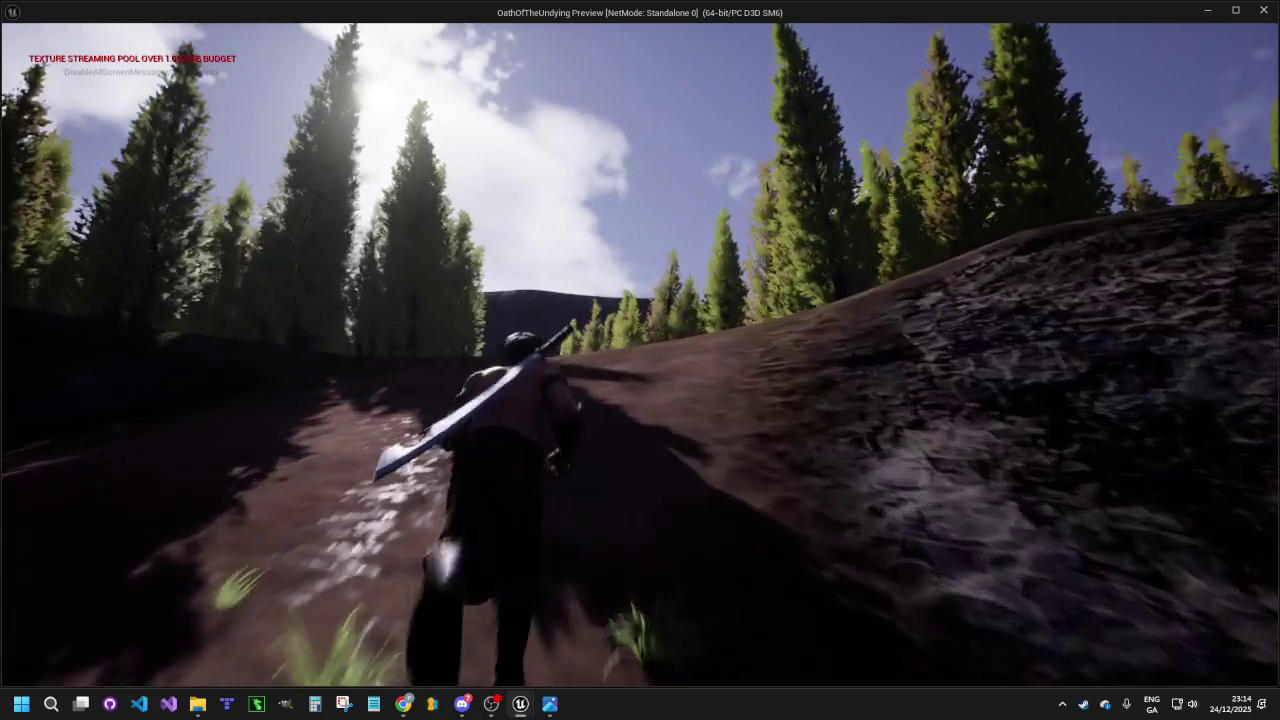
{"action": "key", "text": "w"}
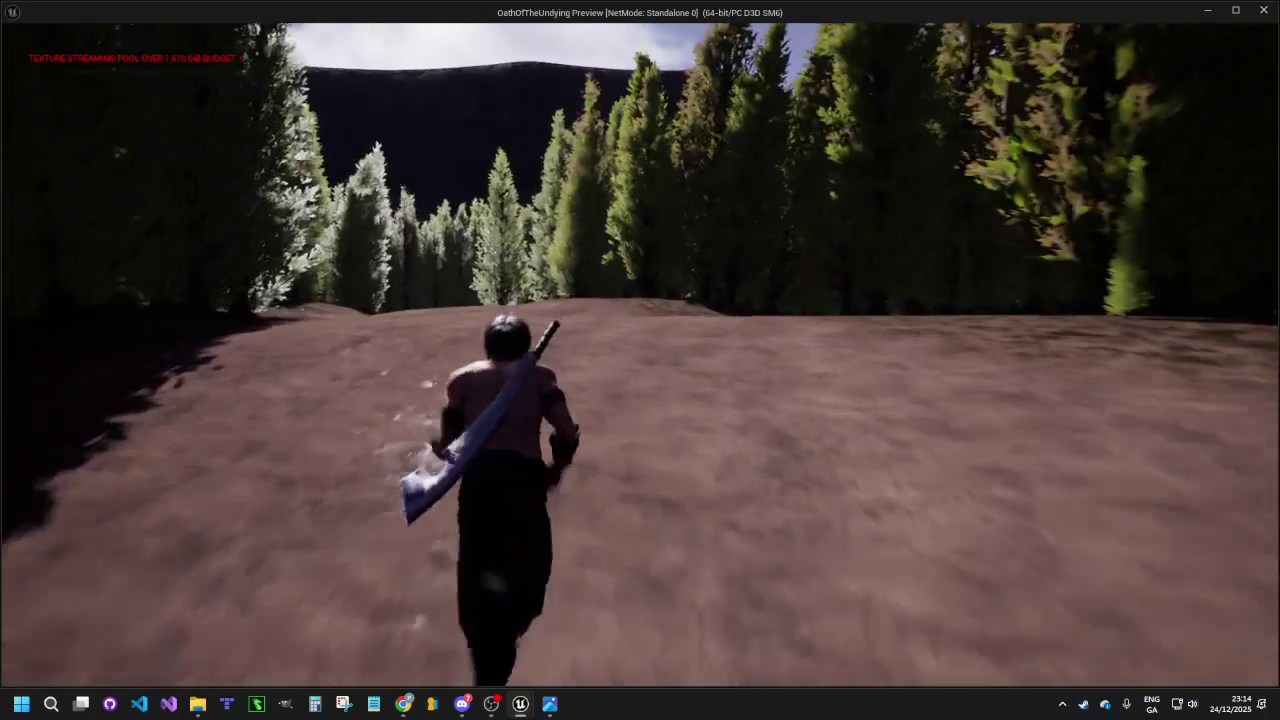
{"action": "key", "text": "Escape"}
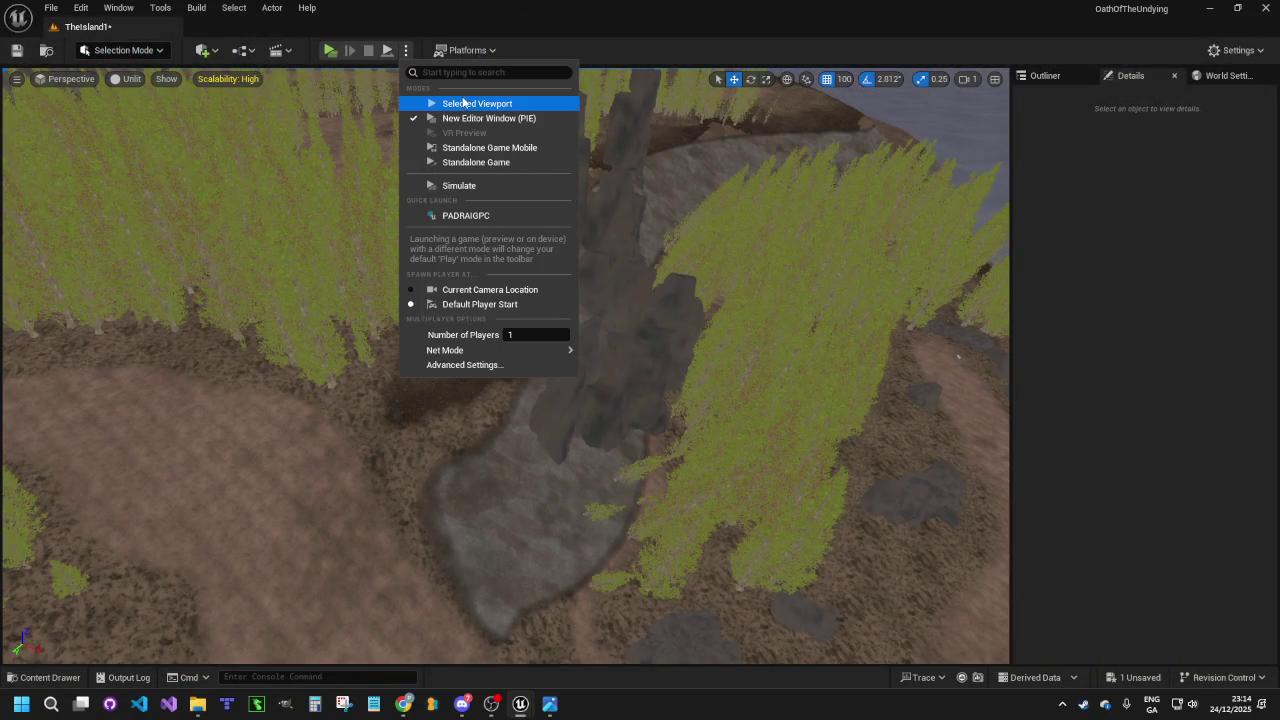
{"action": "left_click", "coordinate": [477, 103]}
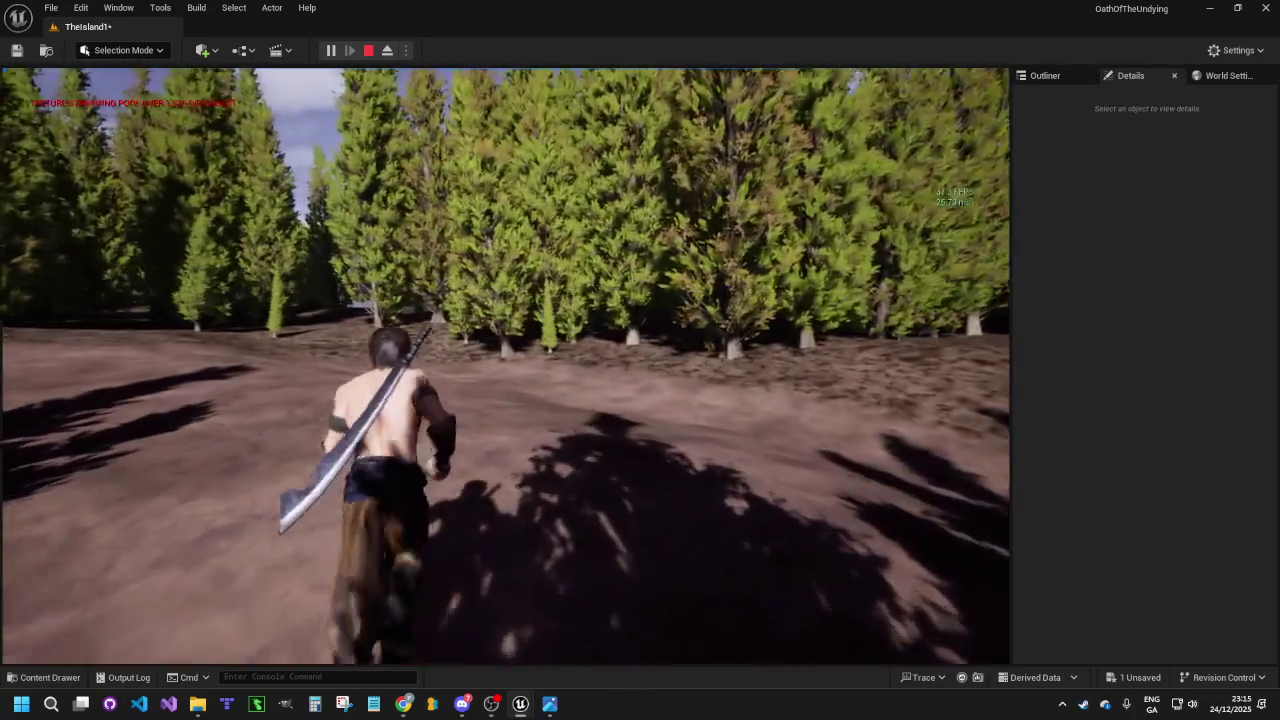
Stop the in-viewport play session and return to the level editor
{"action": "key", "text": "Escape"}
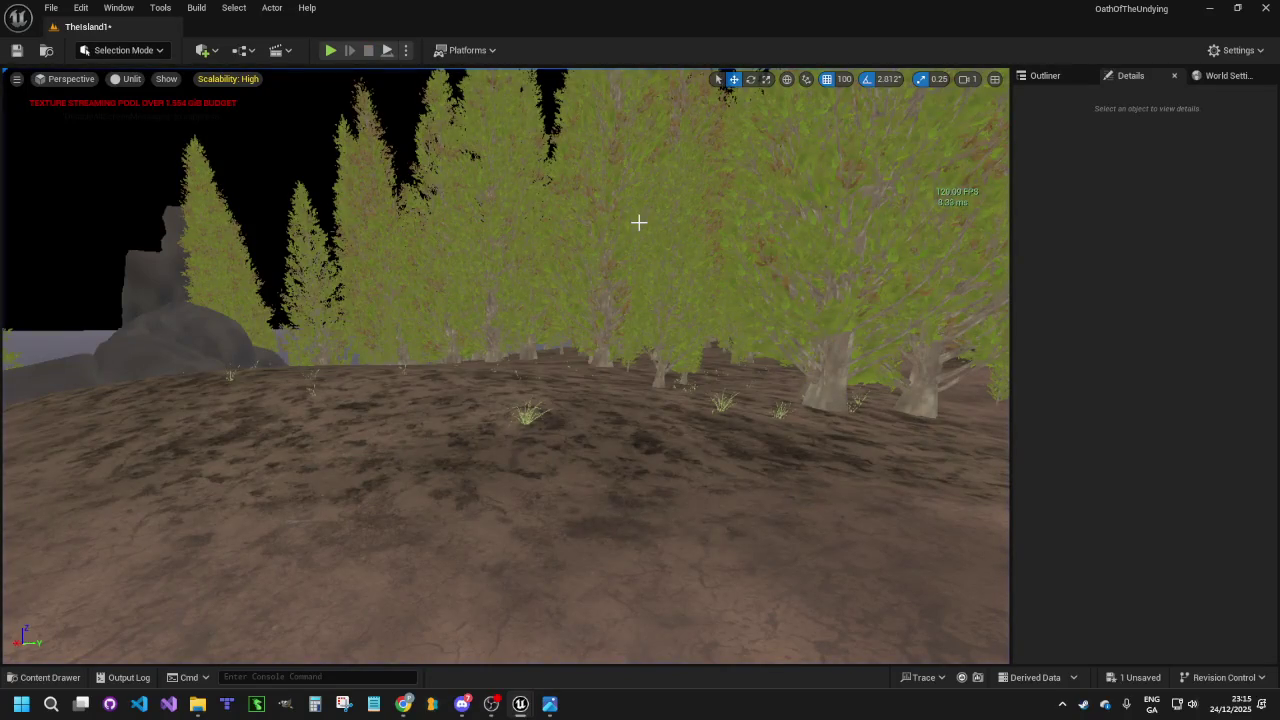
Set viewport scalability to Medium and restart the play-test
{"action": "left_click", "coordinate": [238, 79]}
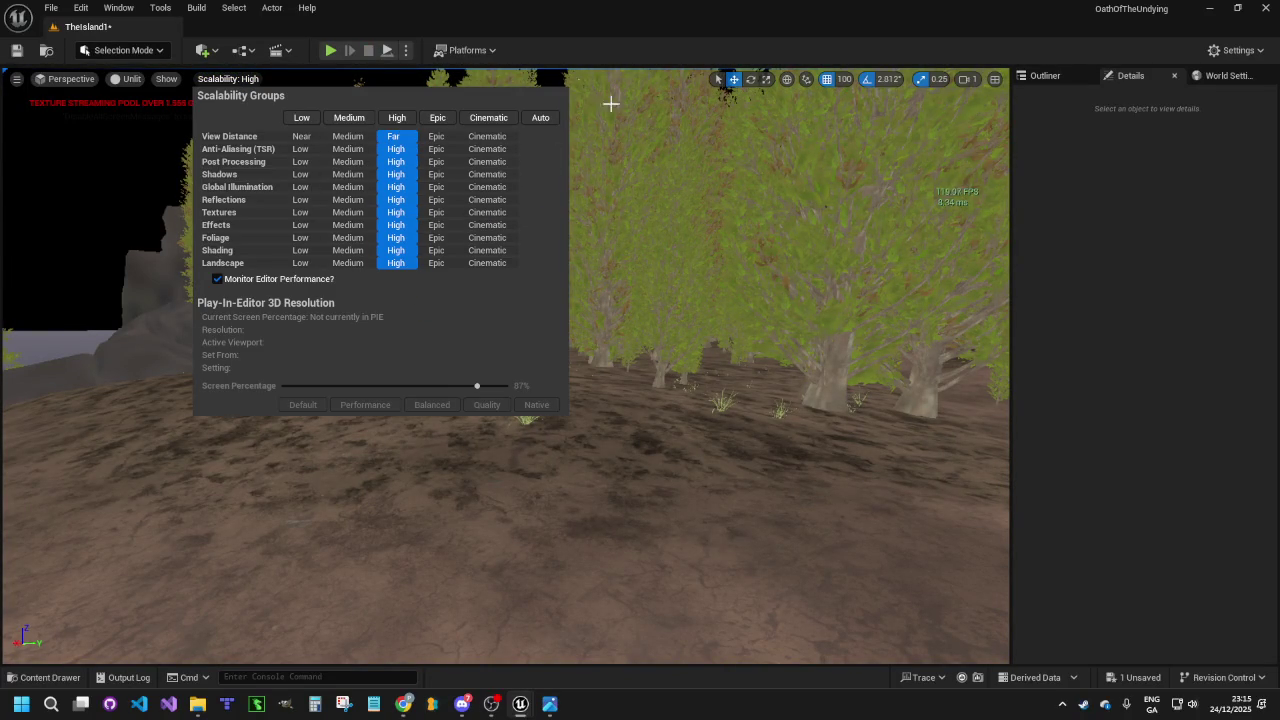
{"action": "left_click", "coordinate": [340, 58]}
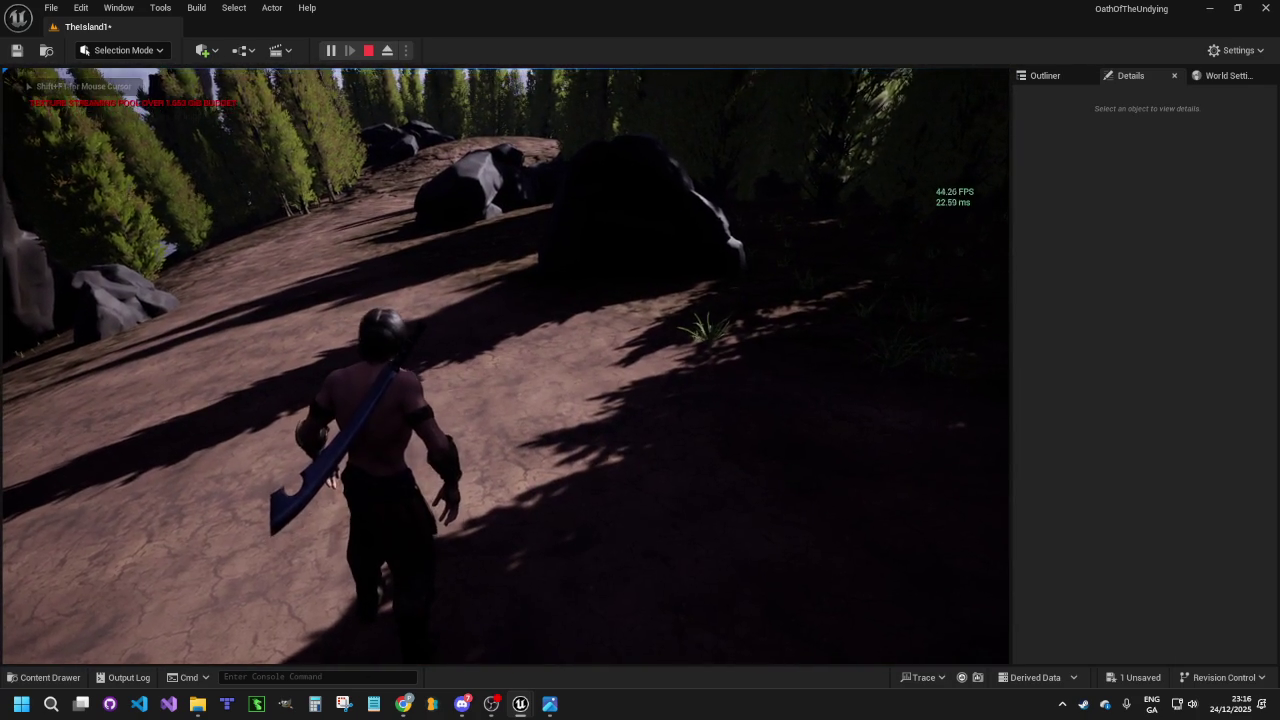
{"action": "key", "text": "Escape"}
{"action": "left_click", "coordinate": [226, 79]}
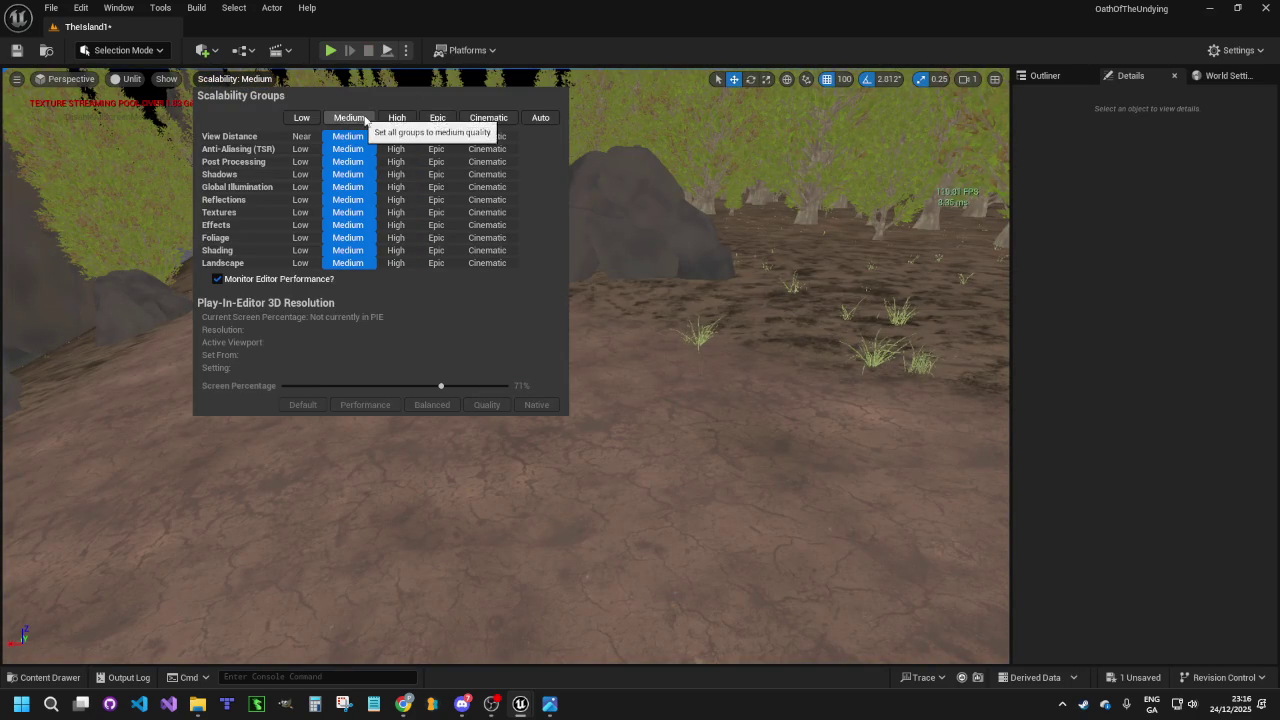
{"action": "left_click", "coordinate": [331, 50]}
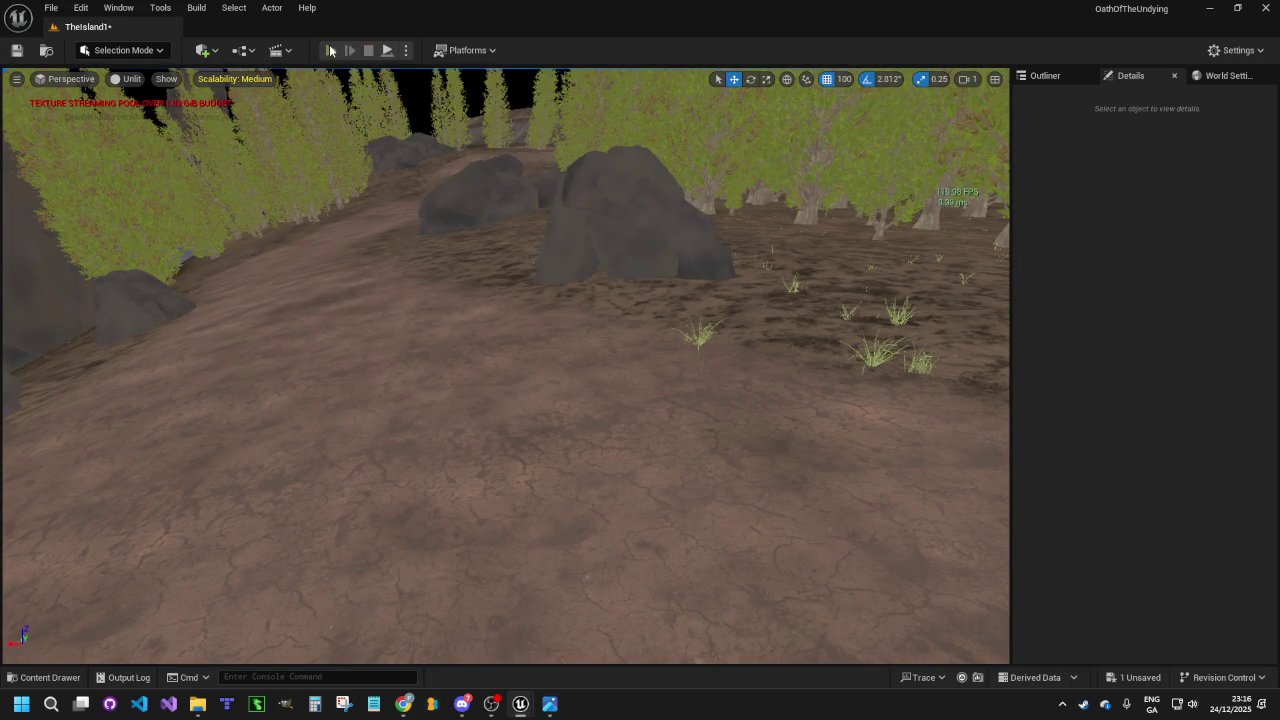
Run the character through the forest past the rocks and boulder, then end the session
{"action": "key", "text": "w"}
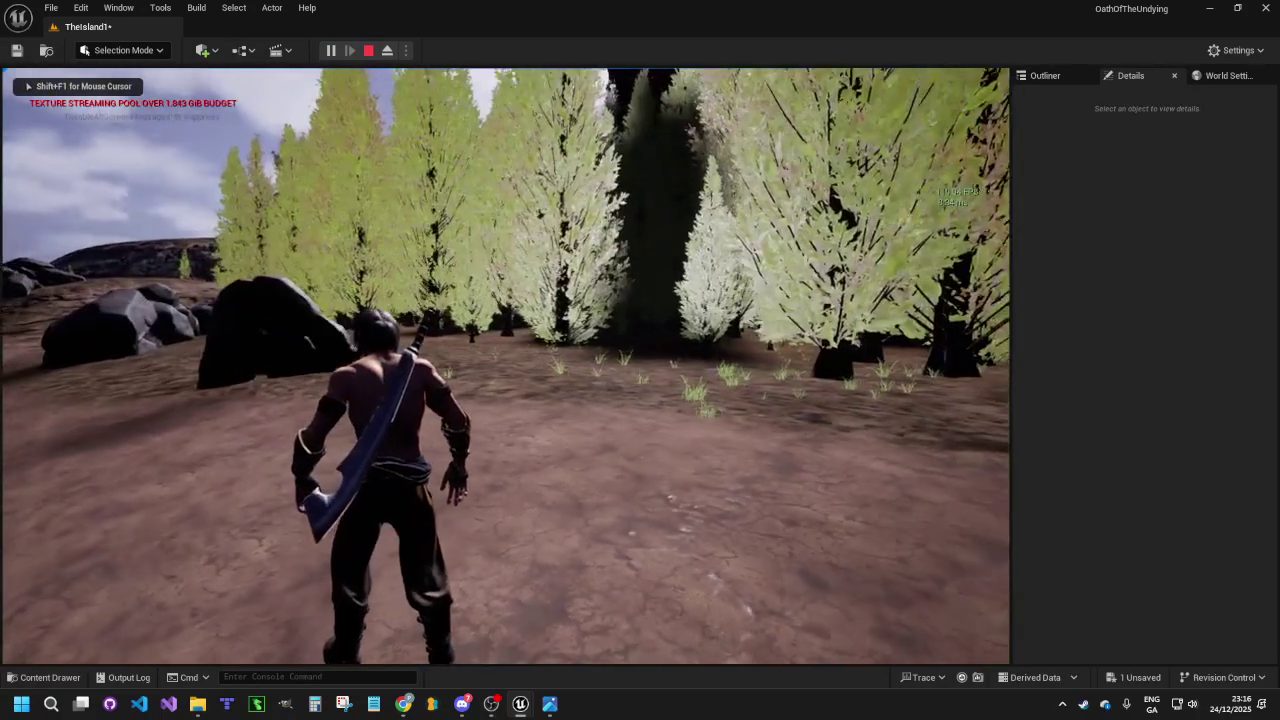
{"action": "key", "text": "a"}
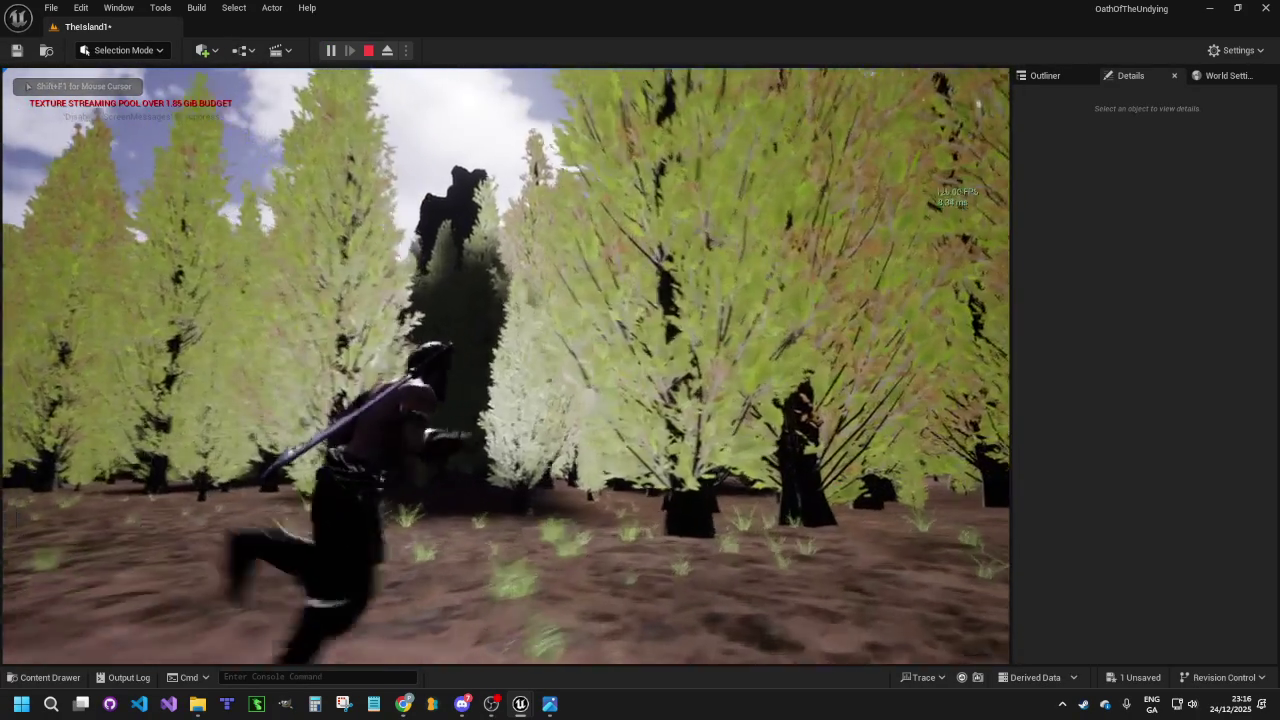
{"action": "key", "text": "w"}
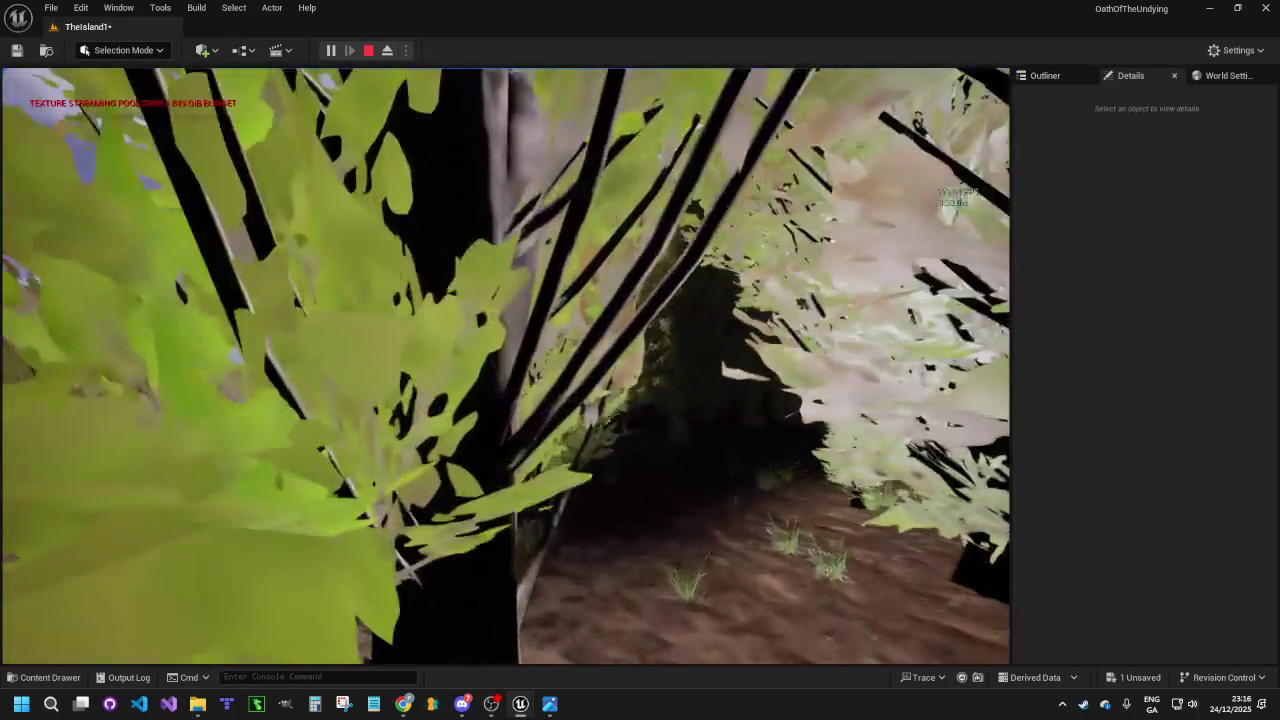
{"action": "key", "text": "w"}
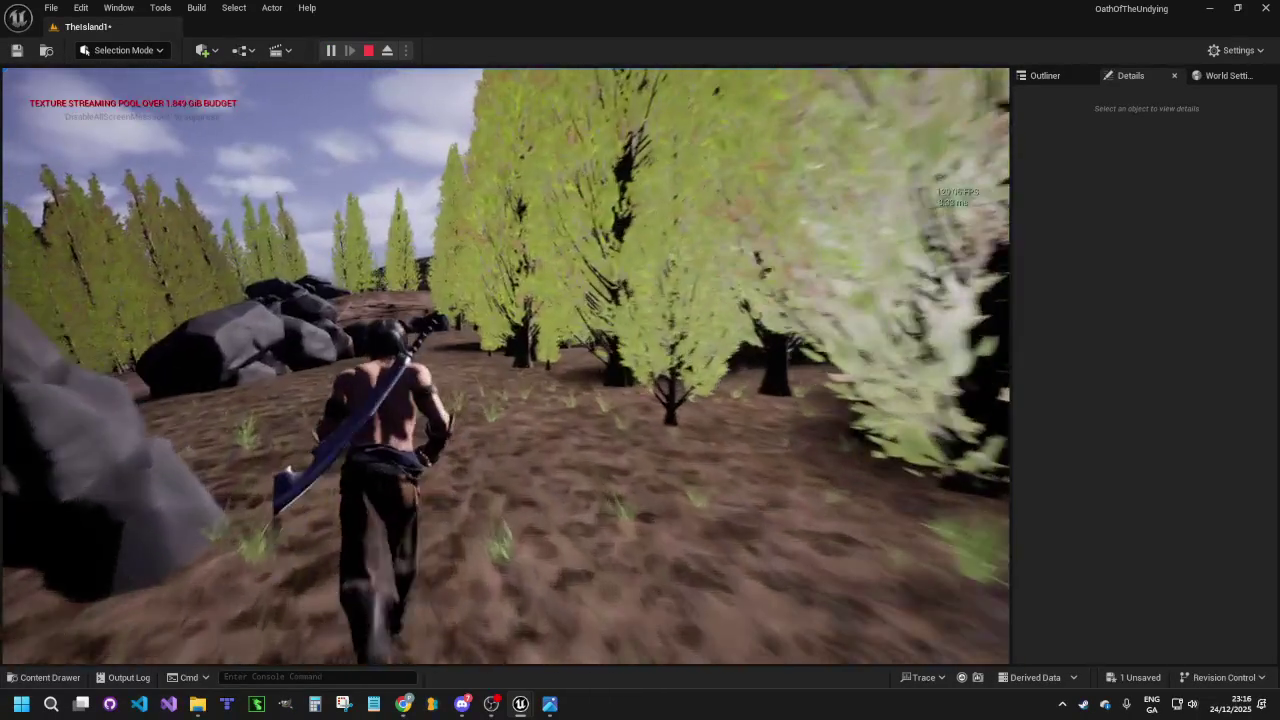
{"action": "key", "text": "w"}
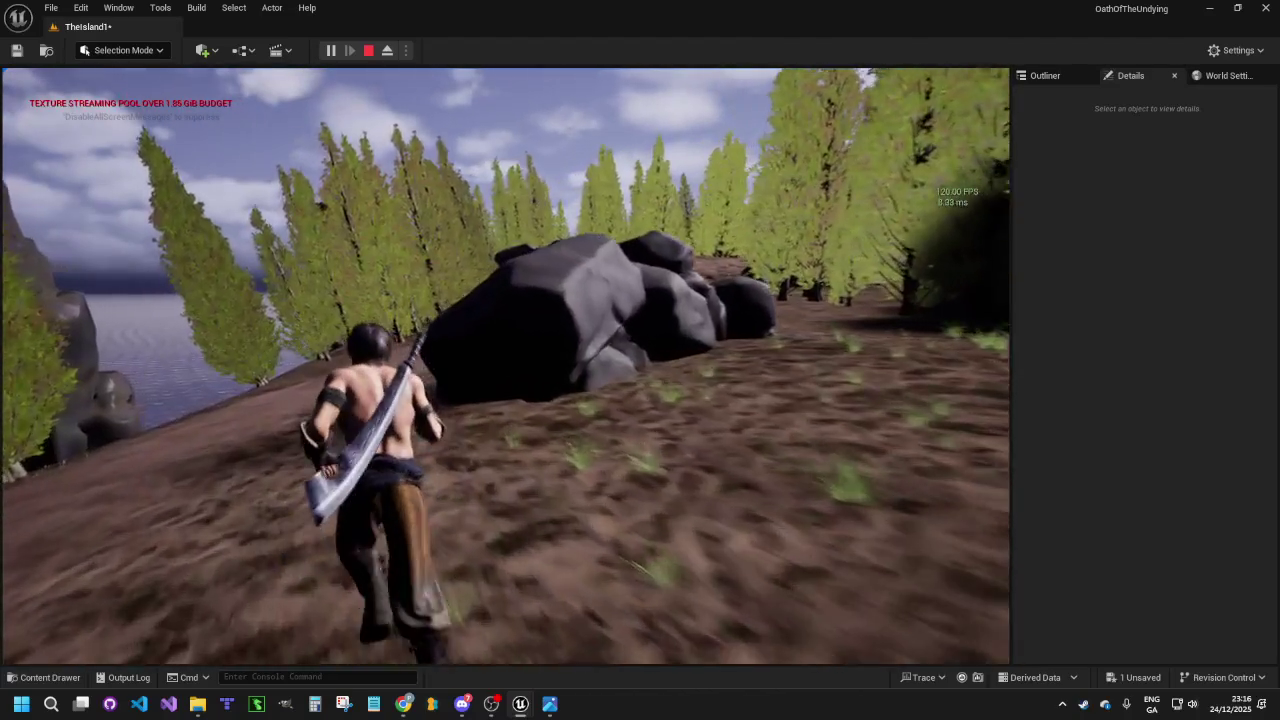
{"action": "key", "text": "w"}
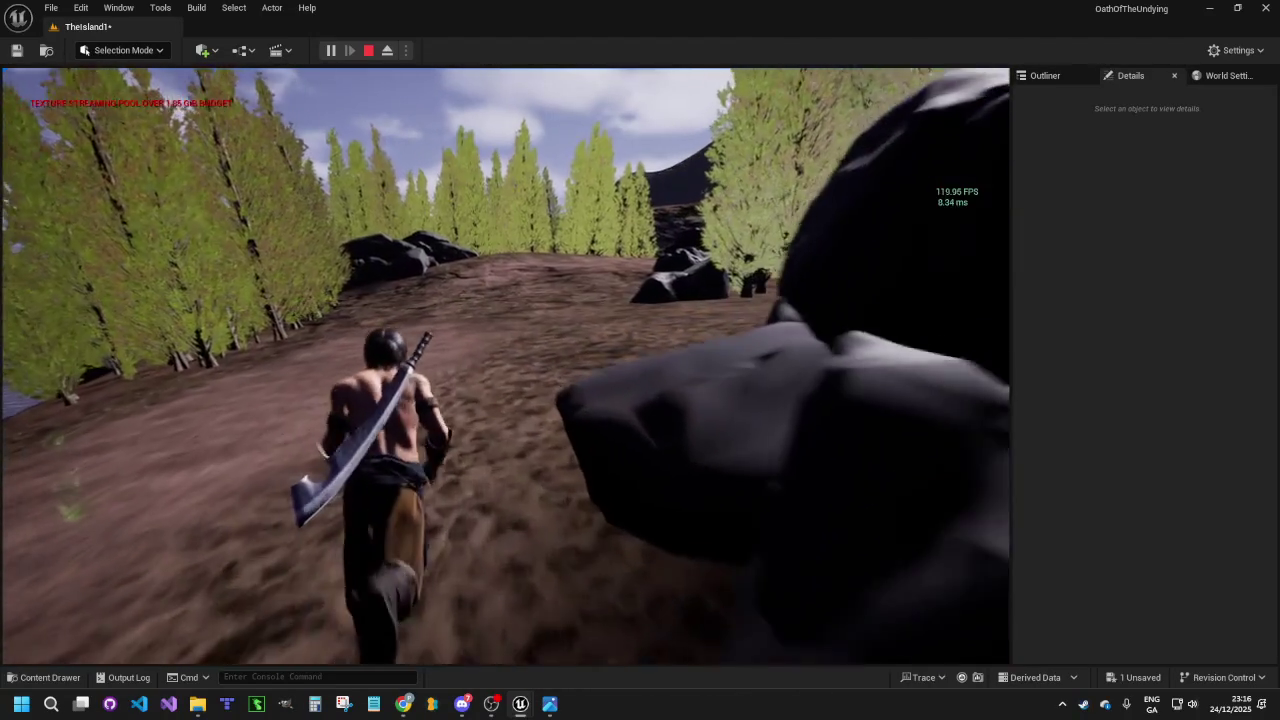
{"action": "key", "text": "w"}
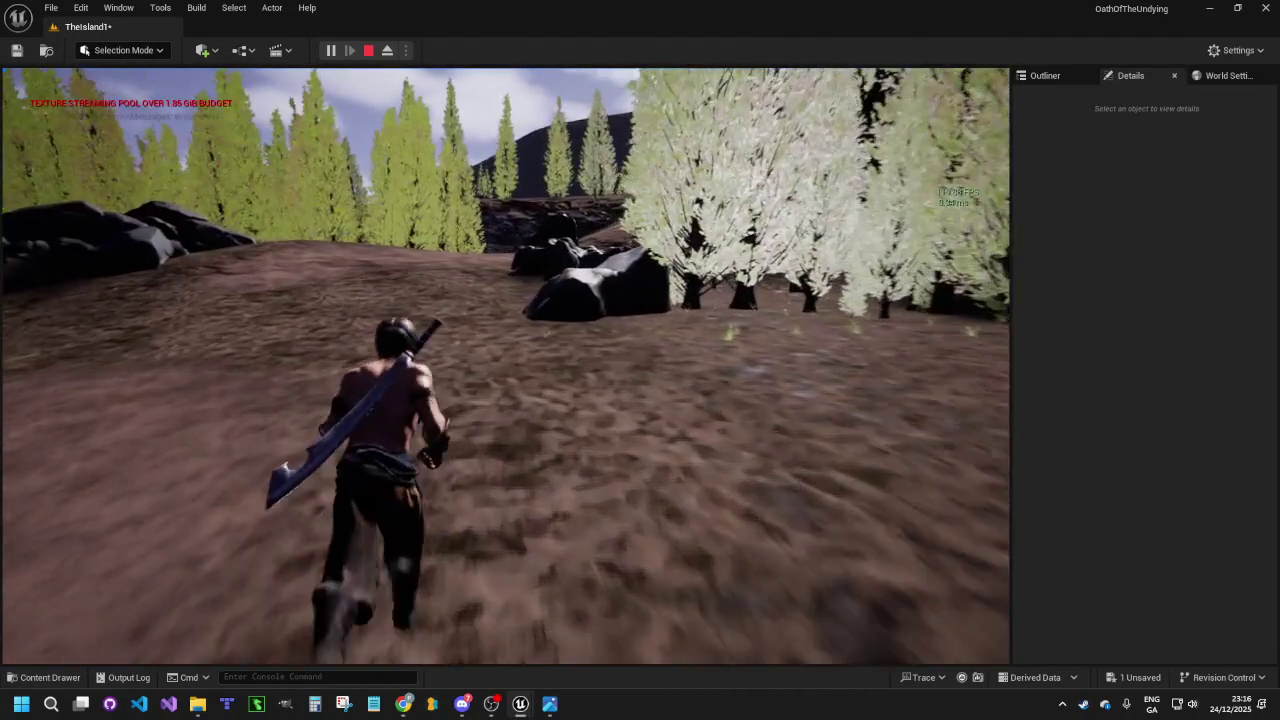
{"action": "key", "text": "Escape"}
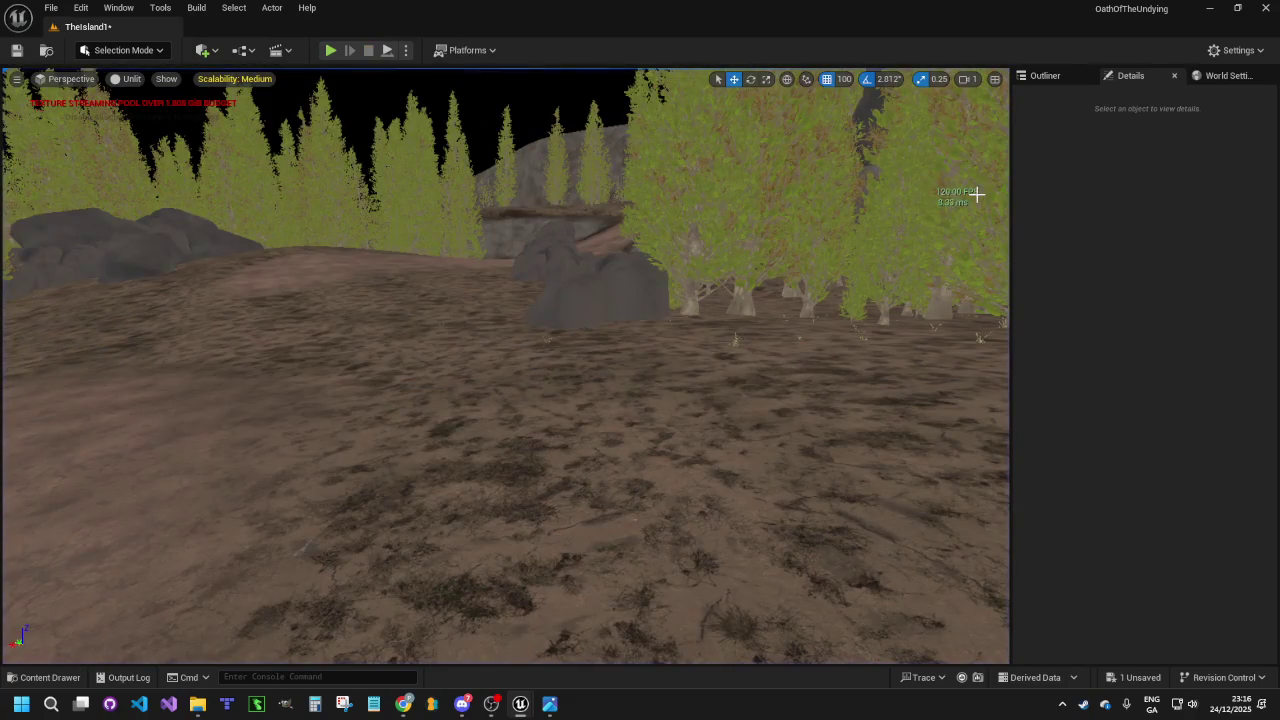
Try High global illumination, reflections and textures, and switch the viewport to Lit rendering
{"action": "left_click", "coordinate": [240, 81]}
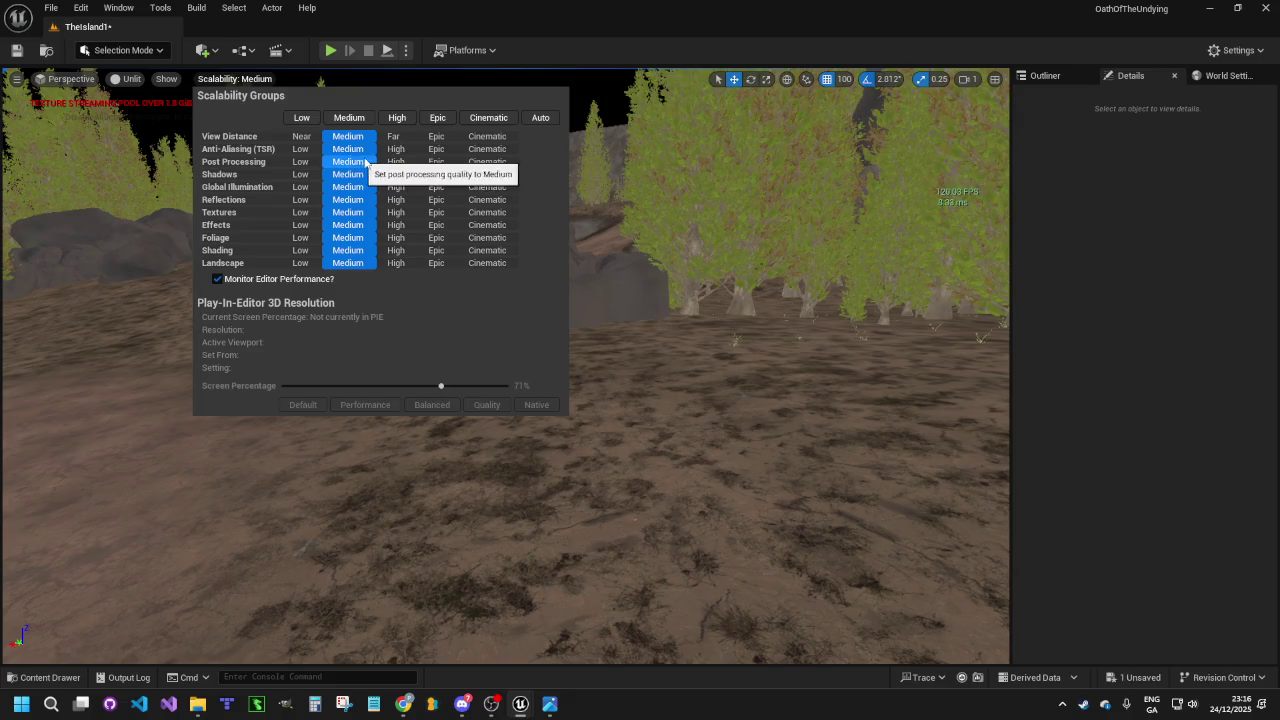
{"action": "left_click", "coordinate": [392, 187]}
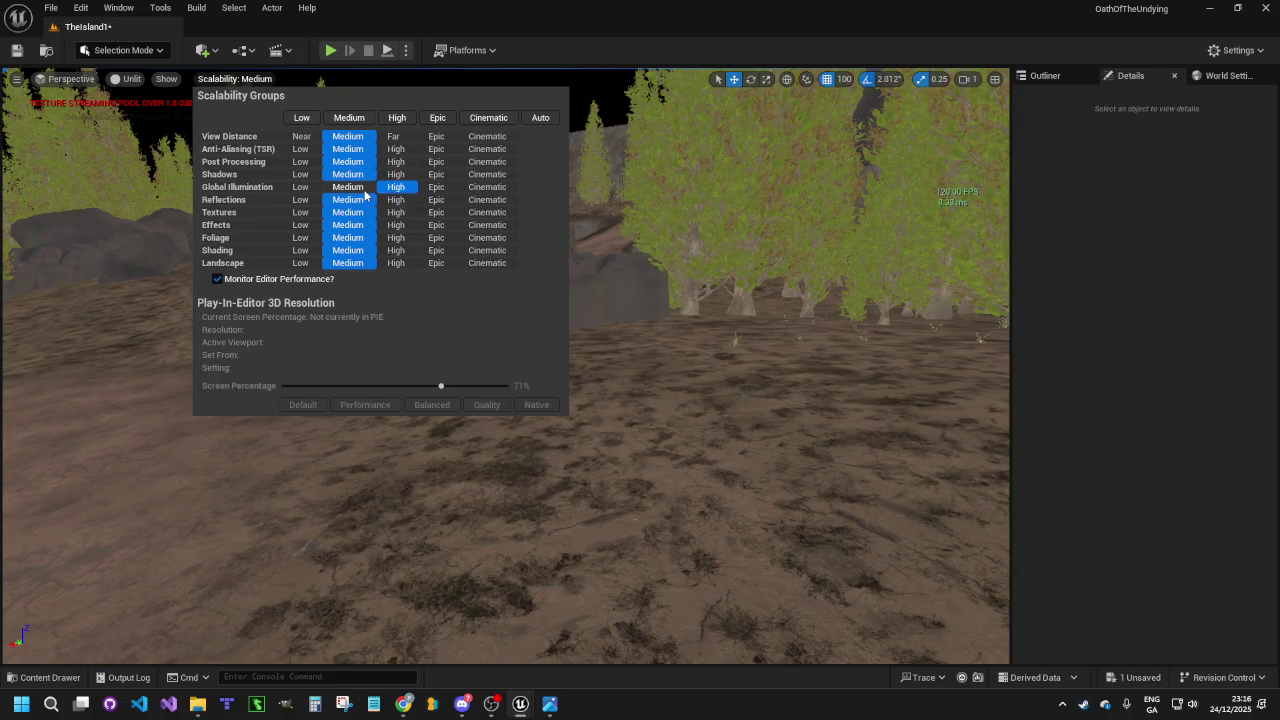
{"action": "left_click", "coordinate": [362, 188]}
{"action": "left_click", "coordinate": [397, 200]}
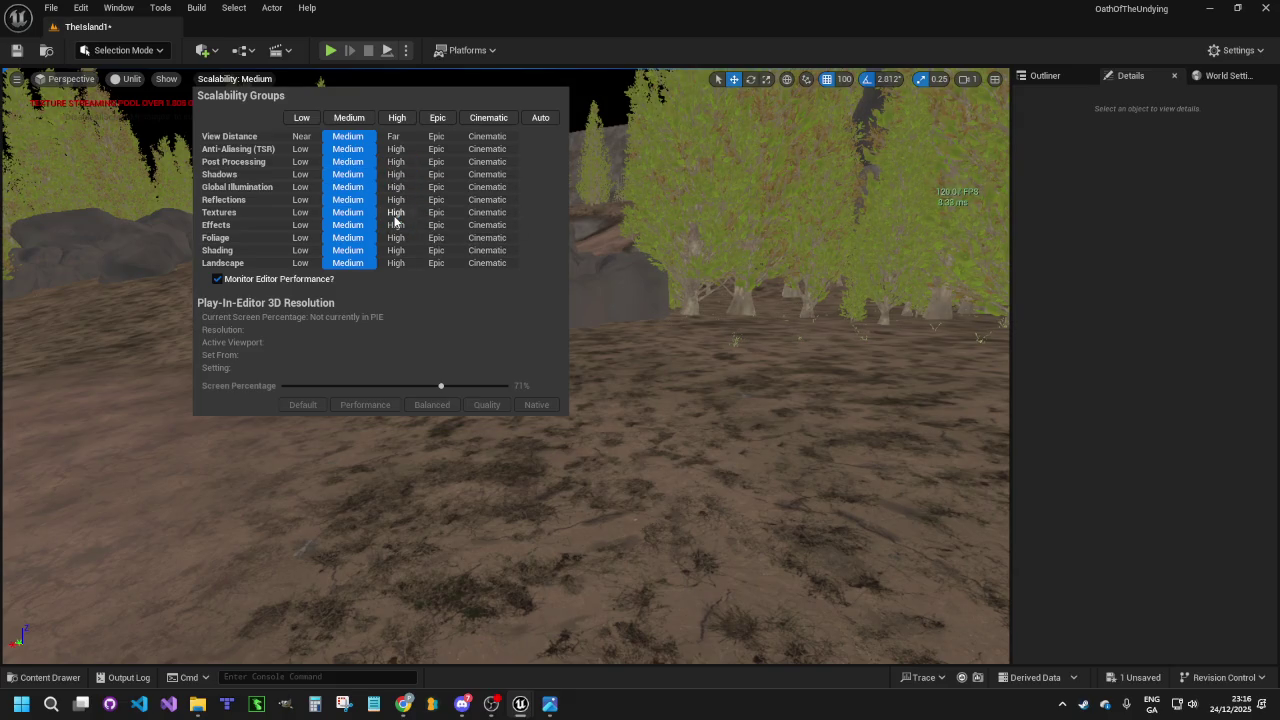
{"action": "left_click", "coordinate": [396, 212]}
{"action": "left_click", "coordinate": [131, 83]}
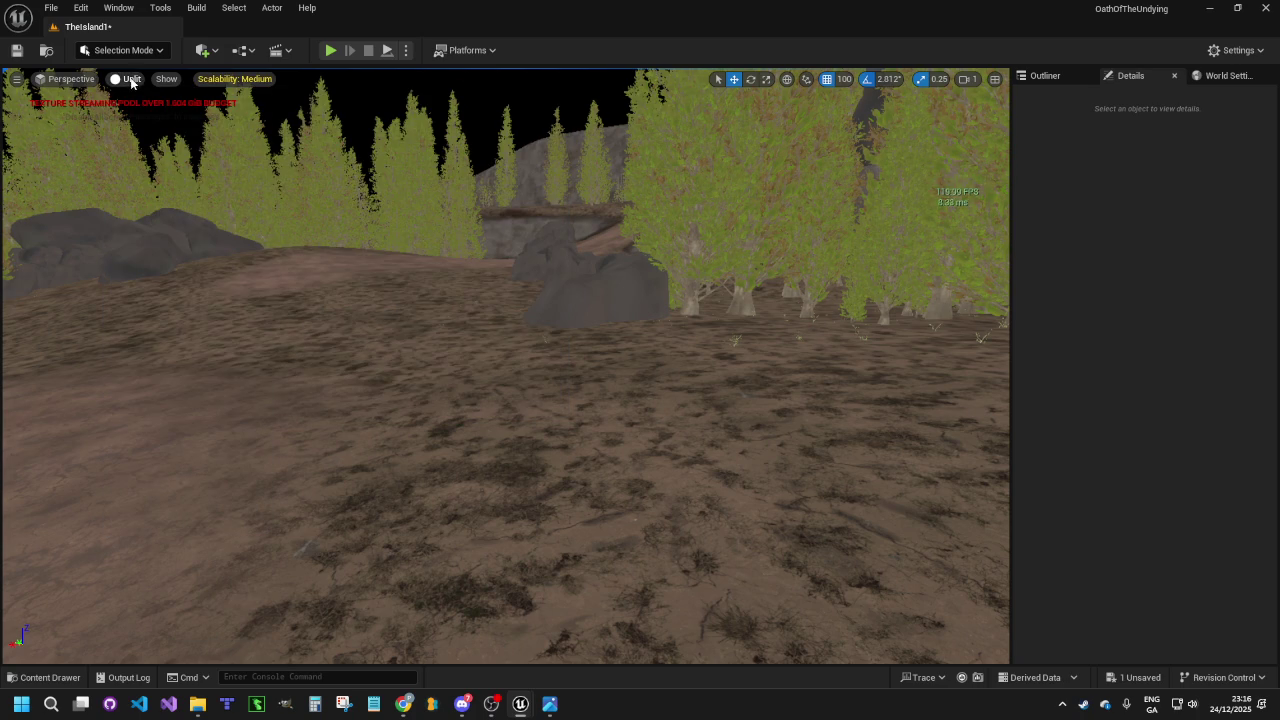
{"action": "left_click", "coordinate": [124, 85]}
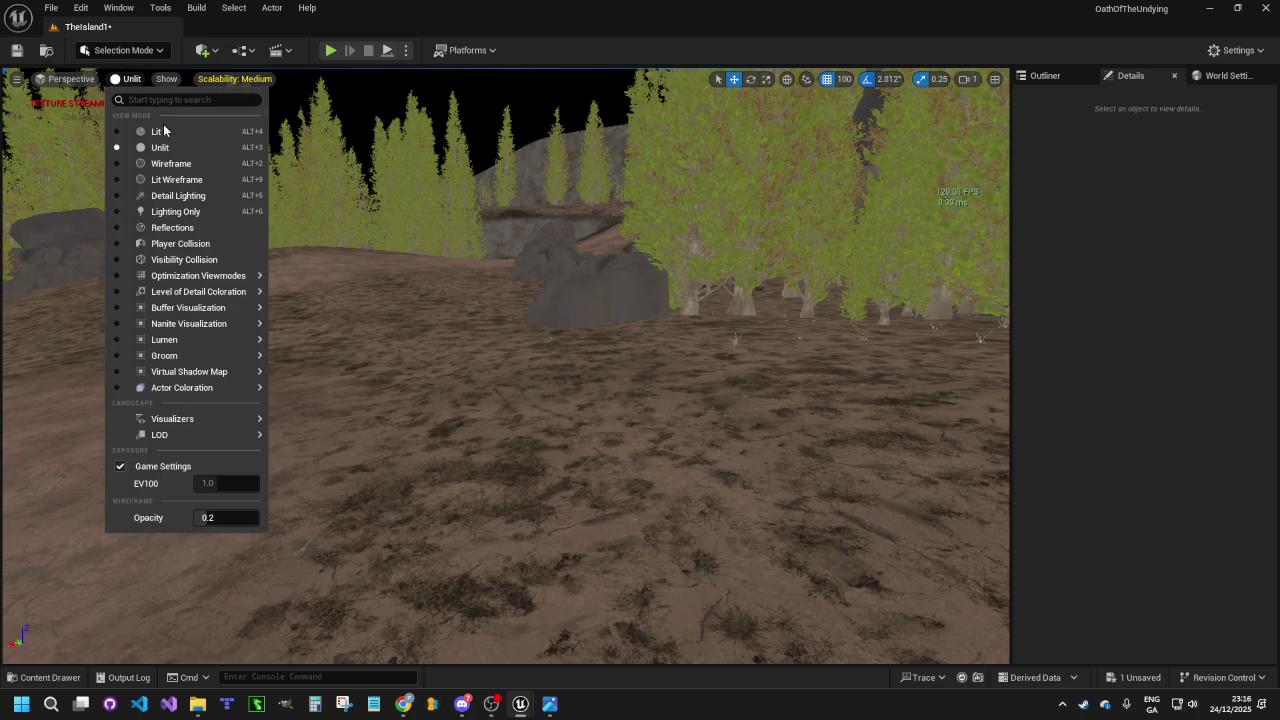
{"action": "left_click", "coordinate": [167, 131]}
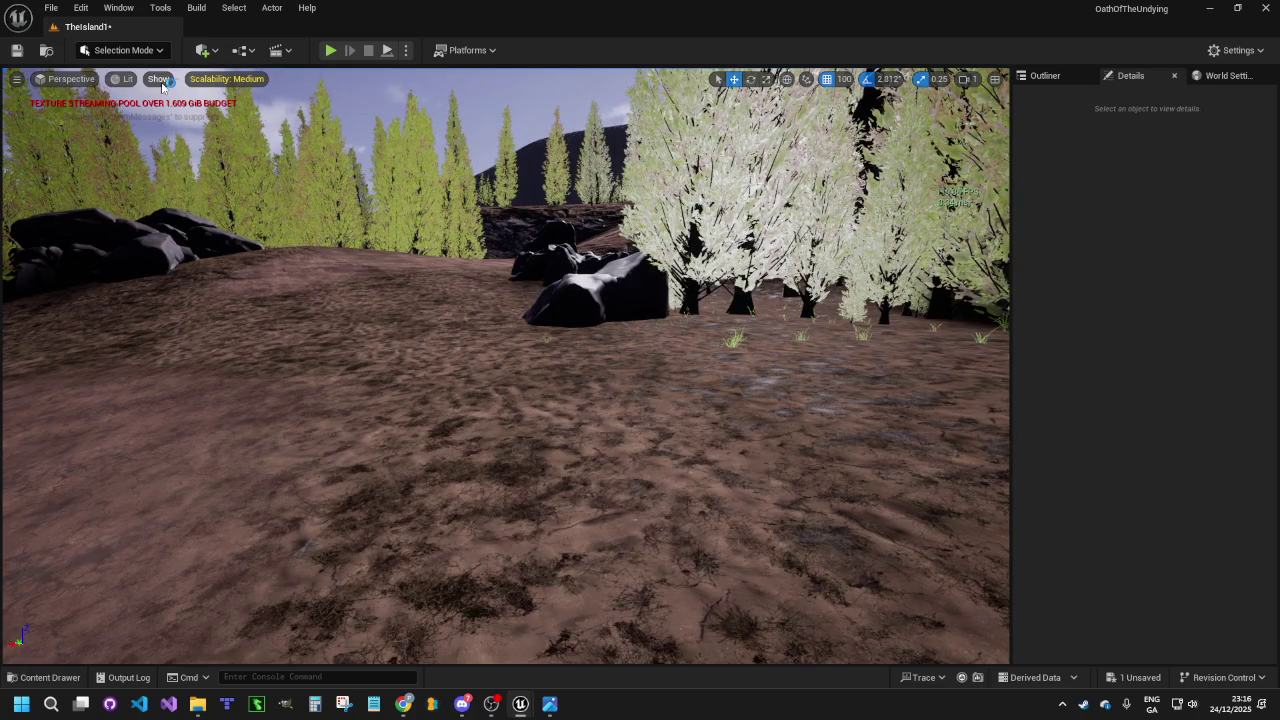
Return textures and reflections to Medium and raise only Shadows to High
{"action": "left_click", "coordinate": [213, 80]}
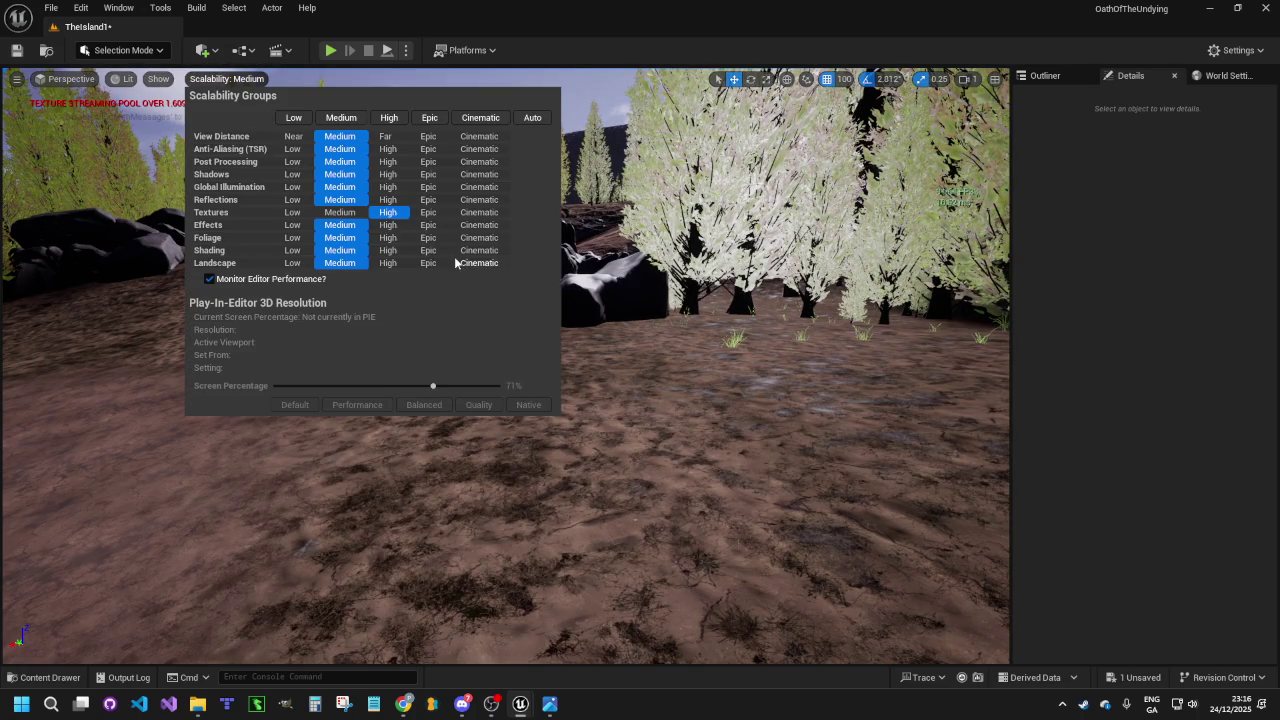
{"action": "left_click", "coordinate": [340, 212]}
{"action": "left_click", "coordinate": [388, 200]}
{"action": "left_click", "coordinate": [340, 200]}
{"action": "left_click", "coordinate": [386, 175]}
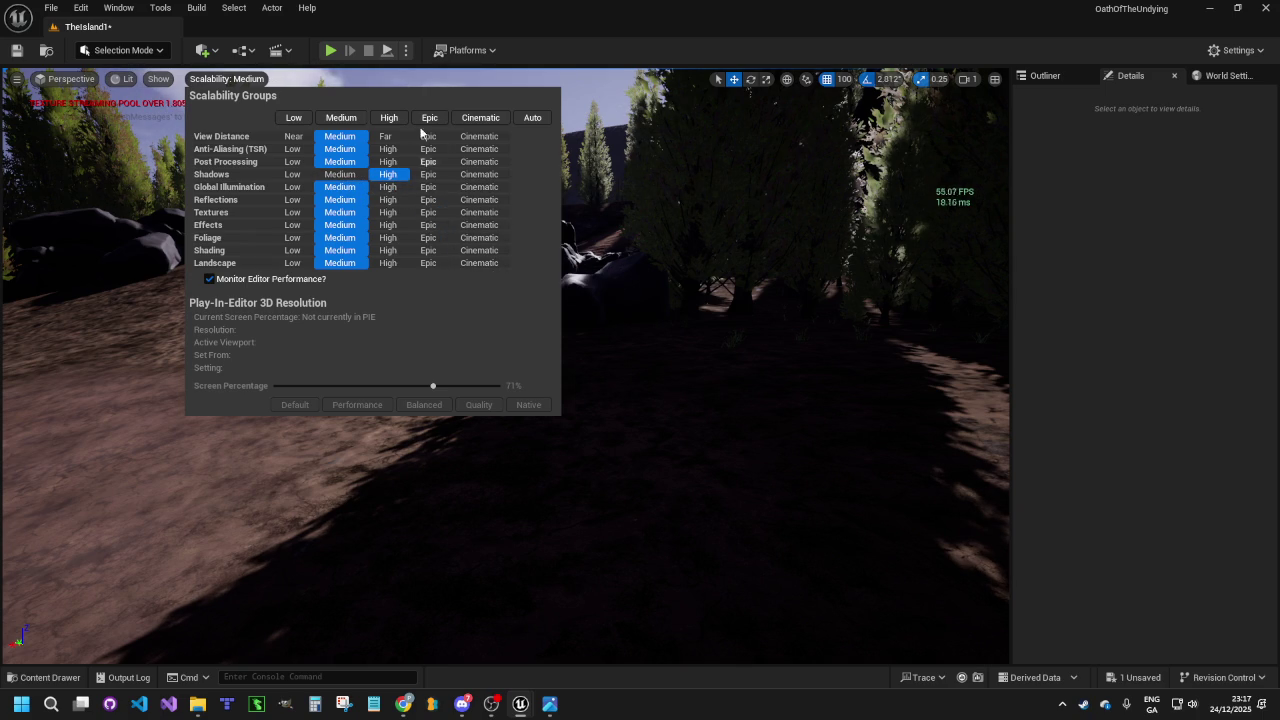
{"action": "left_click", "coordinate": [592, 49]}
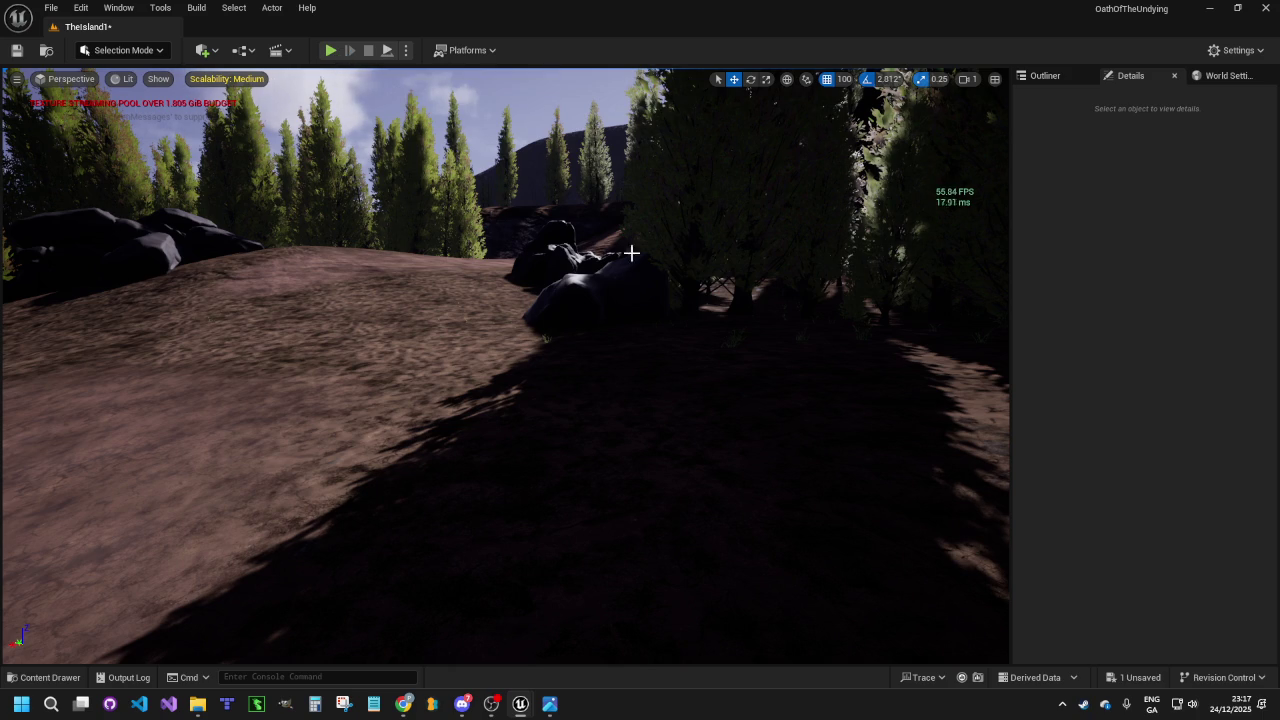
Fly over the conifer patch and switch the editor to Foliage mode
{"action": "mouse_move", "coordinate": [641, 317]}
{"action": "left_mouse_down"}
{"action": "mouse_move", "coordinate": [640, 370]}
{"action": "mouse_move", "coordinate": [641, 317]}
{"action": "left_mouse_up"}
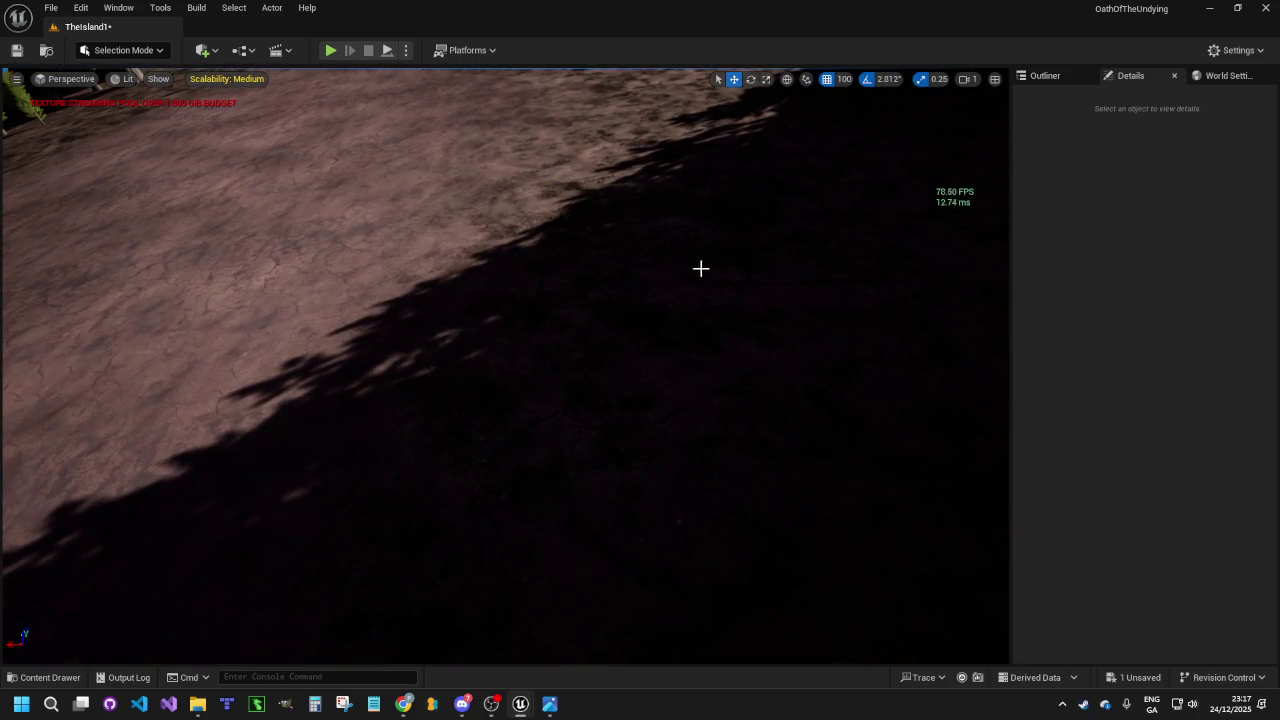
{"action": "mouse_move", "coordinate": [722, 187]}
{"action": "left_mouse_down"}
{"action": "mouse_move", "coordinate": [722, 100]}
{"action": "mouse_move", "coordinate": [755, 70]}
{"action": "mouse_move", "coordinate": [755, 110]}
{"action": "left_mouse_up"}
{"action": "left_click_drag", "start_coordinate": [614, 133], "coordinate": [614, 133]}
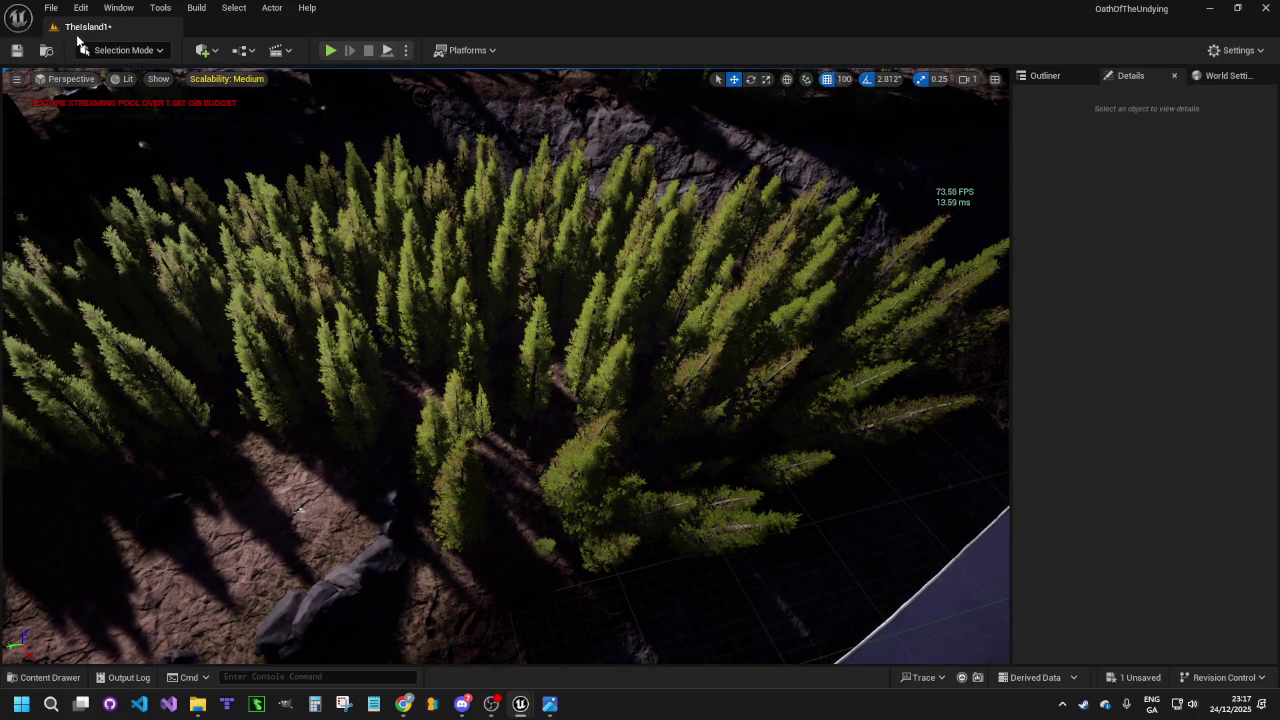
{"action": "left_click", "coordinate": [136, 50]}
{"action": "left_click", "coordinate": [137, 102]}
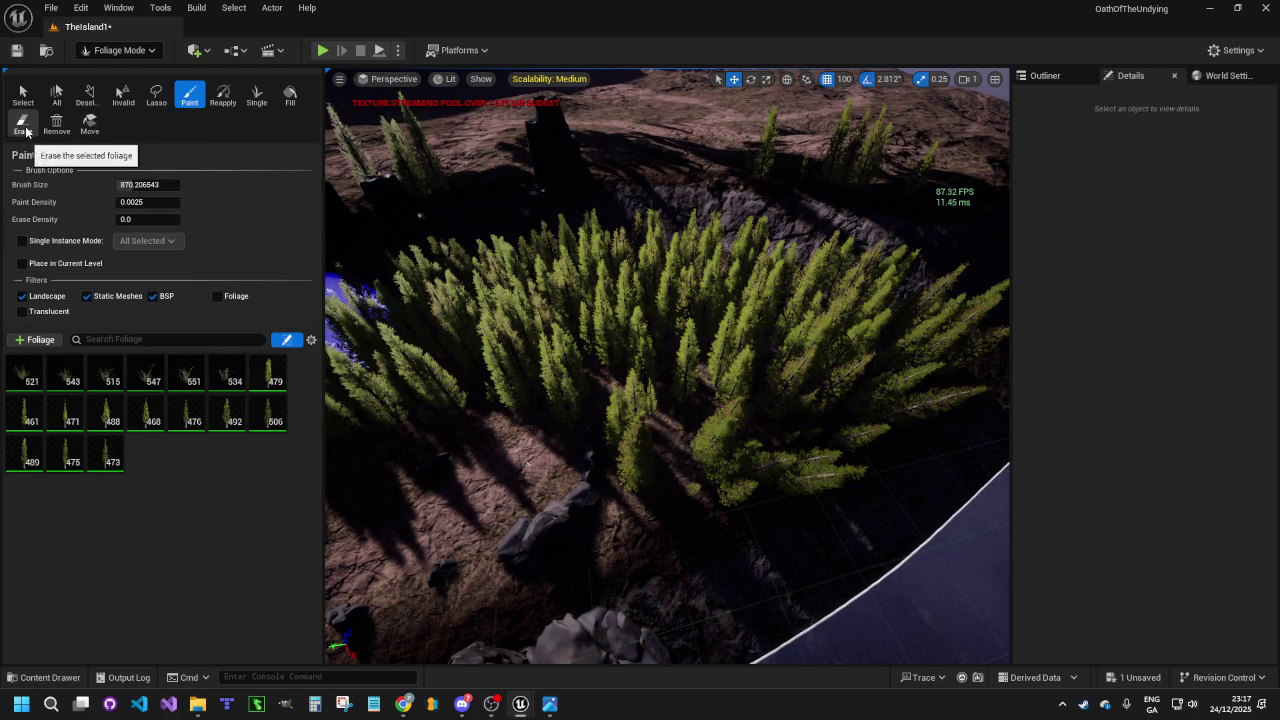
Erase conifers with the Erase brush to open paths, then start an in-editor play-test
{"action": "left_click", "coordinate": [22, 124]}
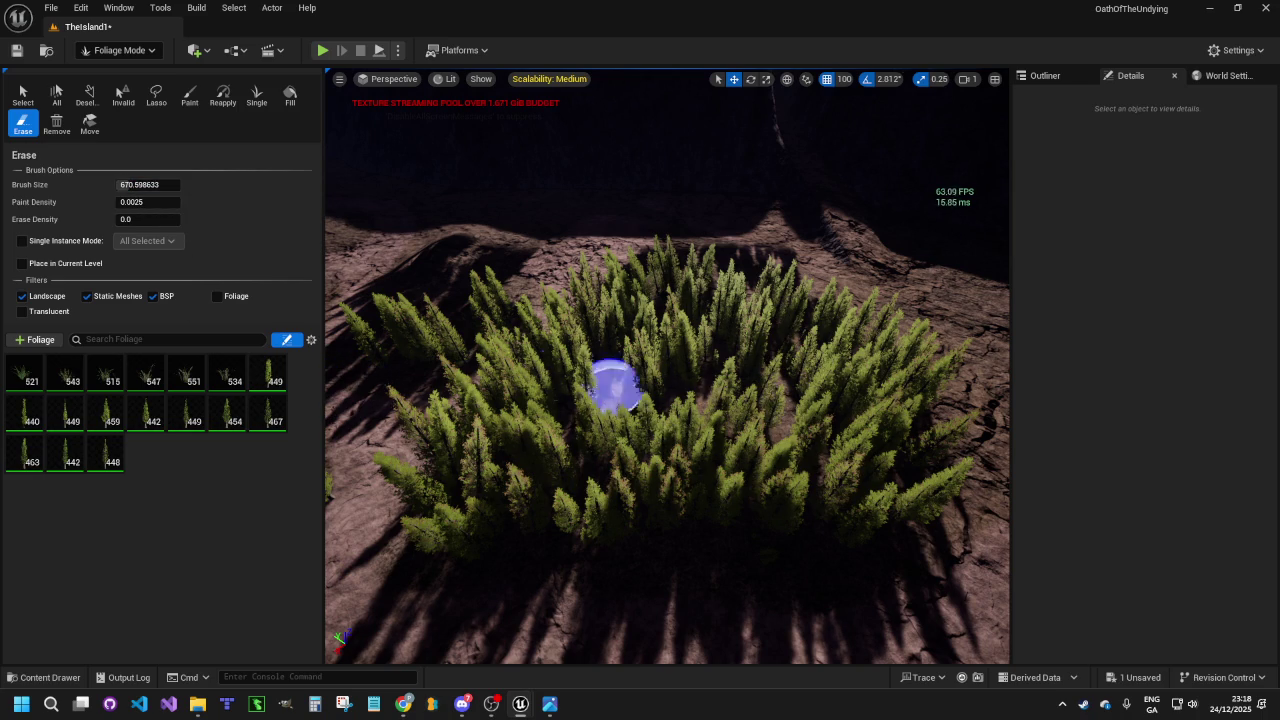
{"action": "mouse_move", "coordinate": [743, 410]}
{"action": "left_mouse_down"}
{"action": "mouse_move", "coordinate": [730, 380]}
{"action": "mouse_move", "coordinate": [750, 445]}
{"action": "mouse_move", "coordinate": [752, 385]}
{"action": "mouse_move", "coordinate": [755, 445]}
{"action": "mouse_move", "coordinate": [770, 430]}
{"action": "mouse_move", "coordinate": [760, 445]}
{"action": "mouse_move", "coordinate": [729, 366]}
{"action": "left_mouse_up"}
{"action": "left_click_drag", "start_coordinate": [862, 371], "coordinate": [734, 368]}
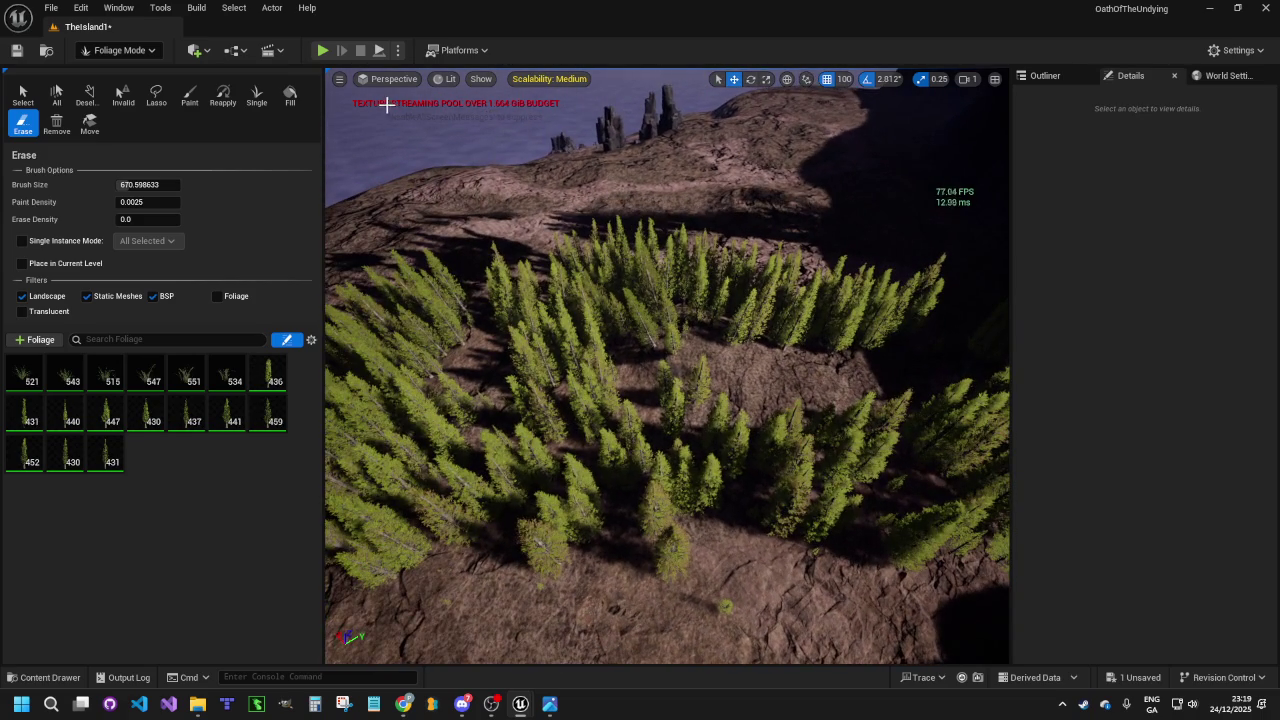
{"action": "left_click", "coordinate": [323, 51]}
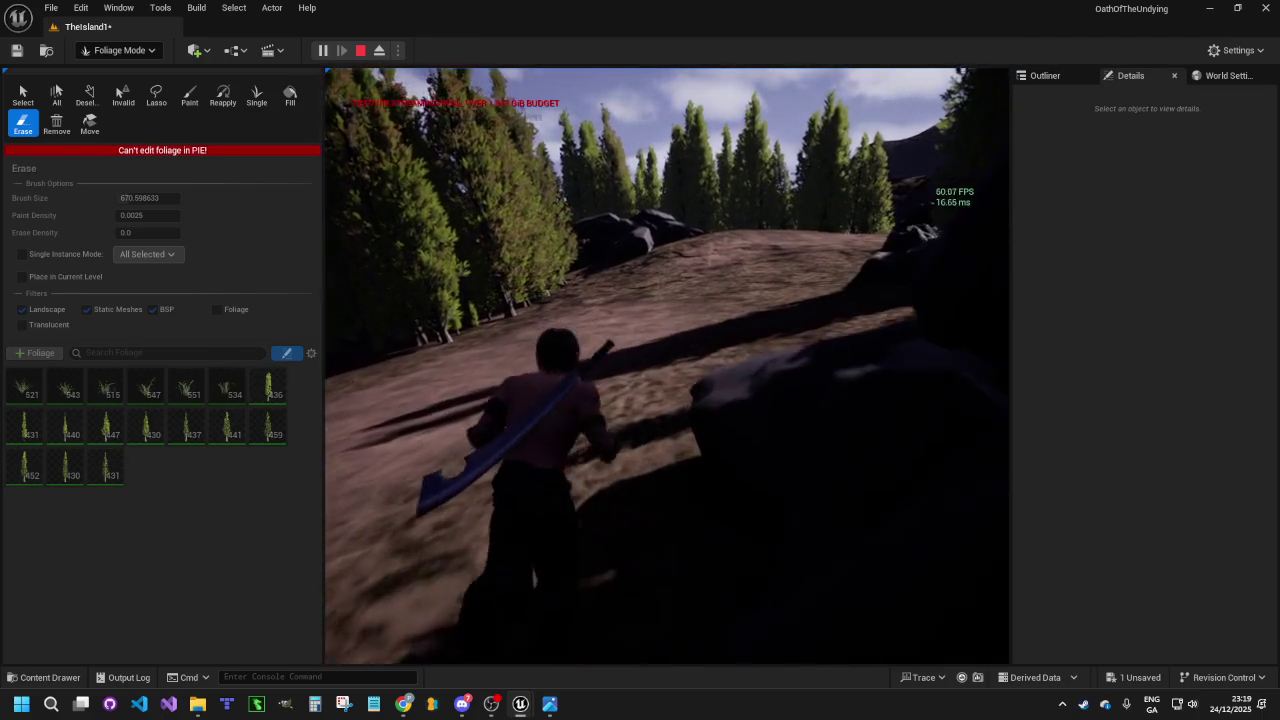
Stop the play session and switch the editor from Foliage to Selection mode
{"action": "key", "text": "Escape"}
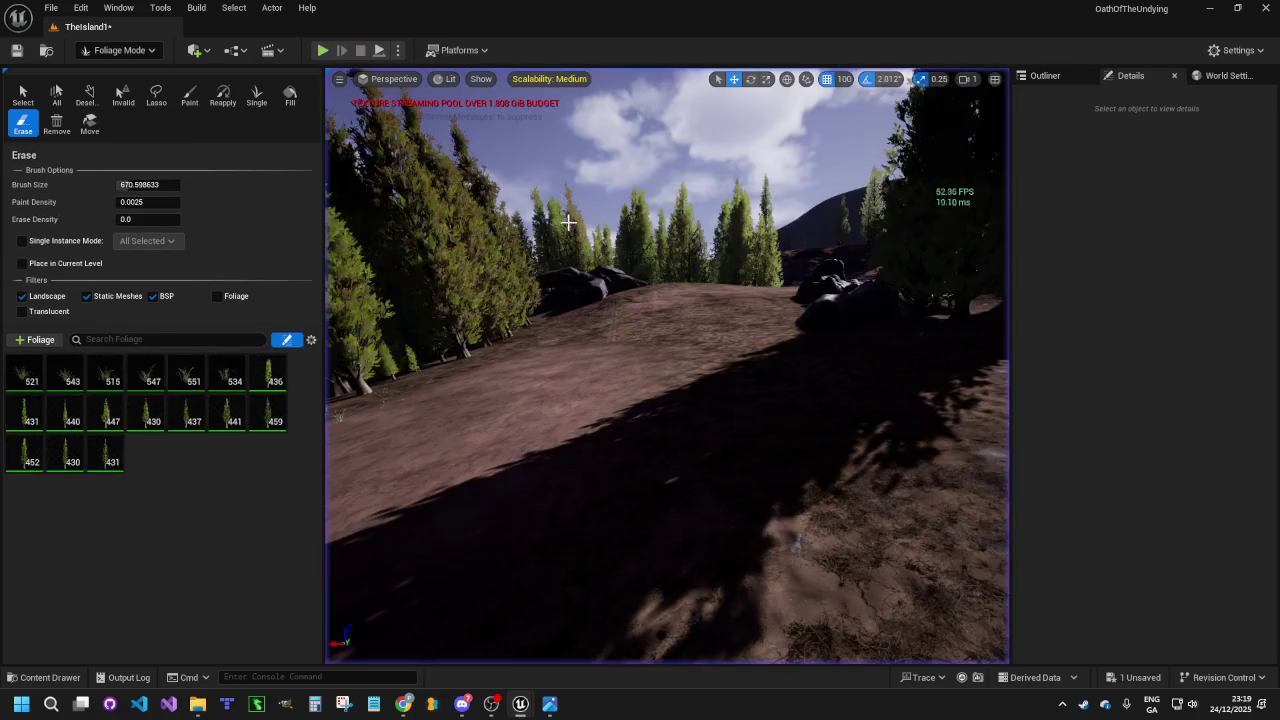
{"action": "left_click", "coordinate": [130, 50]}
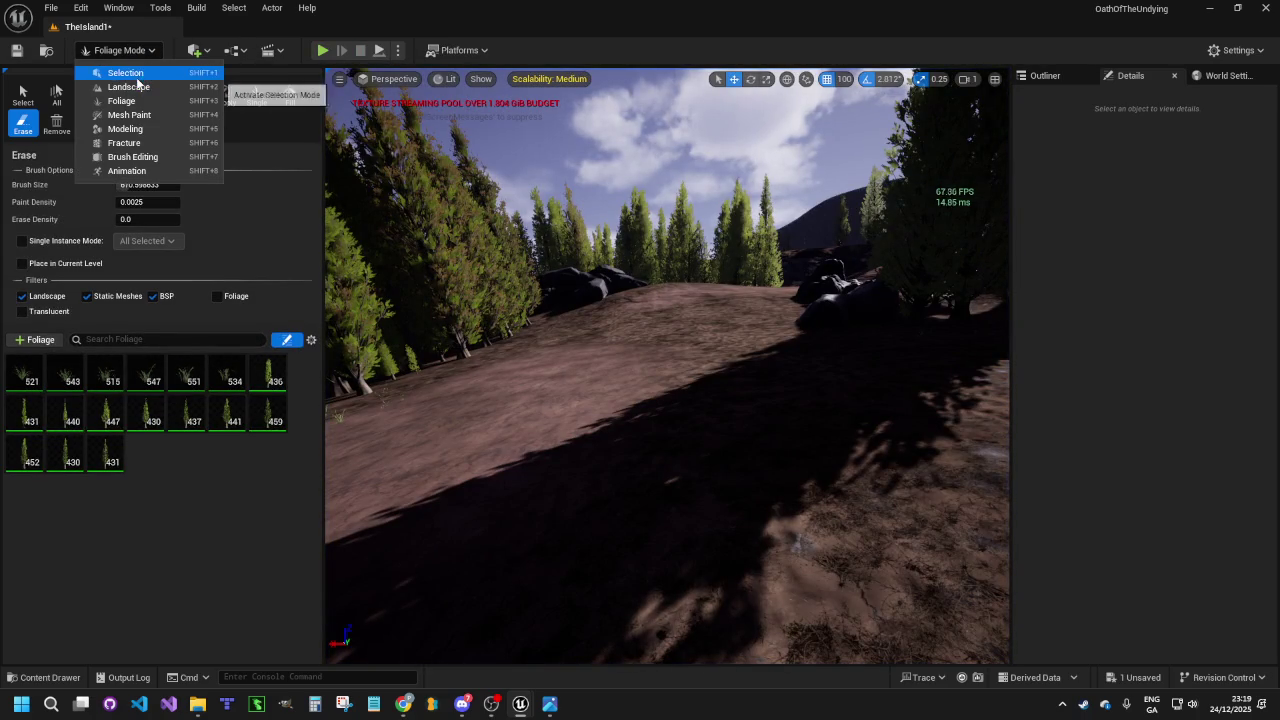
{"action": "left_click", "coordinate": [140, 71]}
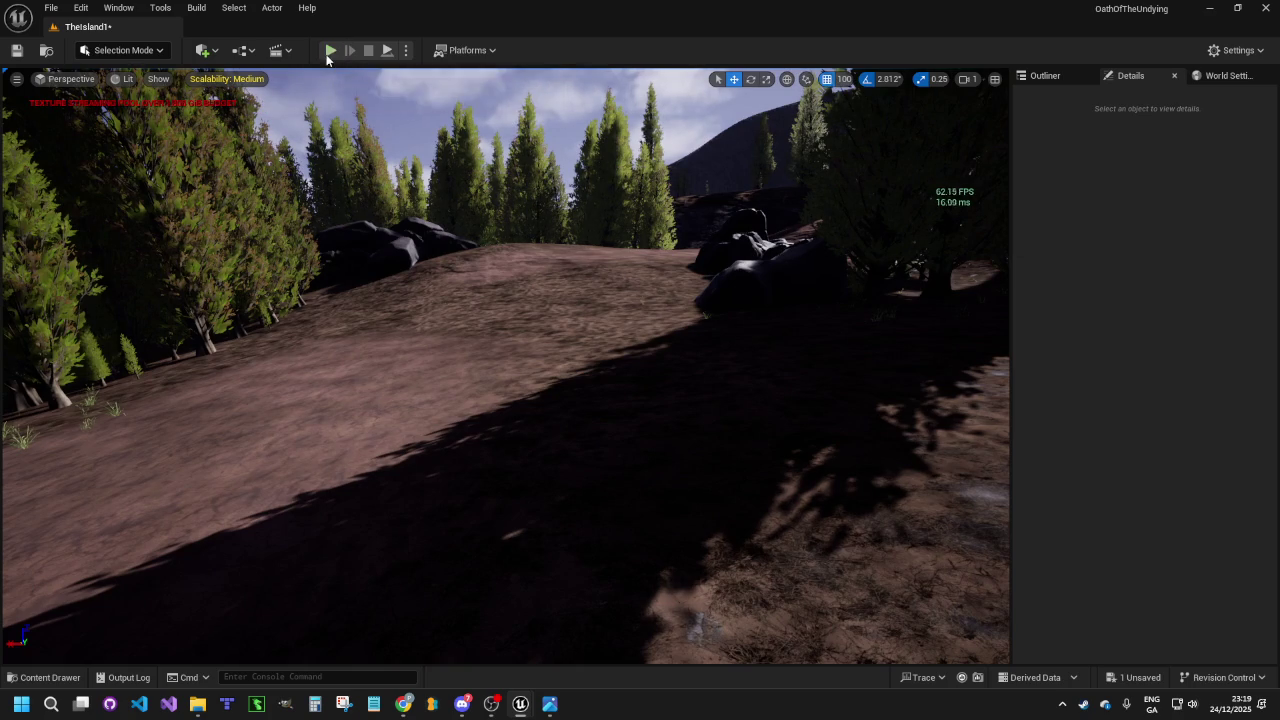
Play-test the level, running the character briefly up the dirt path, then stop
{"action": "left_click", "coordinate": [330, 50]}
{"action": "key", "text": "w"}
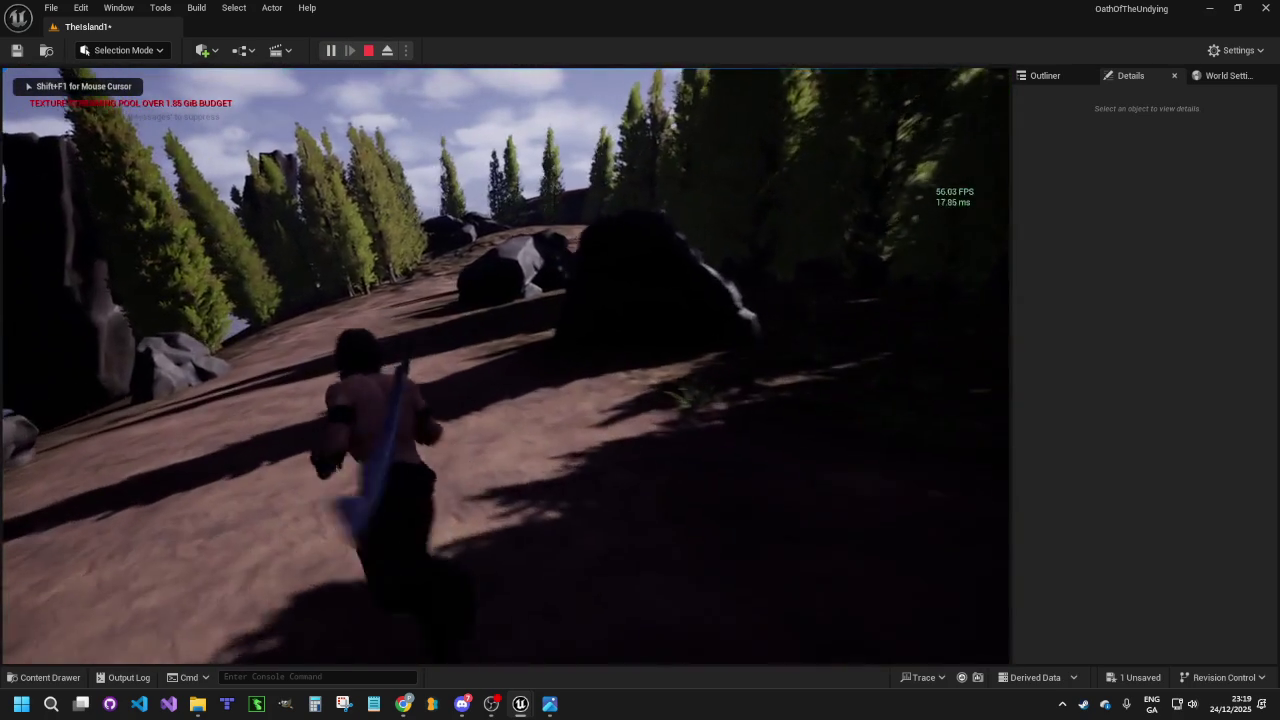
{"action": "key", "text": "shift+F1"}
{"action": "key", "text": "Escape"}
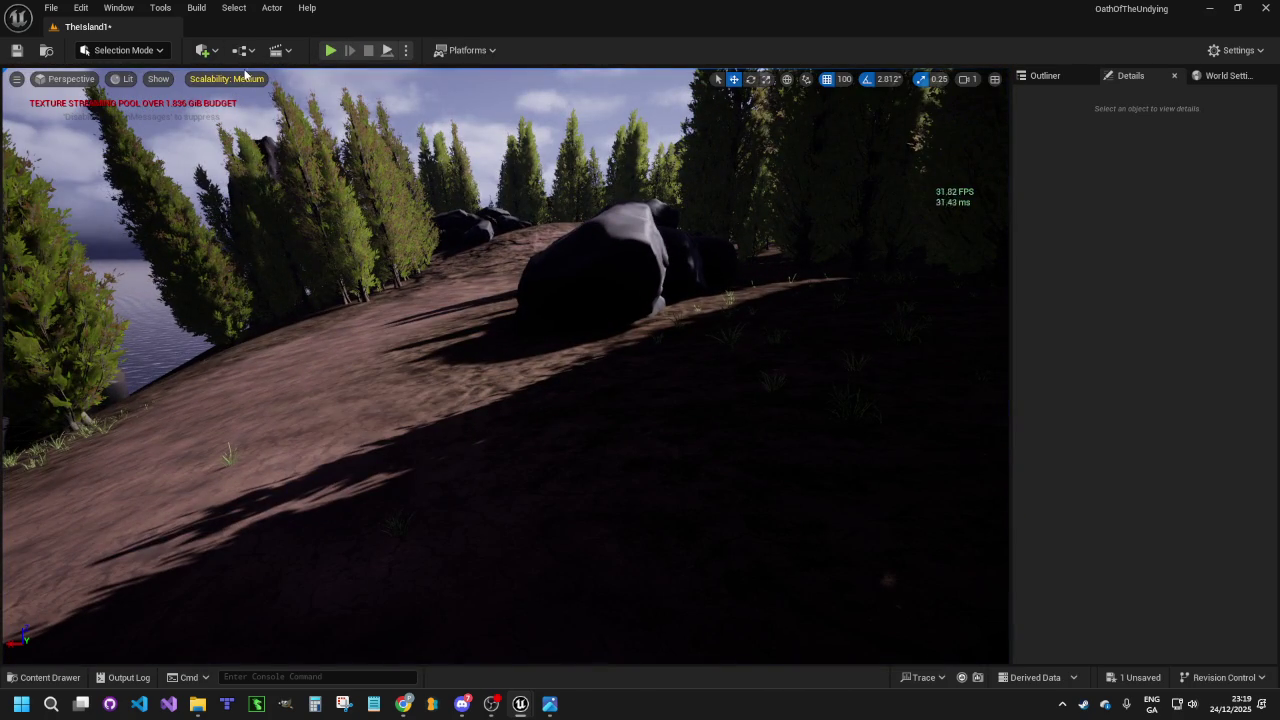
Check the Scalability menu, then play again, running past the rock to the hilltop rocks
{"action": "left_click", "coordinate": [245, 78]}
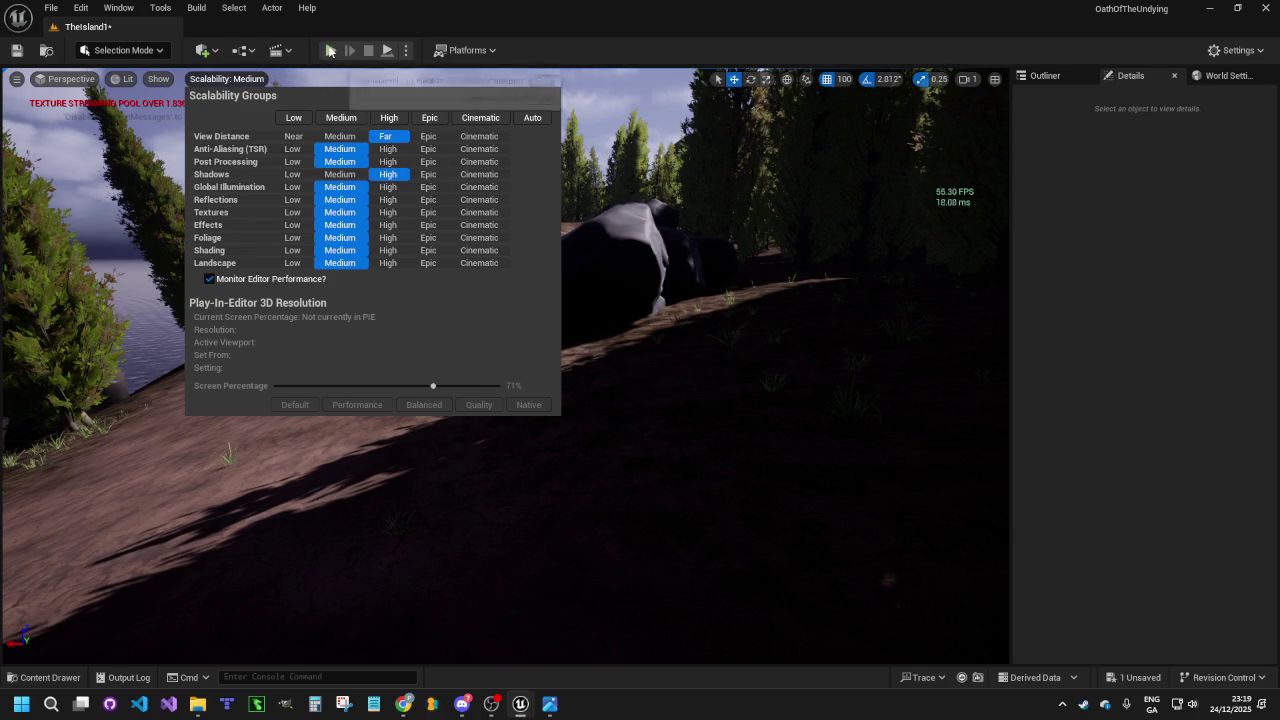
{"action": "left_click", "coordinate": [330, 51]}
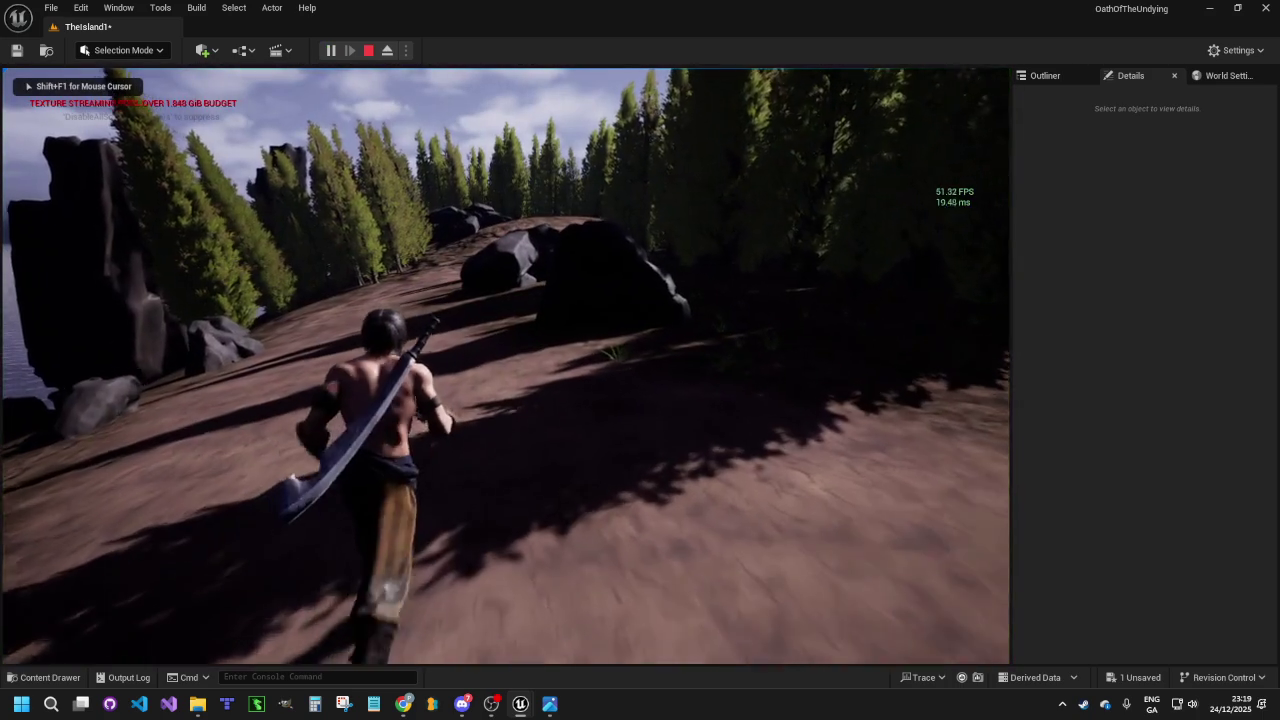
{"action": "key", "text": "w"}
{"action": "key", "text": "w"}
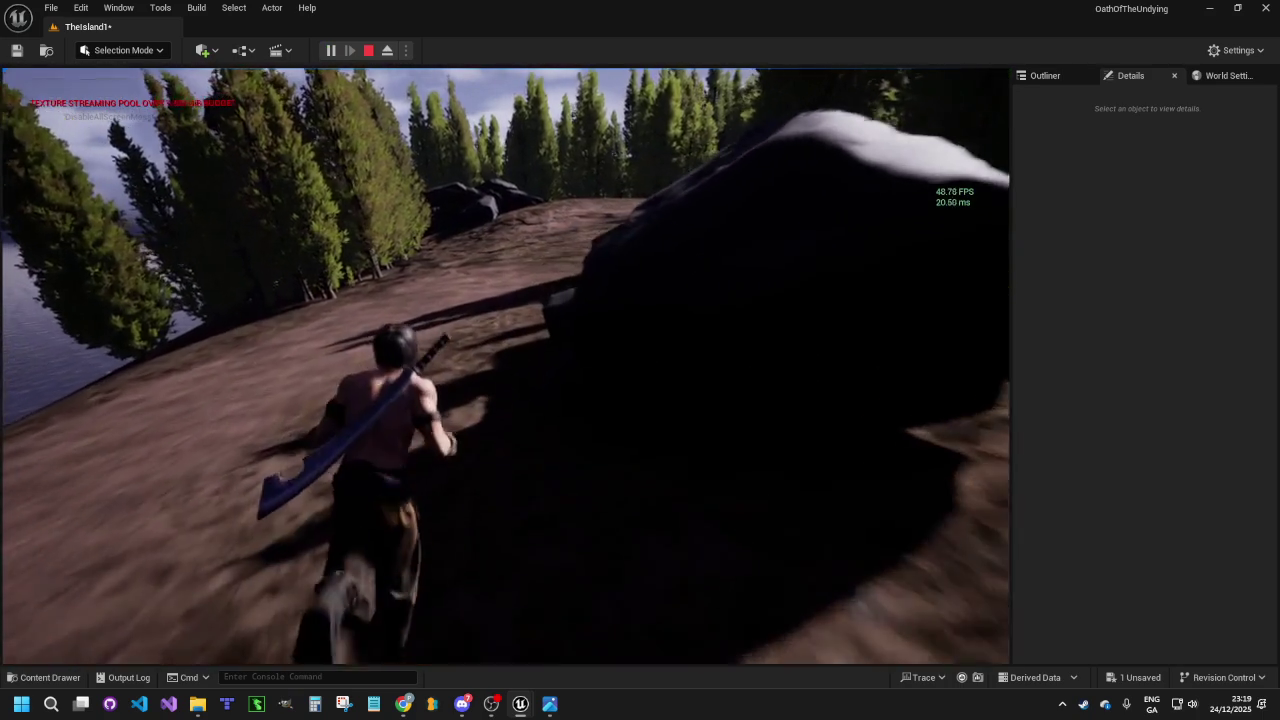
{"action": "key", "text": "w"}
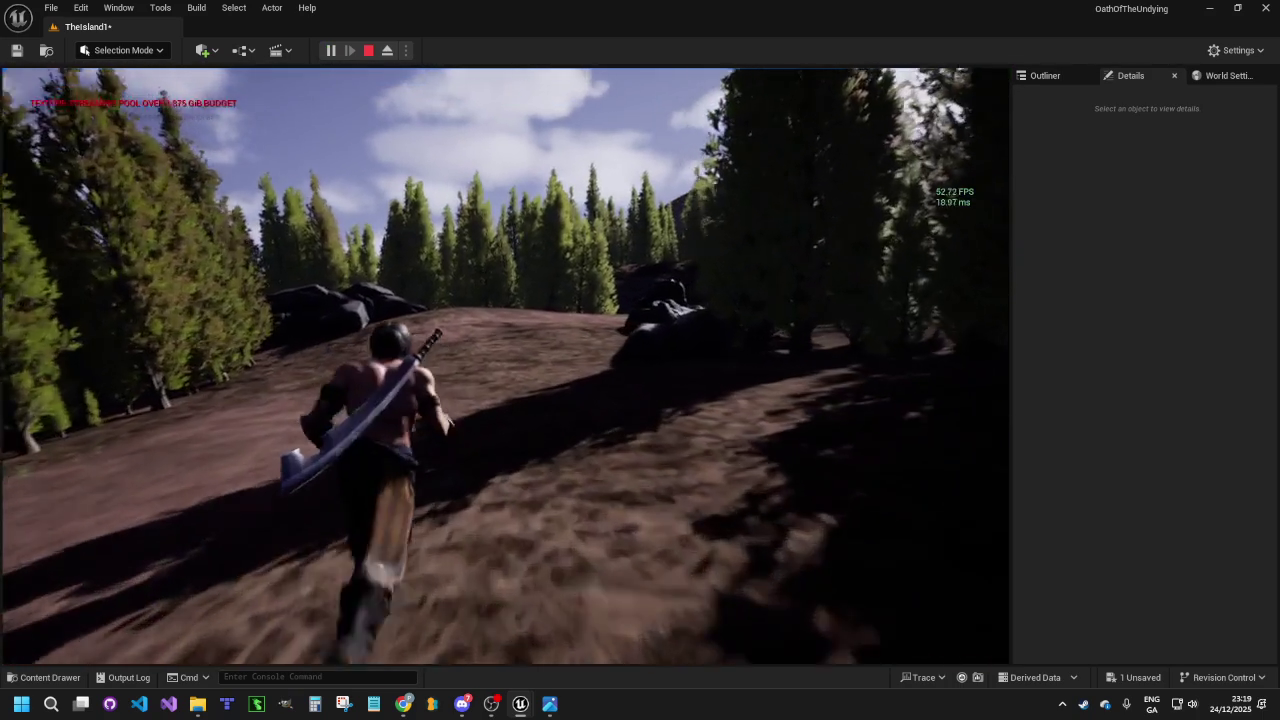
{"action": "key", "text": "w"}
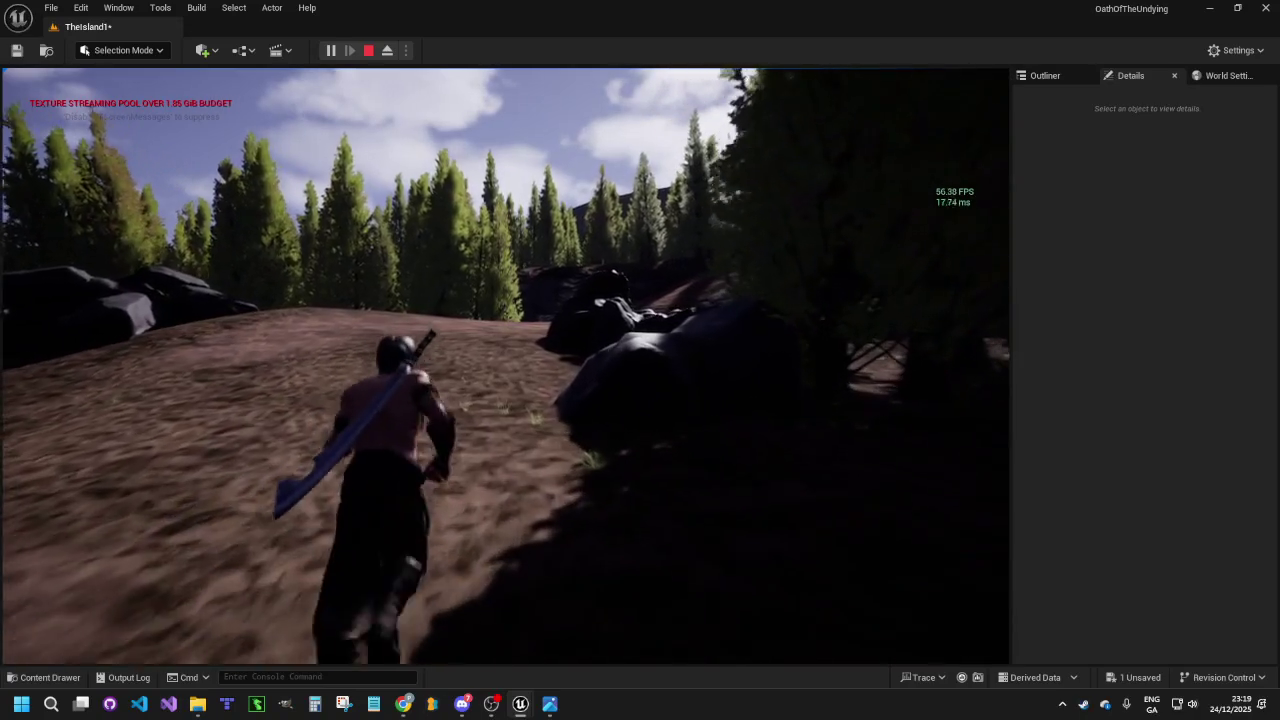
{"action": "key", "text": "w"}
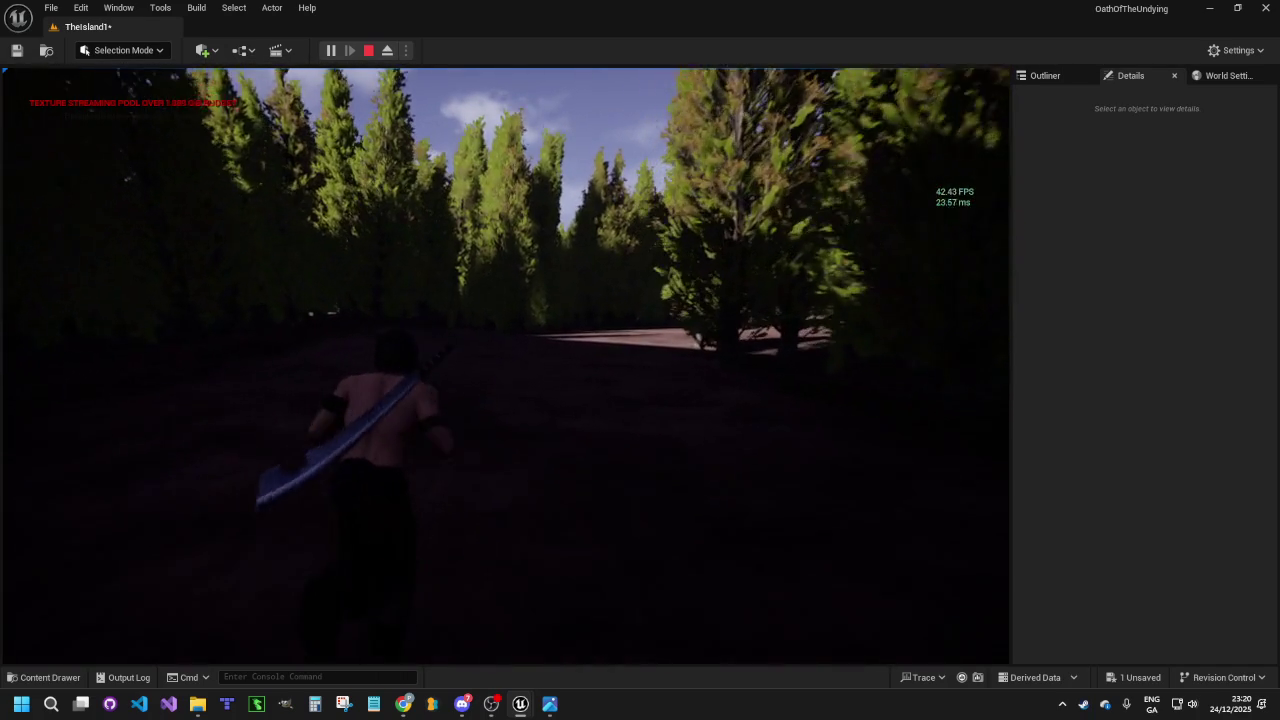
{"action": "key", "text": "Escape"}
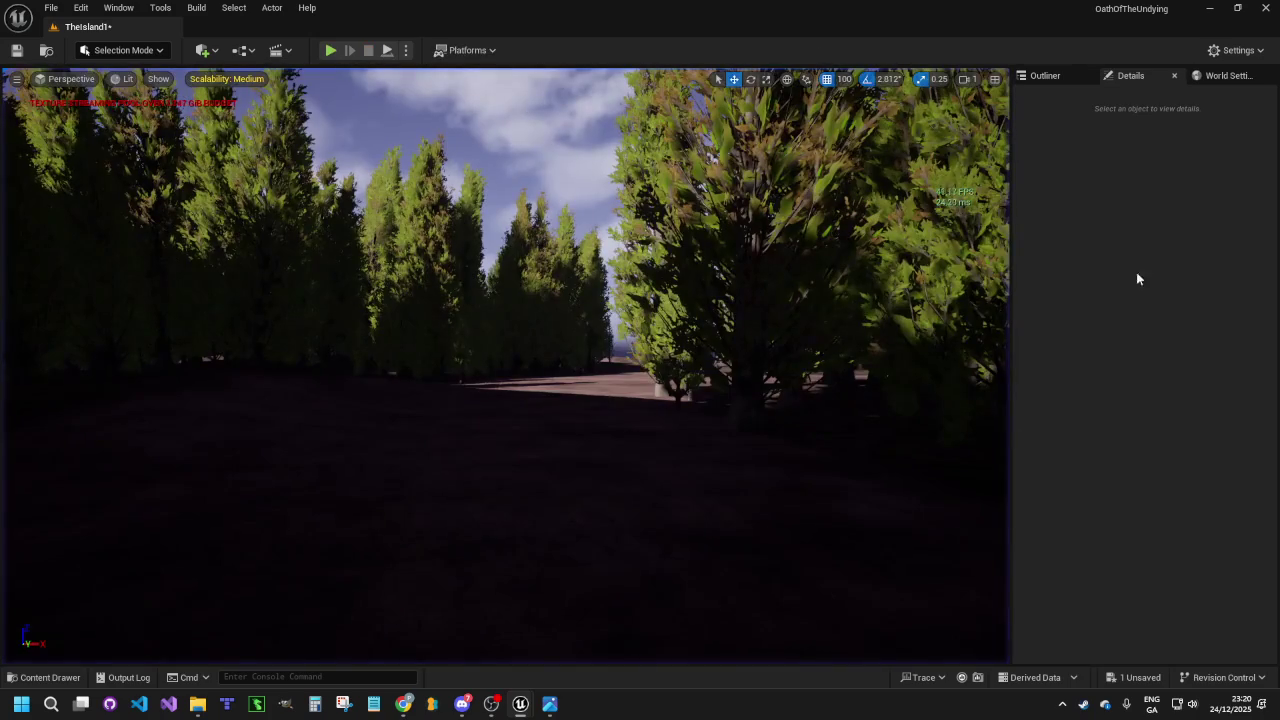
Fly the camera over the conifer rows beside the path and switch back to Foliage mode
{"action": "mouse_move", "coordinate": [614, 297]}
{"action": "left_mouse_down"}
{"action": "mouse_move", "coordinate": [600, 420]}
{"action": "mouse_move", "coordinate": [600, 360]}
{"action": "mouse_move", "coordinate": [630, 390]}
{"action": "mouse_move", "coordinate": [610, 400]}
{"action": "left_mouse_up"}
{"action": "left_click_drag", "start_coordinate": [559, 322], "coordinate": [559, 322]}
{"action": "left_click_drag", "start_coordinate": [652, 410], "coordinate": [626, 402]}
{"action": "mouse_move", "coordinate": [795, 489]}
{"action": "left_mouse_down"}
{"action": "mouse_move", "coordinate": [785, 485]}
{"action": "mouse_move", "coordinate": [795, 489]}
{"action": "left_mouse_up"}
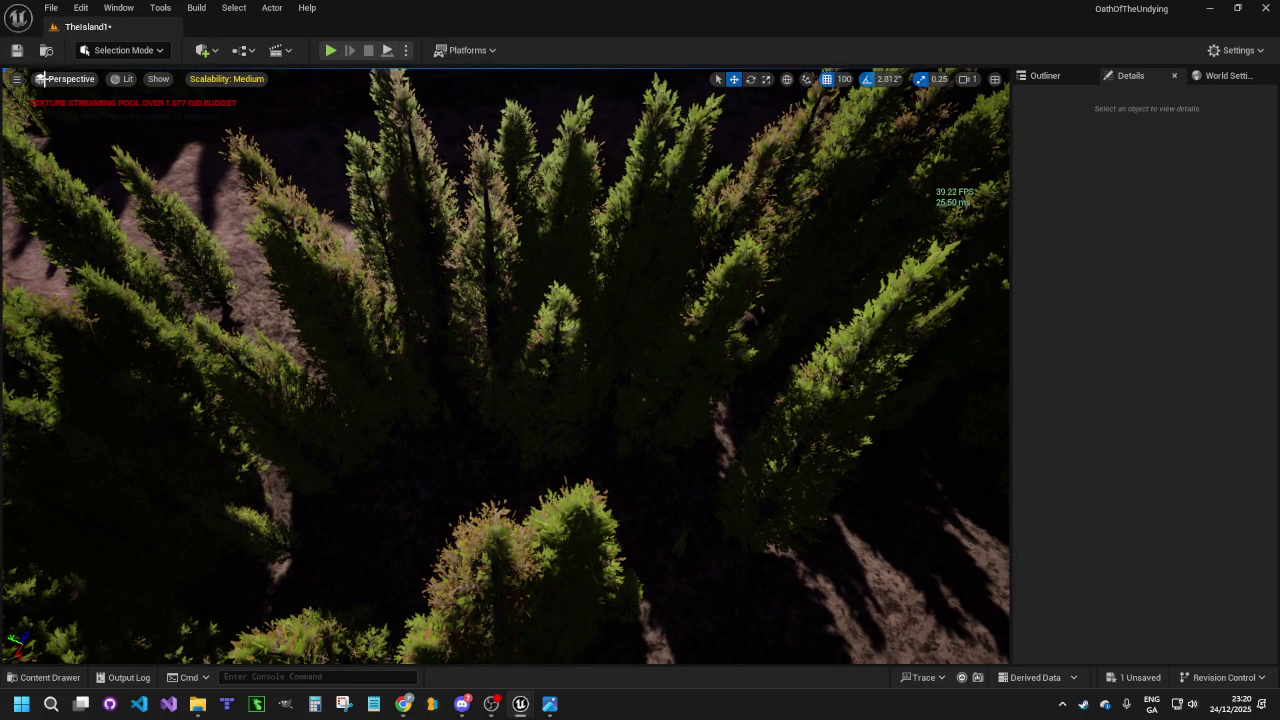
{"action": "left_click", "coordinate": [121, 50]}
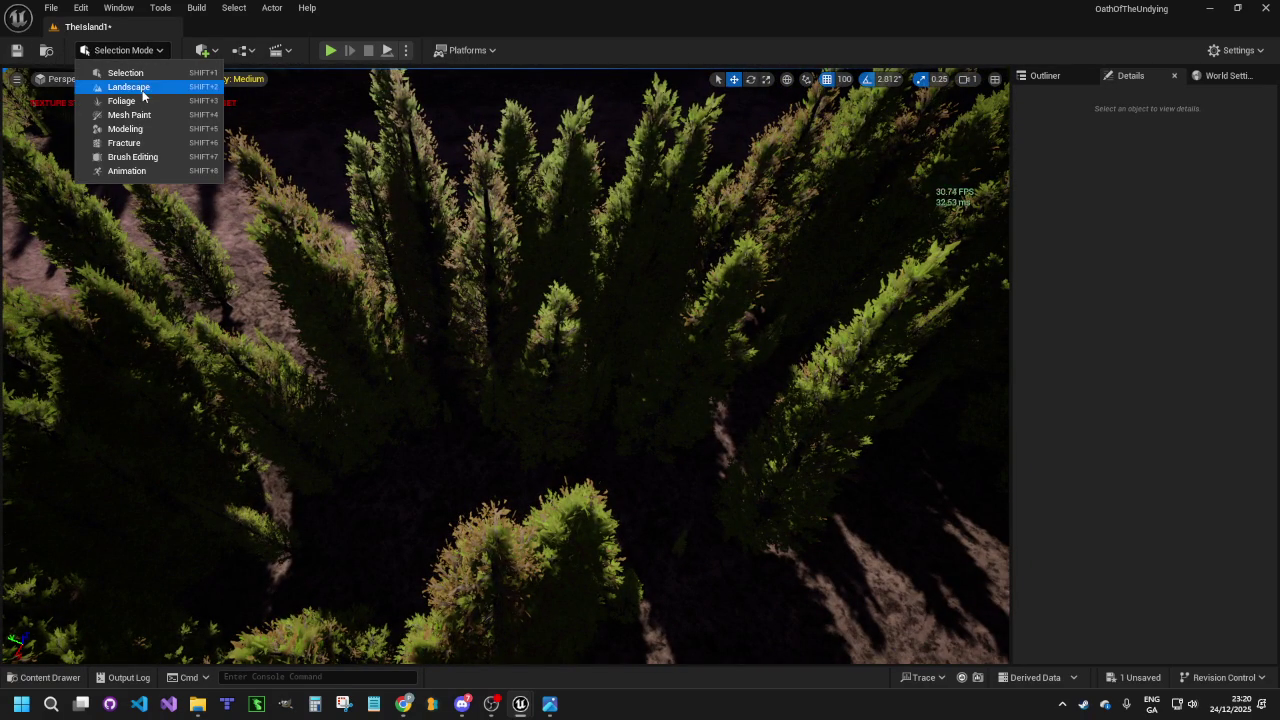
{"action": "left_click", "coordinate": [140, 100]}
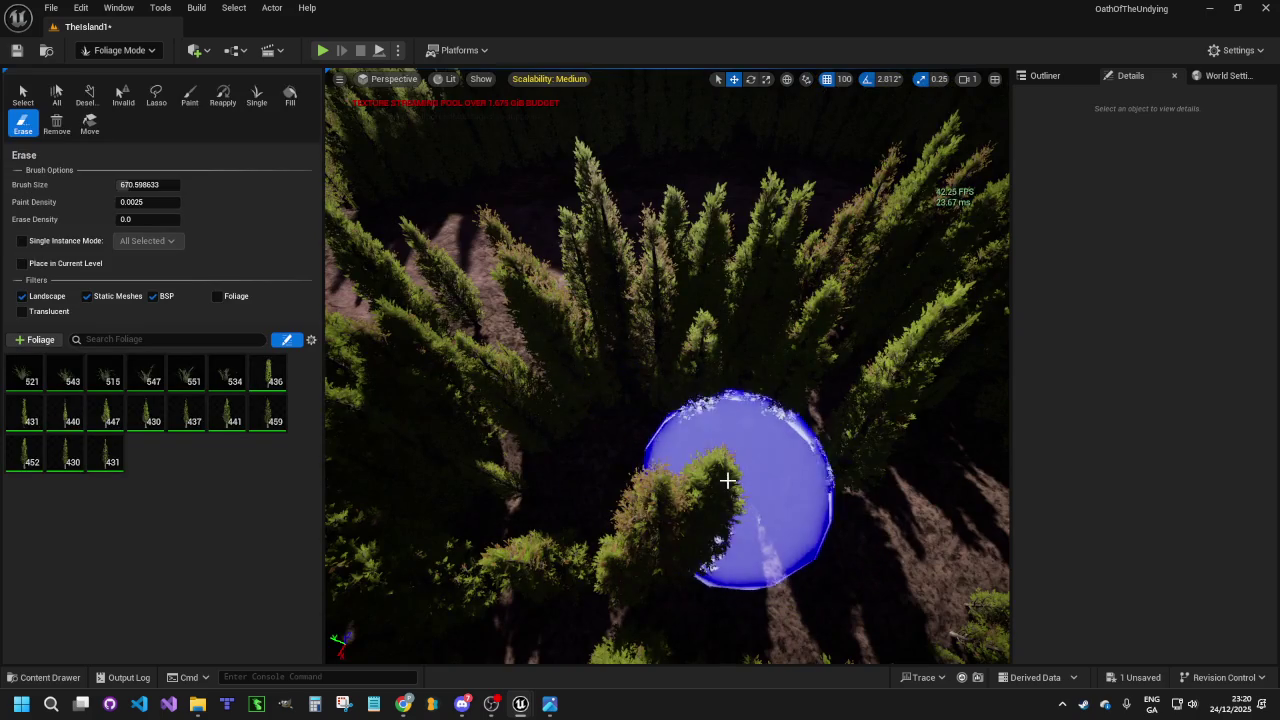
Erase conifers crowding the dirt path, near the rock and along the path edge
{"action": "left_click_drag", "start_coordinate": [752, 490], "coordinate": [708, 449]}
{"action": "mouse_move", "coordinate": [643, 400]}
{"action": "left_mouse_down"}
{"action": "mouse_move", "coordinate": [680, 451]}
{"action": "mouse_move", "coordinate": [703, 423]}
{"action": "mouse_move", "coordinate": [676, 396]}
{"action": "mouse_move", "coordinate": [729, 451]}
{"action": "mouse_move", "coordinate": [709, 423]}
{"action": "mouse_move", "coordinate": [757, 394]}
{"action": "mouse_move", "coordinate": [808, 398]}
{"action": "mouse_move", "coordinate": [703, 354]}
{"action": "mouse_move", "coordinate": [749, 380]}
{"action": "left_mouse_up"}
{"action": "left_click_drag", "start_coordinate": [642, 420], "coordinate": [623, 434]}
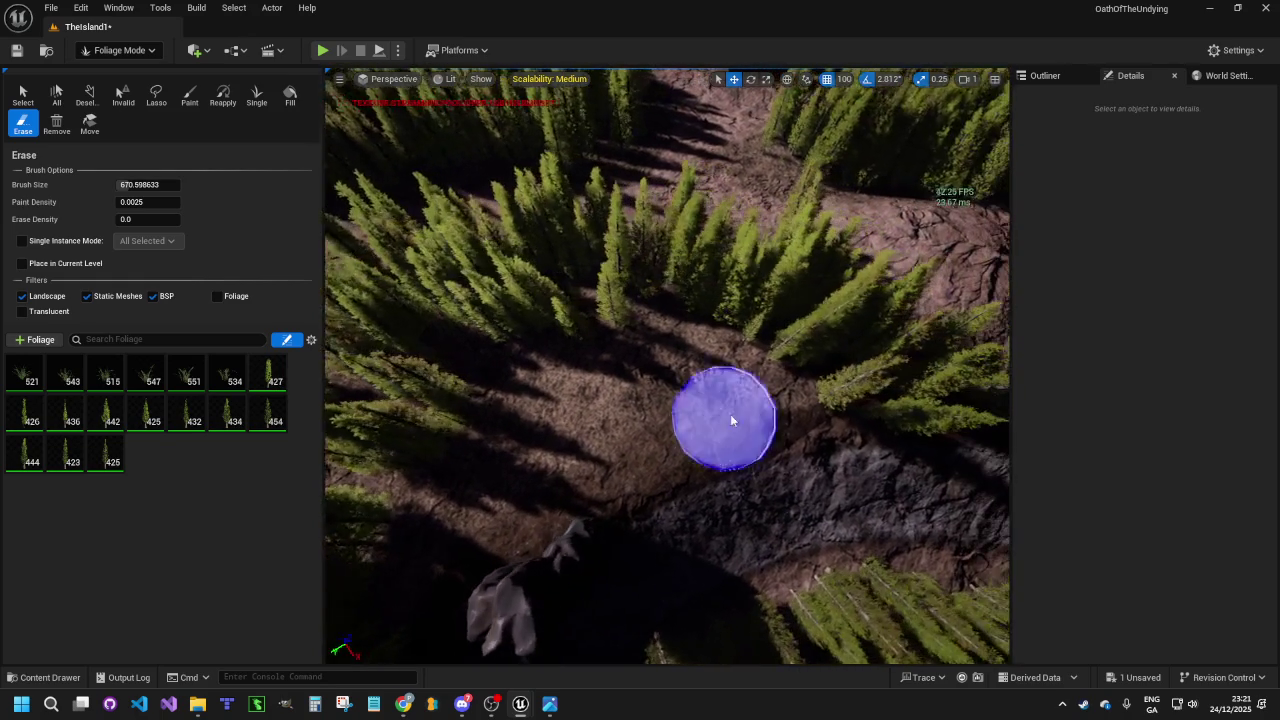
{"action": "left_click_drag", "start_coordinate": [730, 421], "coordinate": [808, 414]}
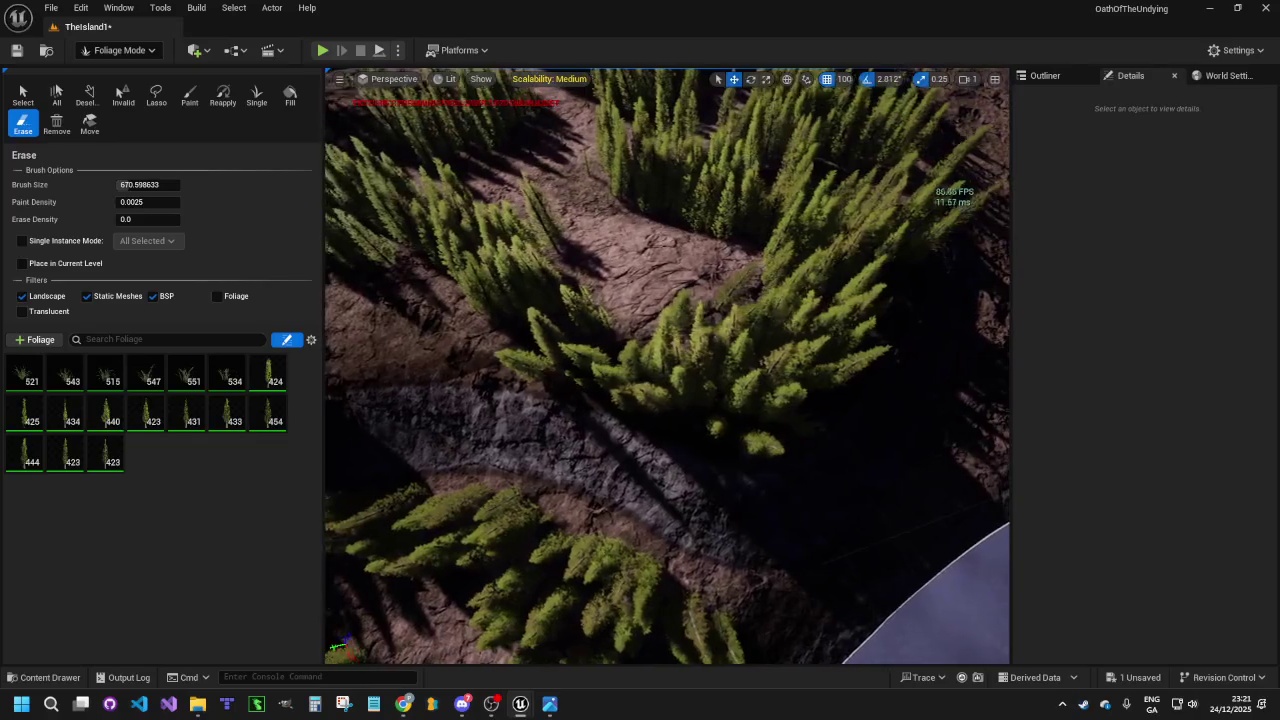
{"action": "mouse_move", "coordinate": [823, 429]}
{"action": "left_mouse_down"}
{"action": "mouse_move", "coordinate": [814, 334]}
{"action": "mouse_move", "coordinate": [755, 411]}
{"action": "mouse_move", "coordinate": [680, 449]}
{"action": "mouse_move", "coordinate": [763, 423]}
{"action": "left_mouse_up"}
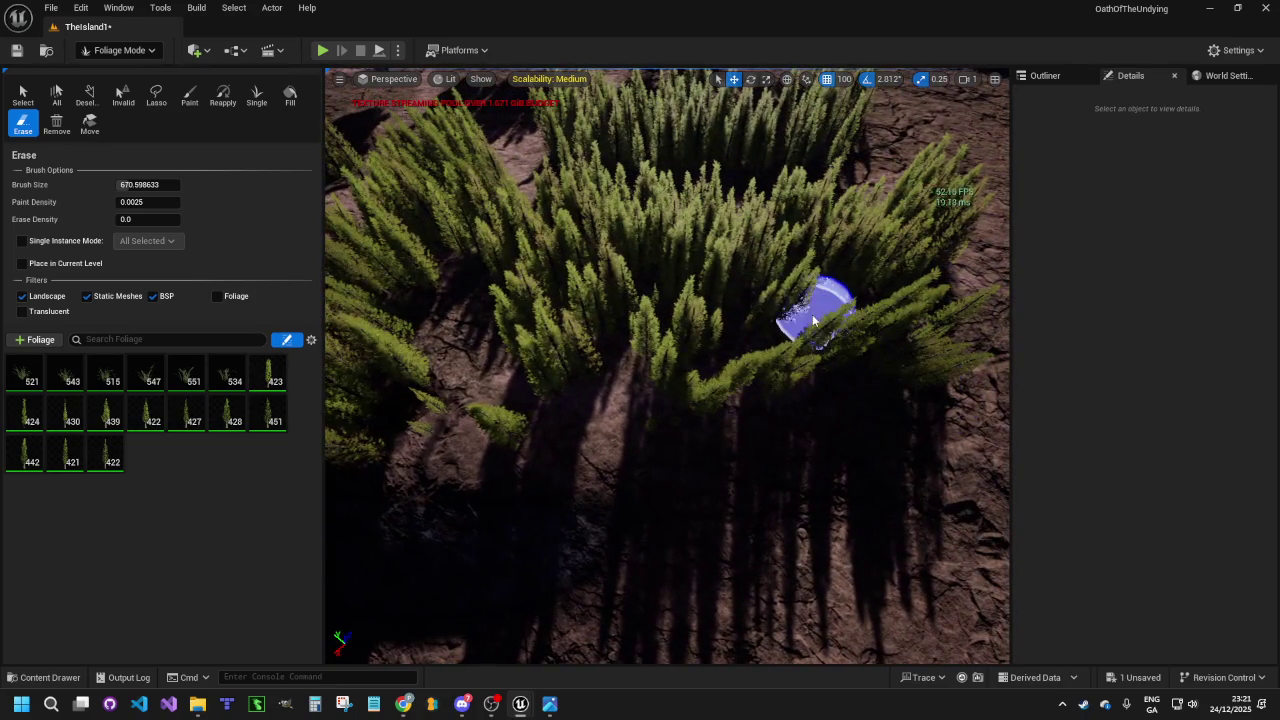
{"action": "left_click_drag", "start_coordinate": [729, 320], "coordinate": [524, 343]}
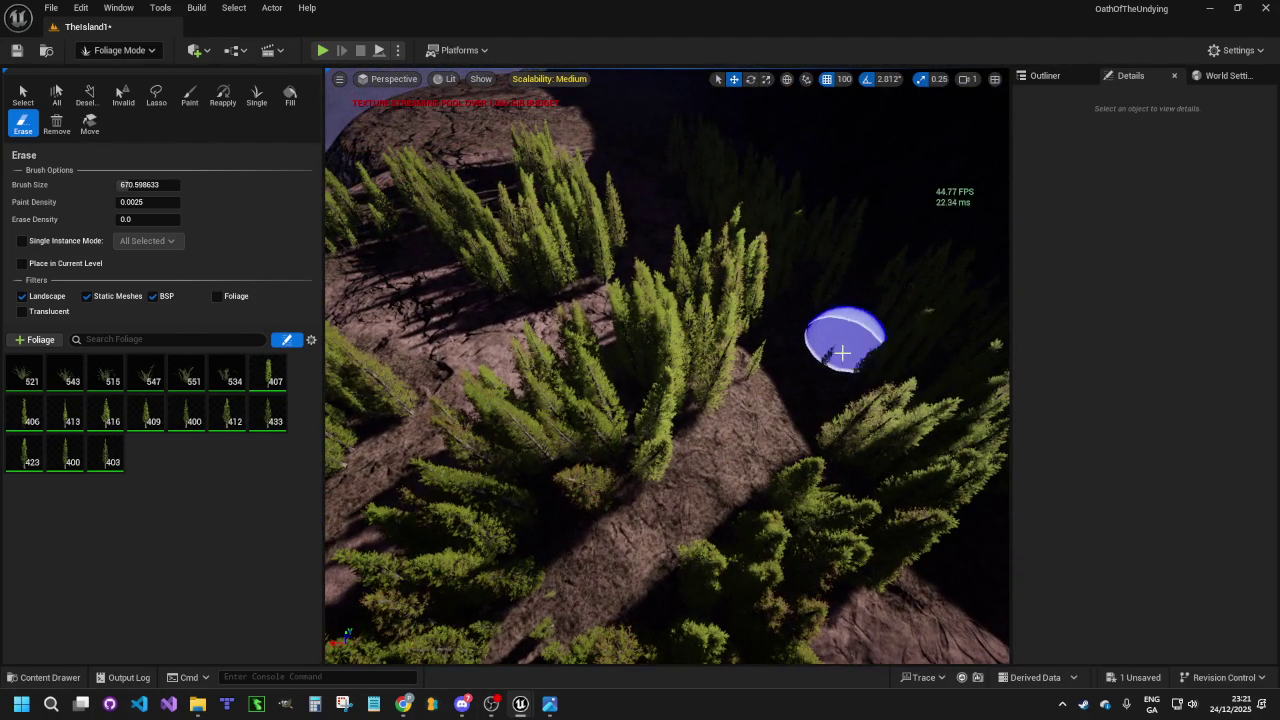
Swing toward the sea and erase trees on both sides of the path near the rock ridge
{"action": "mouse_move", "coordinate": [820, 450]}
{"action": "left_mouse_down"}
{"action": "mouse_move", "coordinate": [810, 390]}
{"action": "mouse_move", "coordinate": [820, 395]}
{"action": "mouse_move", "coordinate": [760, 400]}
{"action": "mouse_move", "coordinate": [748, 150]}
{"action": "mouse_move", "coordinate": [748, 240]}
{"action": "mouse_move", "coordinate": [814, 449]}
{"action": "left_mouse_up"}
{"action": "mouse_move", "coordinate": [792, 346]}
{"action": "left_mouse_down"}
{"action": "mouse_move", "coordinate": [855, 355]}
{"action": "mouse_move", "coordinate": [695, 268]}
{"action": "mouse_move", "coordinate": [615, 262]}
{"action": "left_mouse_up"}
{"action": "mouse_move", "coordinate": [686, 357]}
{"action": "left_mouse_down"}
{"action": "mouse_move", "coordinate": [749, 277]}
{"action": "mouse_move", "coordinate": [677, 314]}
{"action": "mouse_move", "coordinate": [766, 294]}
{"action": "mouse_move", "coordinate": [742, 295]}
{"action": "left_mouse_up"}
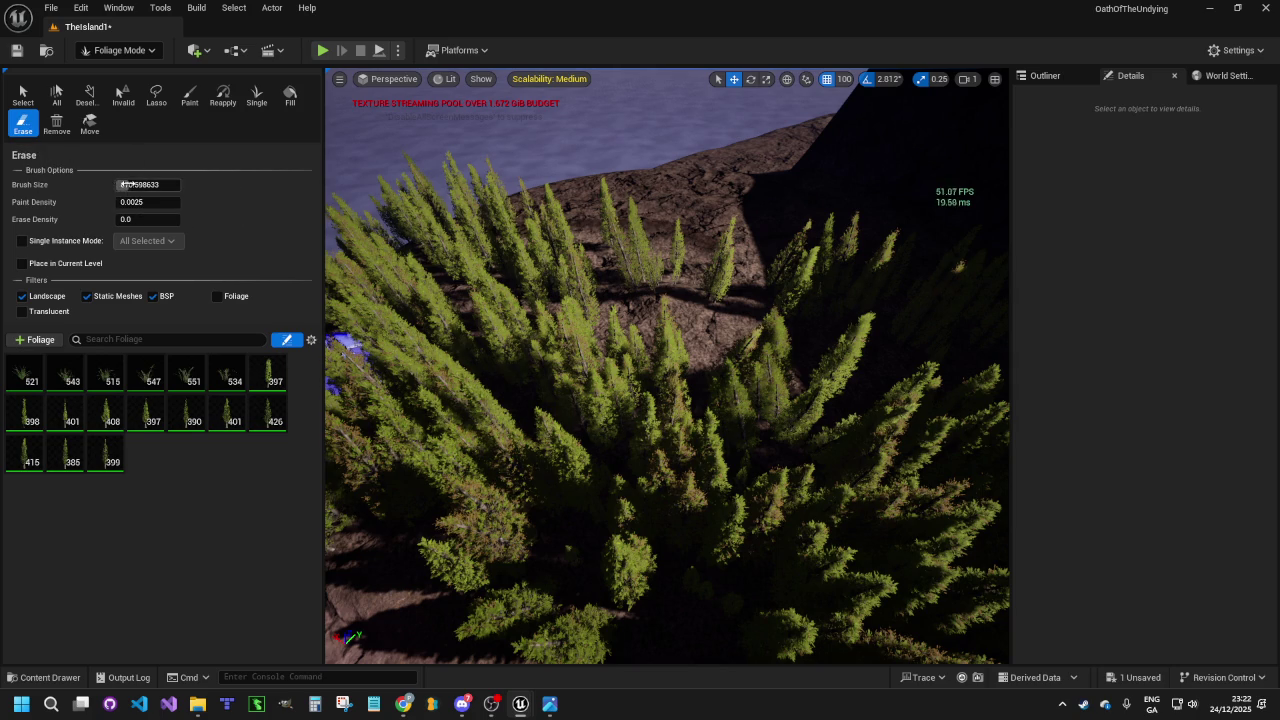
{"action": "mouse_move", "coordinate": [886, 371]}
{"action": "left_mouse_down"}
{"action": "mouse_move", "coordinate": [671, 271]}
{"action": "mouse_move", "coordinate": [628, 277]}
{"action": "mouse_move", "coordinate": [594, 240]}
{"action": "mouse_move", "coordinate": [509, 257]}
{"action": "mouse_move", "coordinate": [774, 426]}
{"action": "mouse_move", "coordinate": [622, 405]}
{"action": "mouse_move", "coordinate": [483, 314]}
{"action": "mouse_move", "coordinate": [501, 250]}
{"action": "mouse_move", "coordinate": [420, 284]}
{"action": "mouse_move", "coordinate": [430, 226]}
{"action": "mouse_move", "coordinate": [490, 210]}
{"action": "mouse_move", "coordinate": [403, 260]}
{"action": "left_mouse_up"}
Enlarge the erase brush to 870.206543 and erase the tree cluster's left edge
{"action": "scroll", "coordinate": [557, 320], "scroll_direction": "up", "scroll_amount": 5}
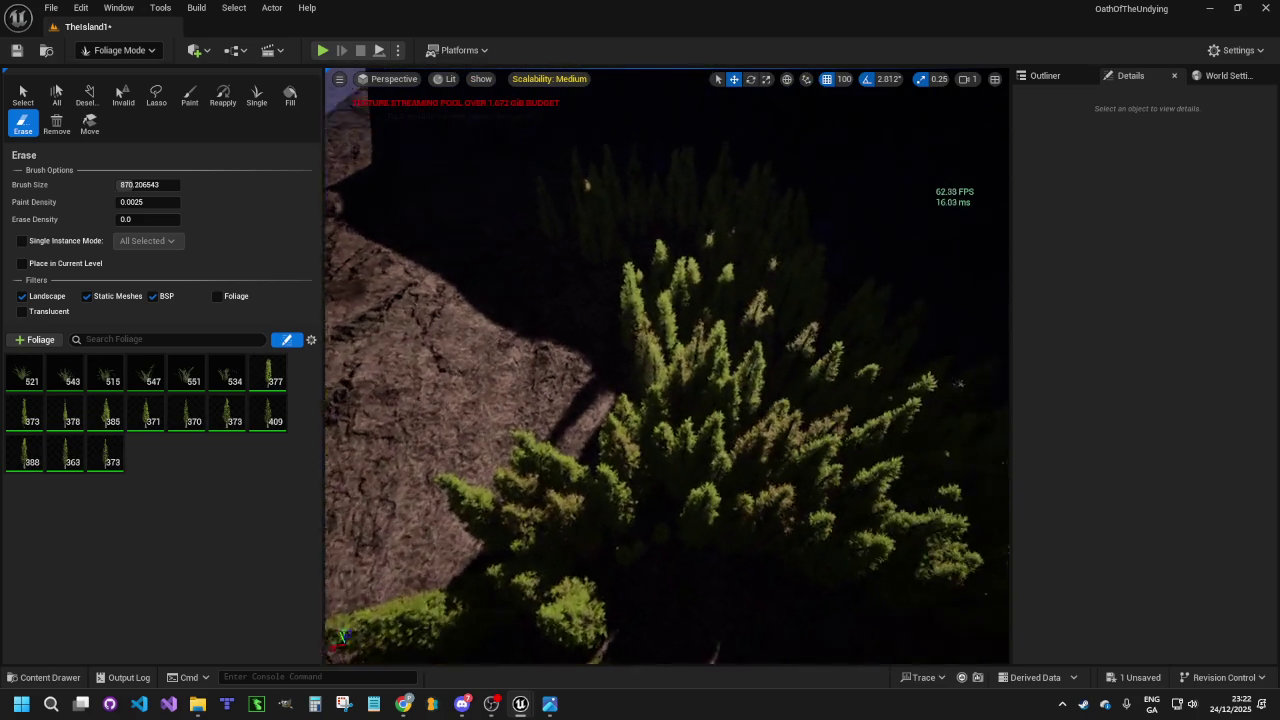
{"action": "mouse_move", "coordinate": [453, 482]}
{"action": "left_mouse_down"}
{"action": "mouse_move", "coordinate": [529, 366]}
{"action": "mouse_move", "coordinate": [543, 291]}
{"action": "mouse_move", "coordinate": [571, 277]}
{"action": "mouse_move", "coordinate": [630, 312]}
{"action": "mouse_move", "coordinate": [606, 338]}
{"action": "mouse_move", "coordinate": [534, 366]}
{"action": "mouse_move", "coordinate": [511, 249]}
{"action": "mouse_move", "coordinate": [320, 364]}
{"action": "left_mouse_up"}
{"action": "left_click_drag", "start_coordinate": [630, 255], "coordinate": [711, 240]}
Fly the view along the cliff edge and start a play-test of the level
{"action": "key", "text": "w"}
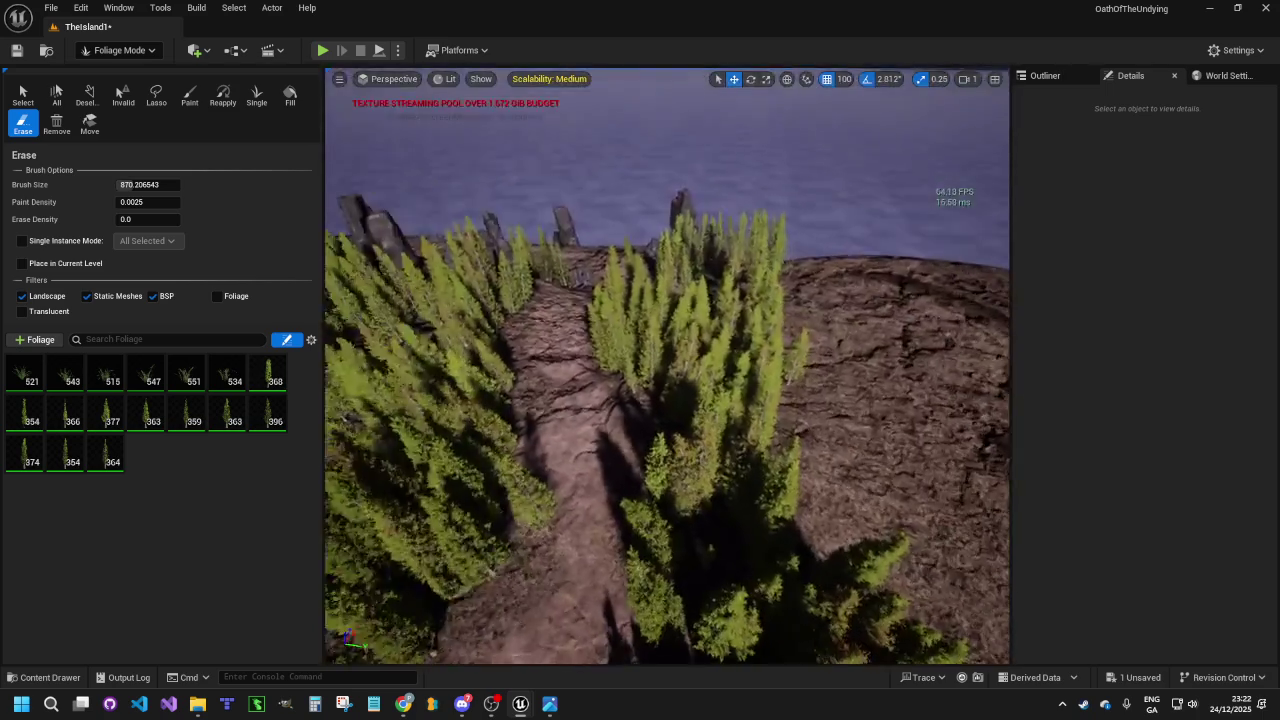
{"action": "key", "text": "w"}
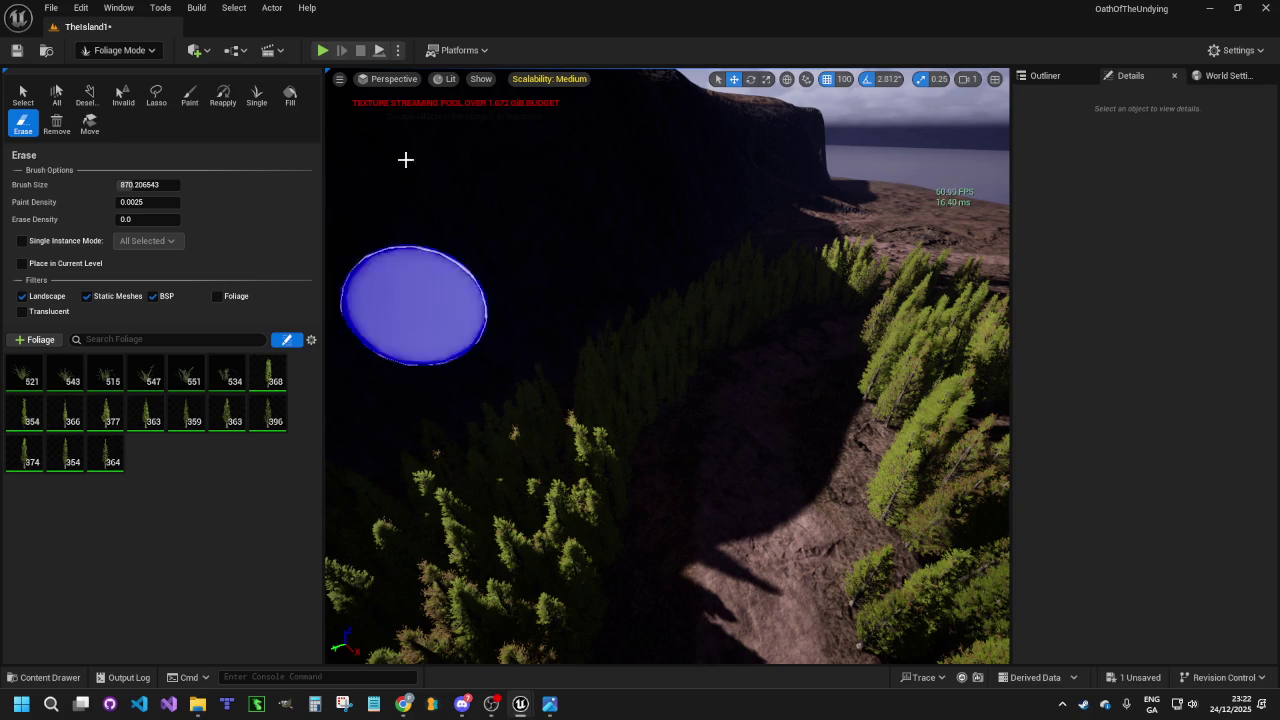
{"action": "left_click", "coordinate": [323, 51]}
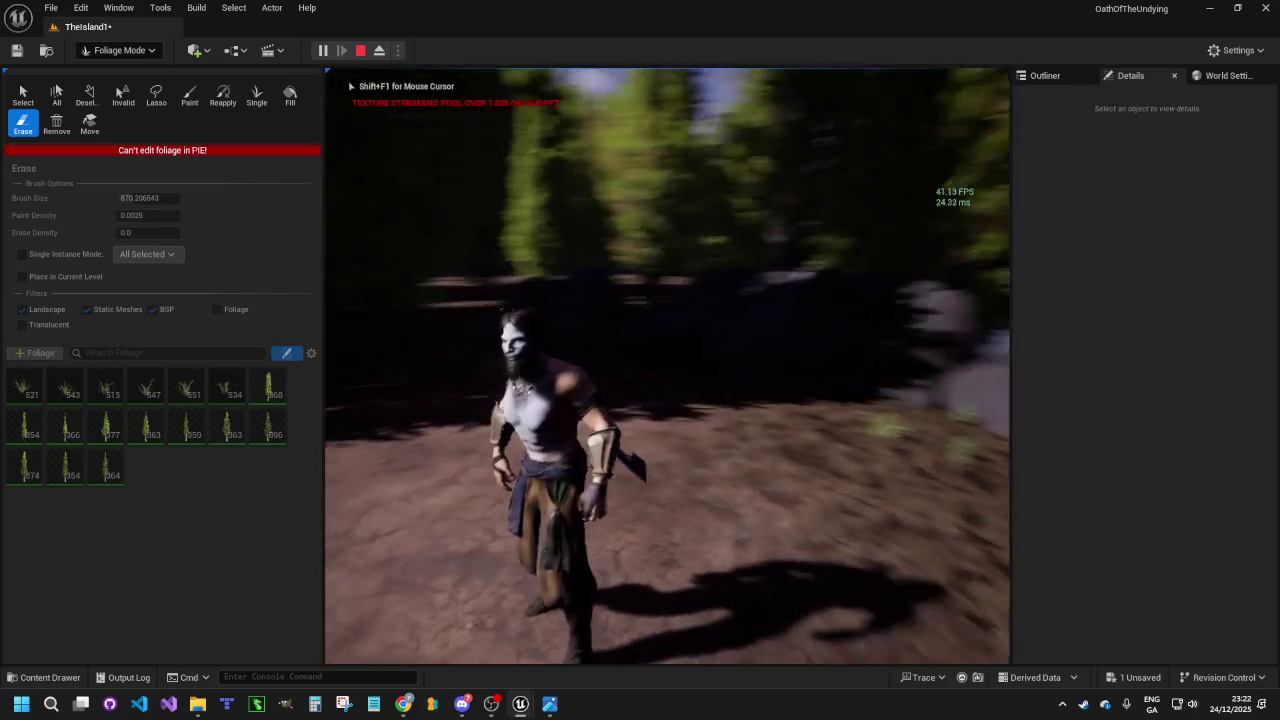
Run the character across the cleared dirt ground between the conifers, then stop playing
{"action": "key", "text": "w"}
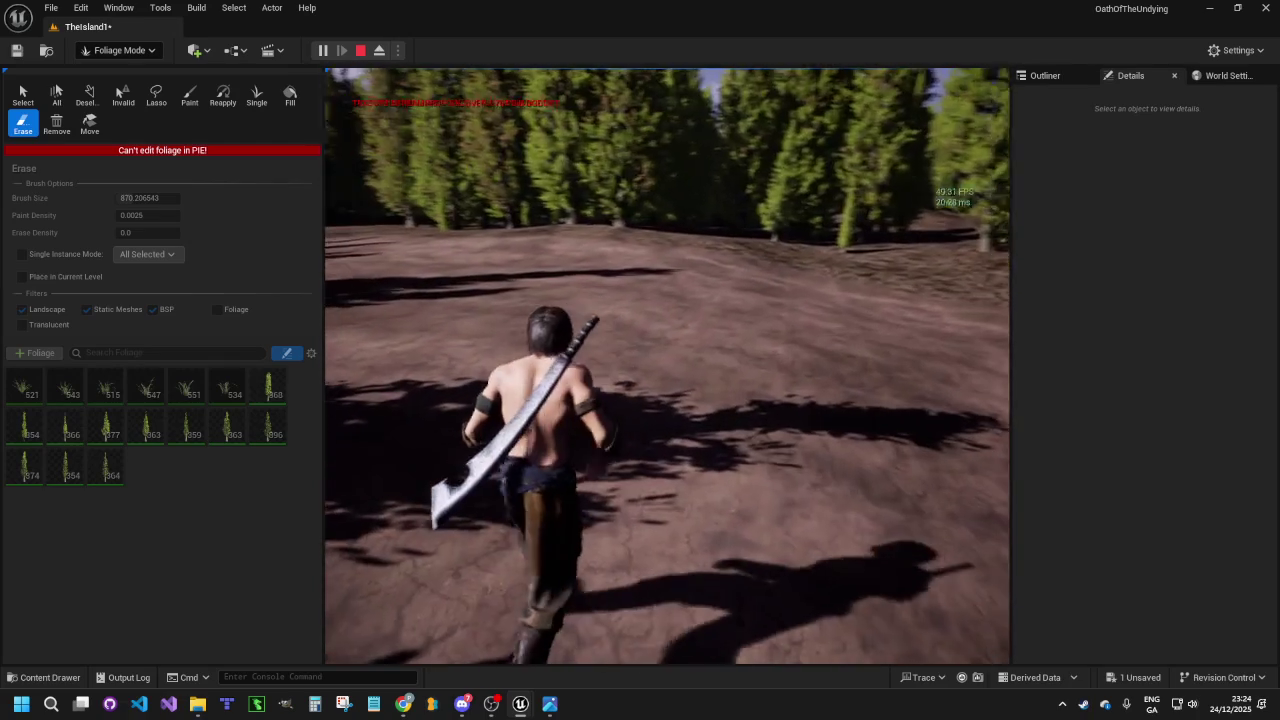
{"action": "key", "text": "Escape"}
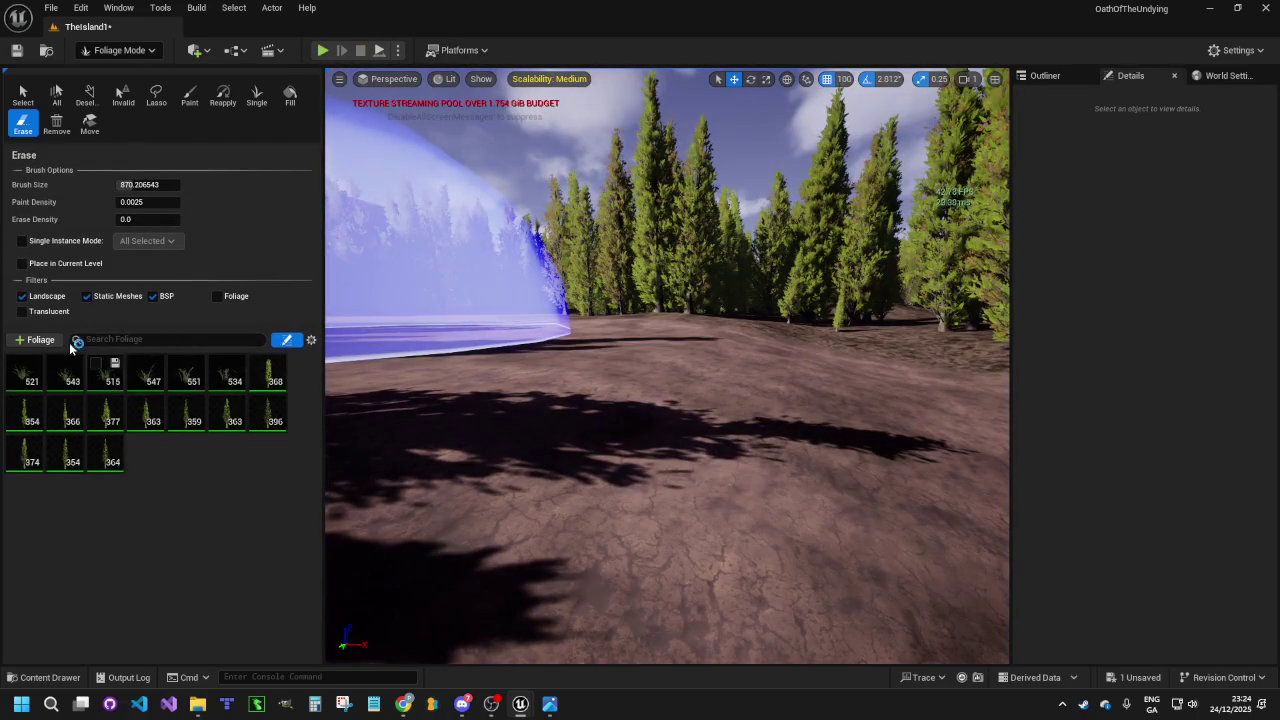
Save all changes, switch to Selection mode, and close the Unreal editor
{"action": "left_click", "coordinate": [51, 7]}
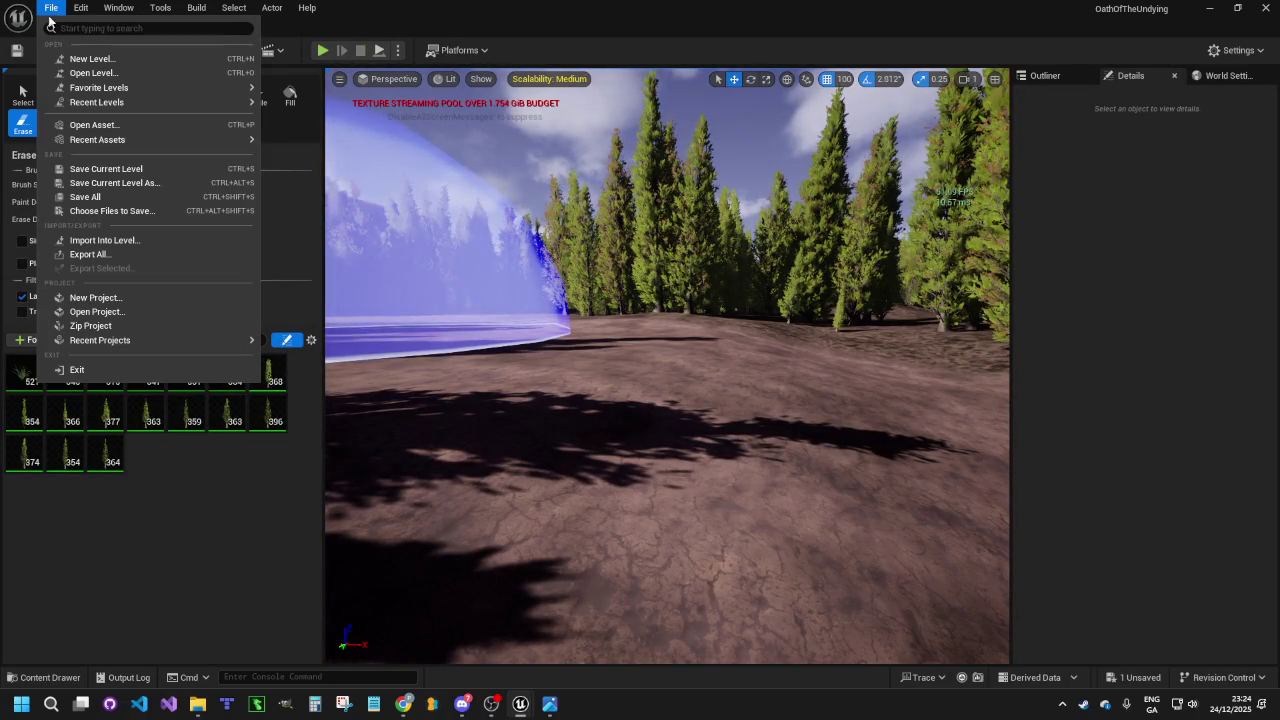
{"action": "left_click", "coordinate": [110, 197]}
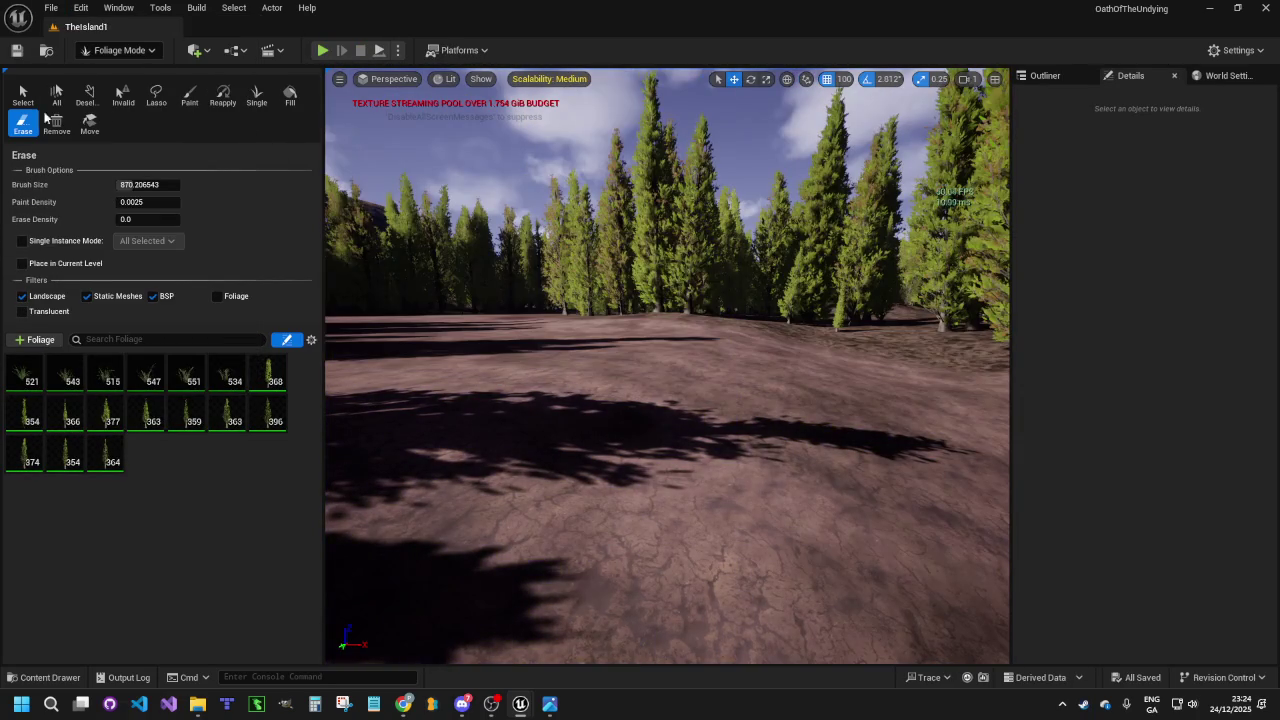
{"action": "left_click", "coordinate": [122, 52]}
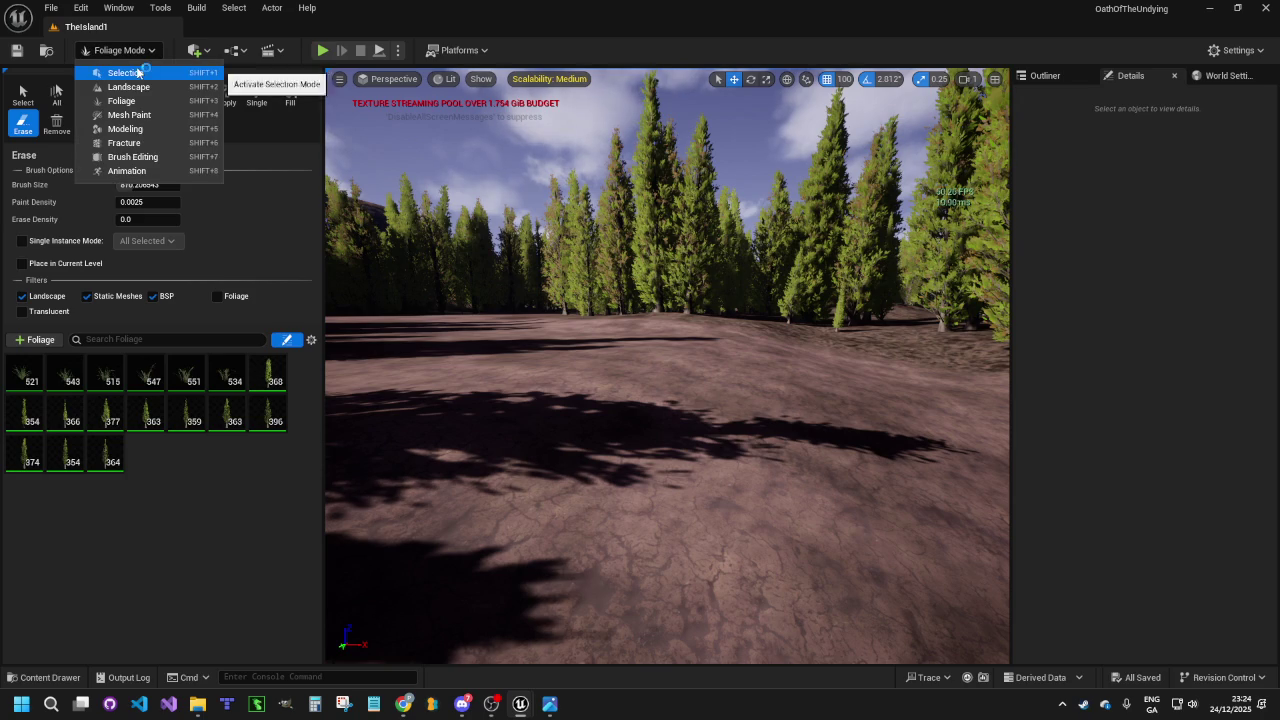
{"action": "left_click", "coordinate": [125, 74]}
{"action": "left_click", "coordinate": [1262, 8]}
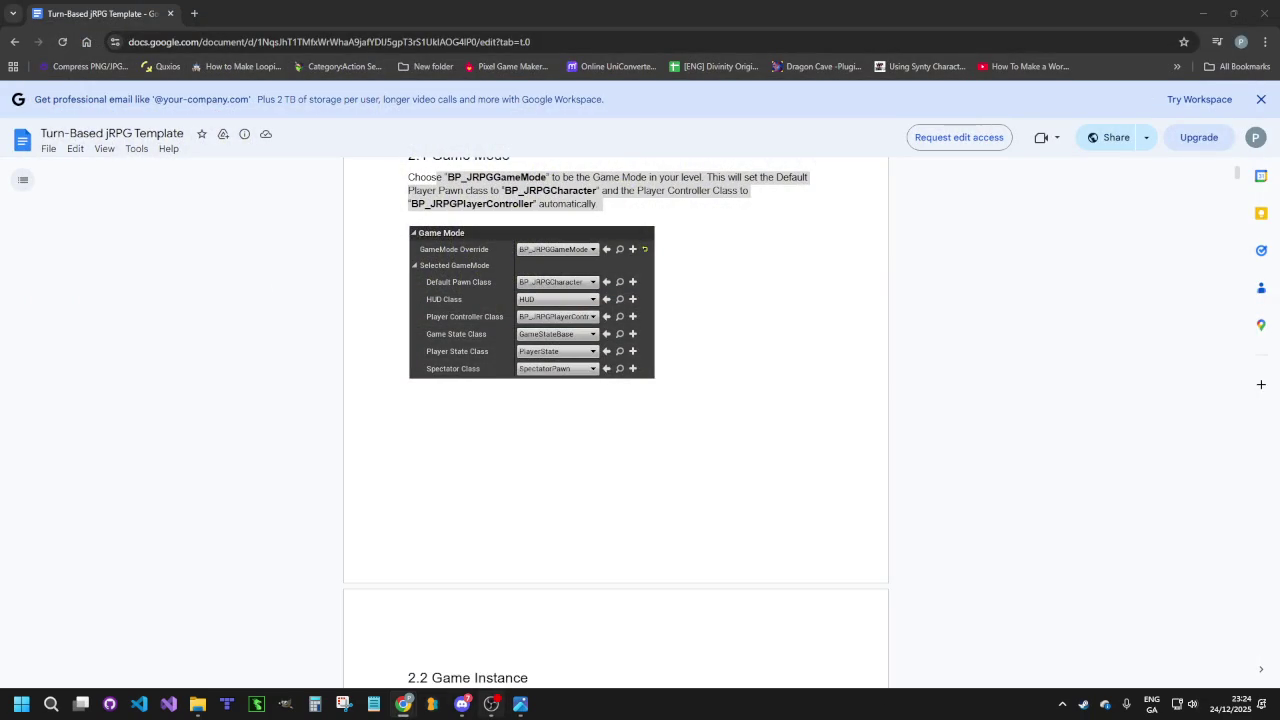
Bring up the Epic Games Launcher from the tray, dismiss Social, and launch OathOfTheUndying
{"action": "left_click", "coordinate": [1062, 704]}
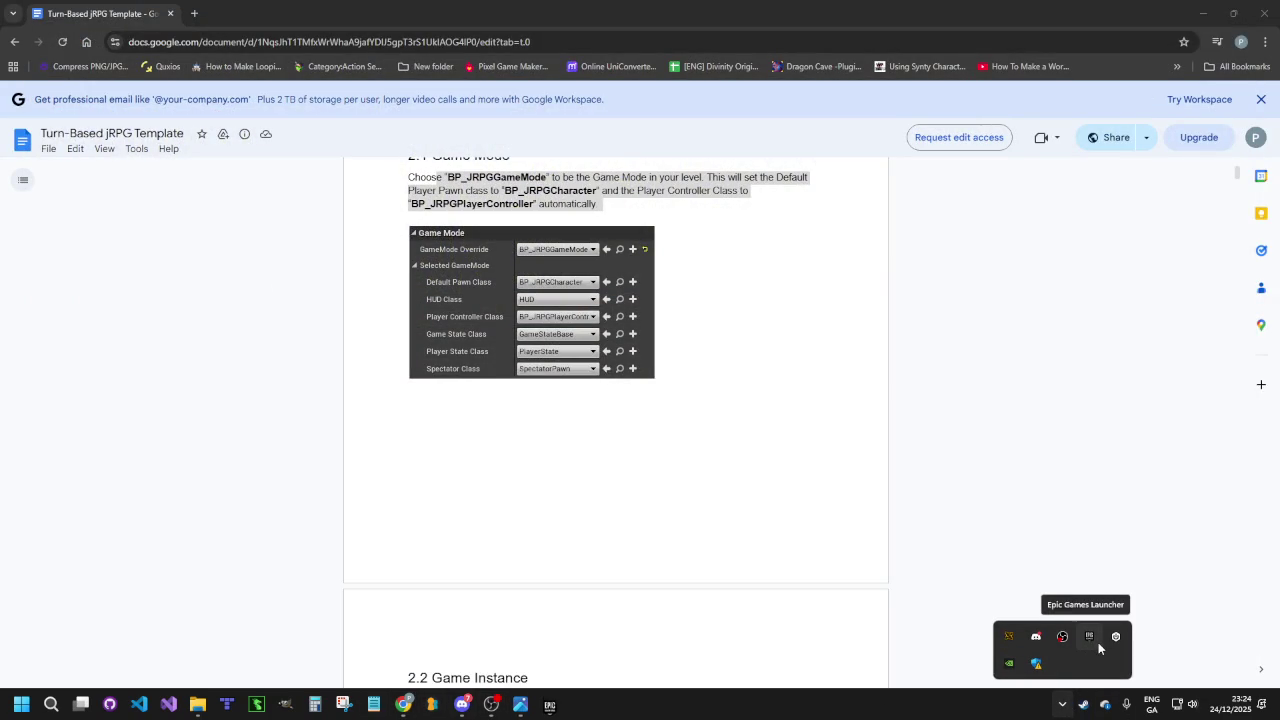
{"action": "left_click", "coordinate": [1098, 640]}
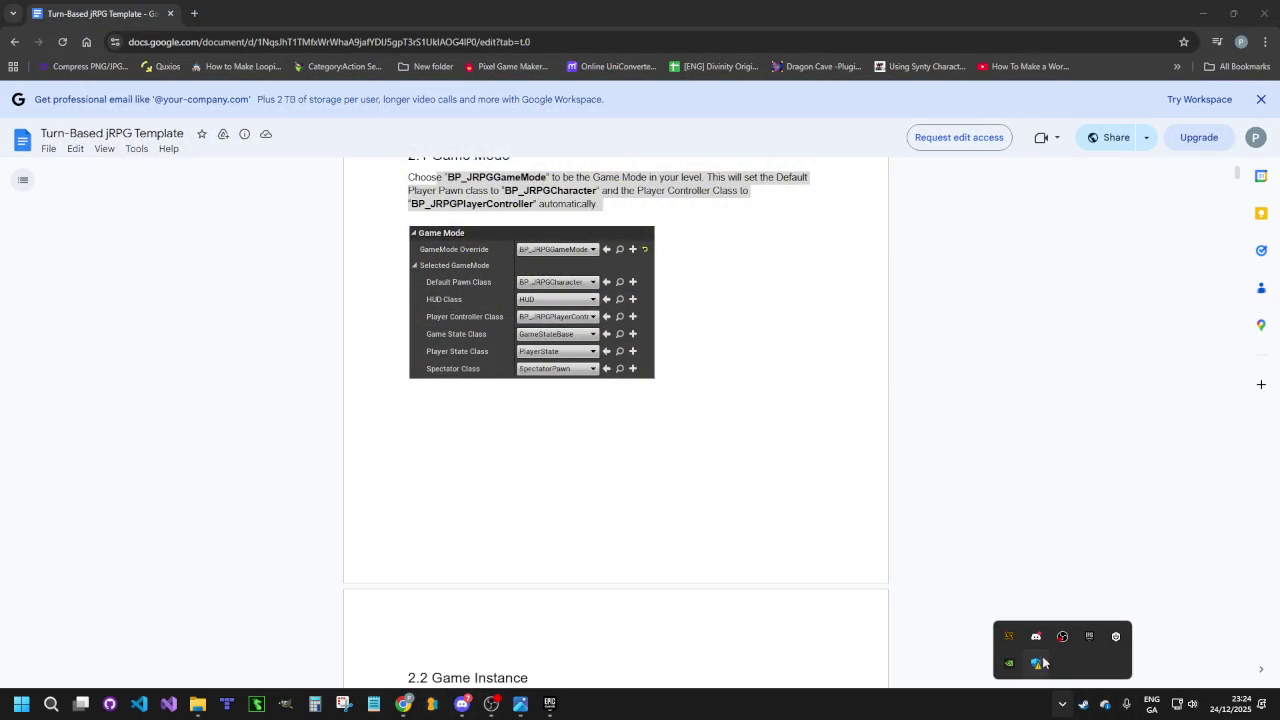
{"action": "left_click", "coordinate": [1089, 648]}
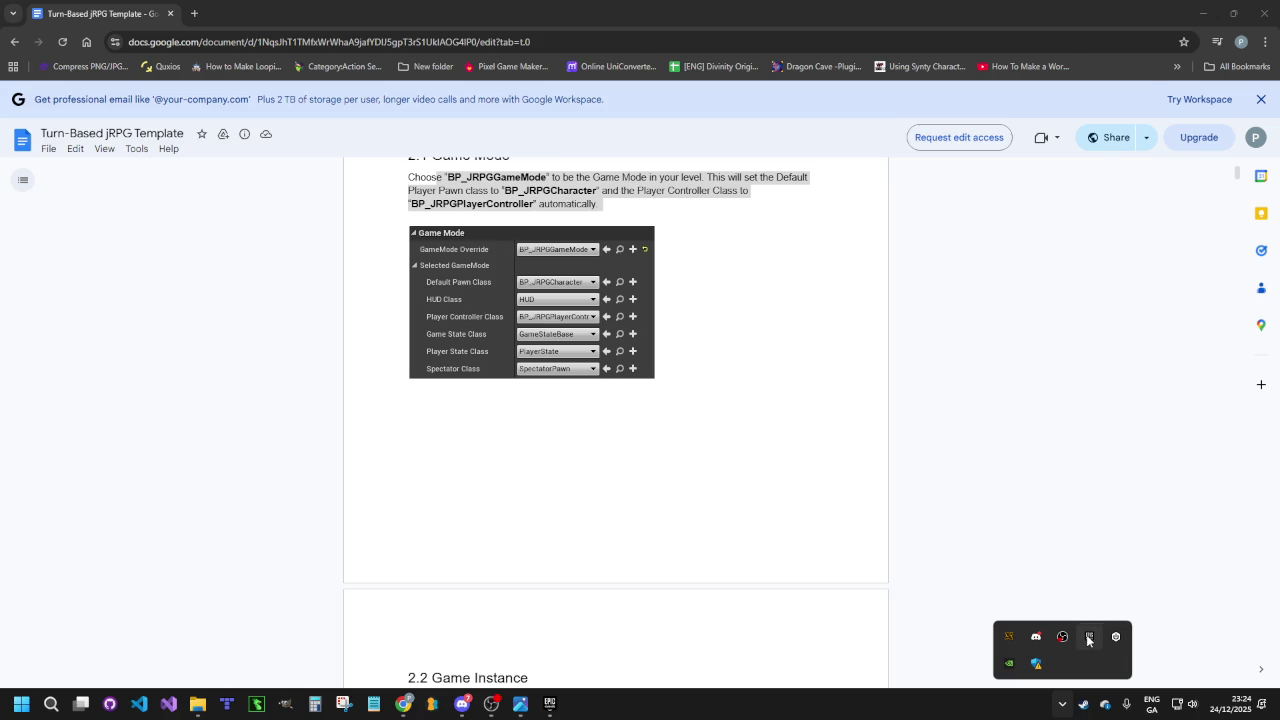
{"action": "left_click", "coordinate": [649, 217]}
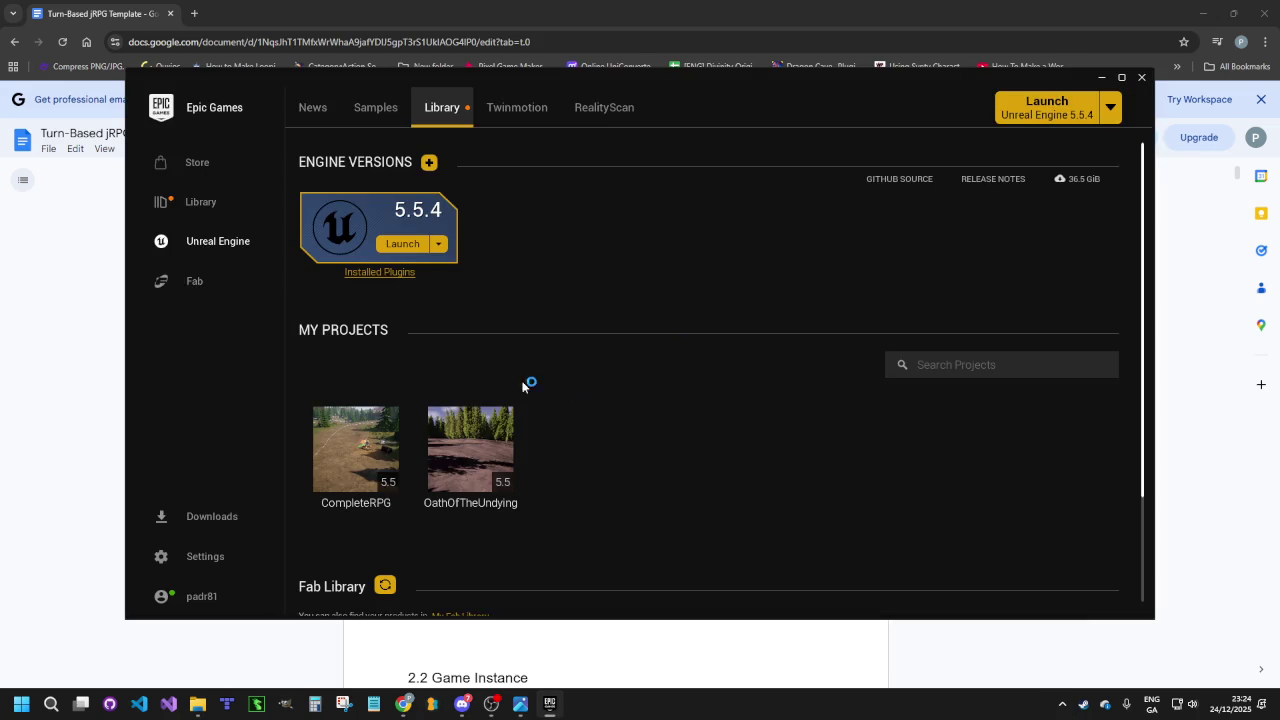
{"action": "double_click", "coordinate": [485, 432]}
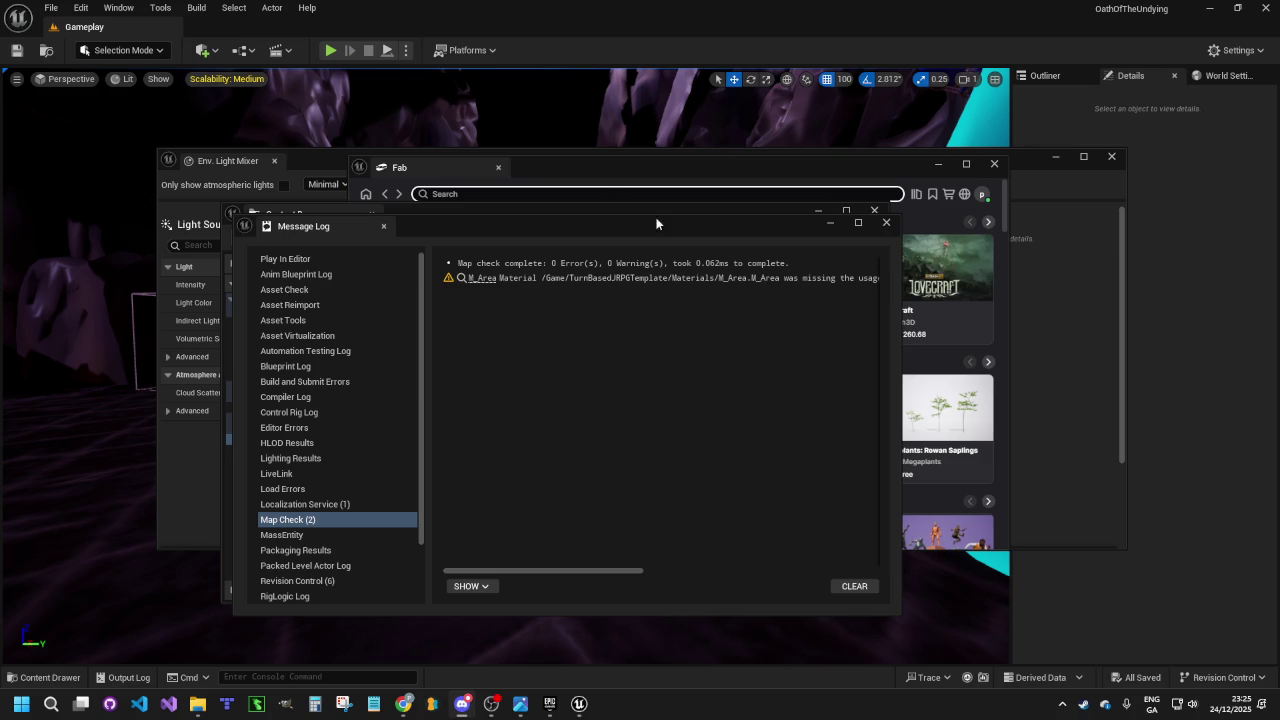
Close the Message Log, extra Content Browser, Fab and Env. Light Mixer windows
{"action": "left_click", "coordinate": [886, 222]}
{"action": "left_click", "coordinate": [876, 212]}
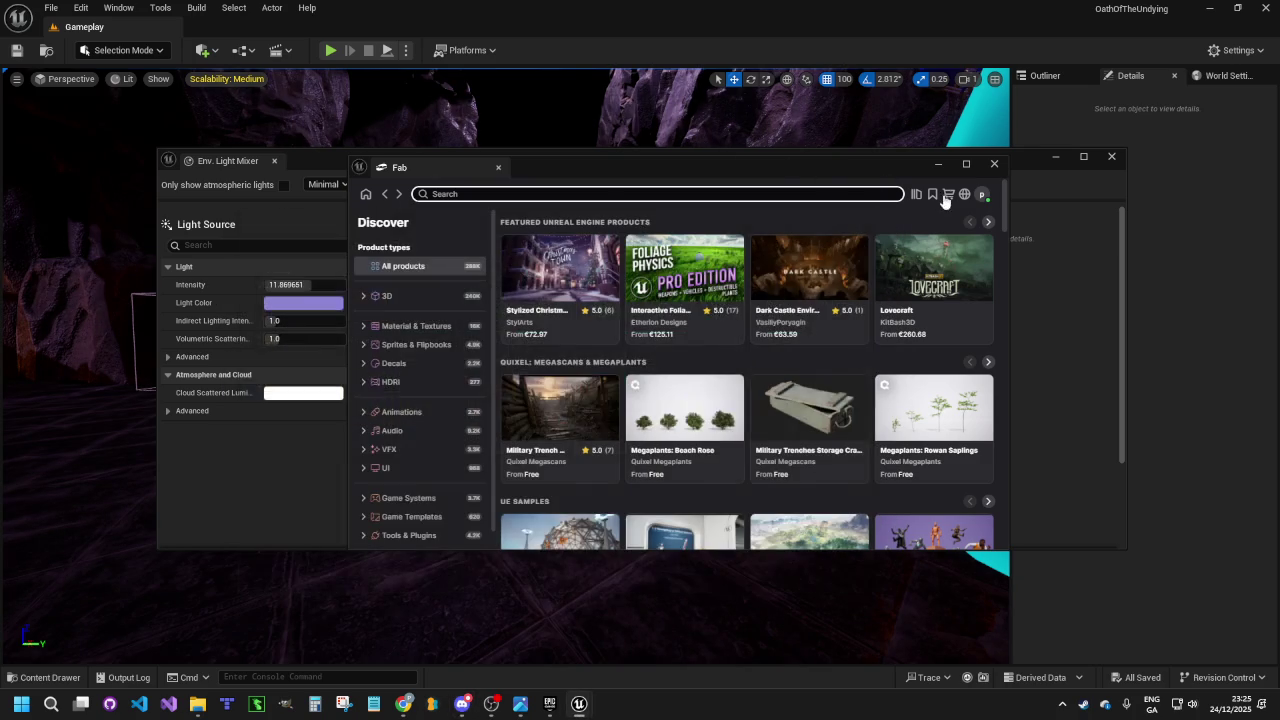
{"action": "left_click", "coordinate": [994, 163]}
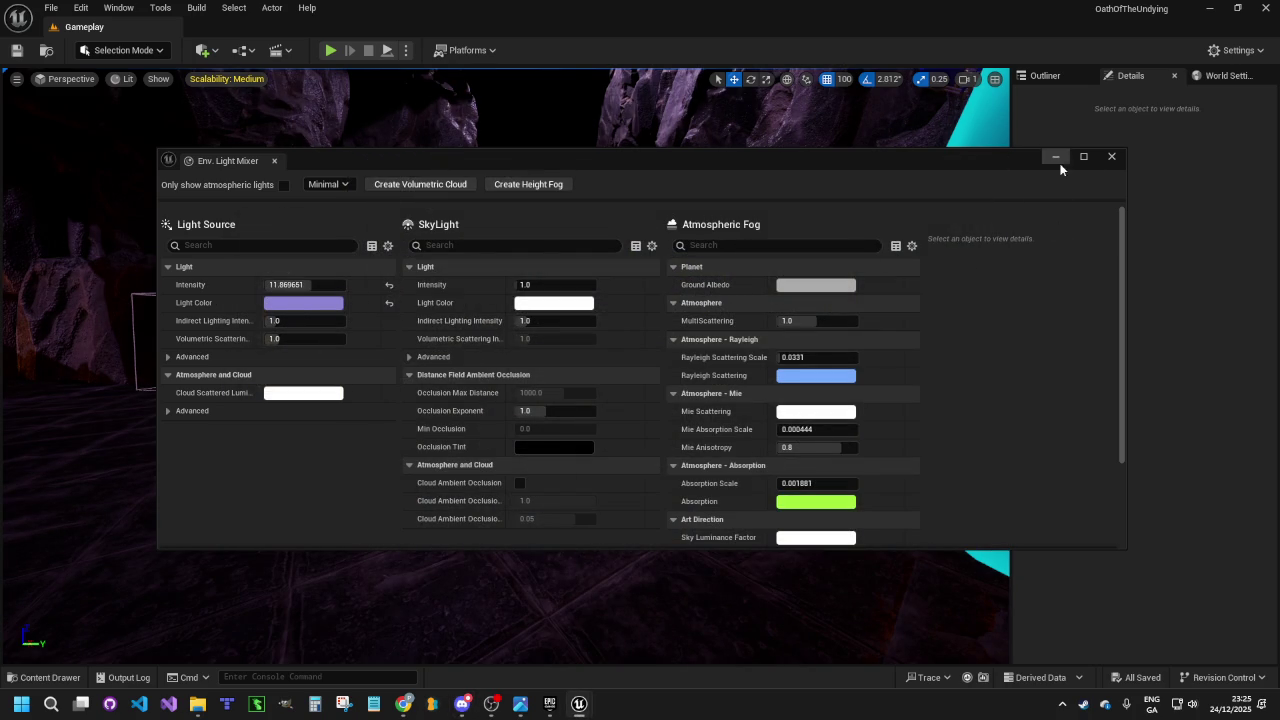
{"action": "left_click", "coordinate": [1111, 156]}
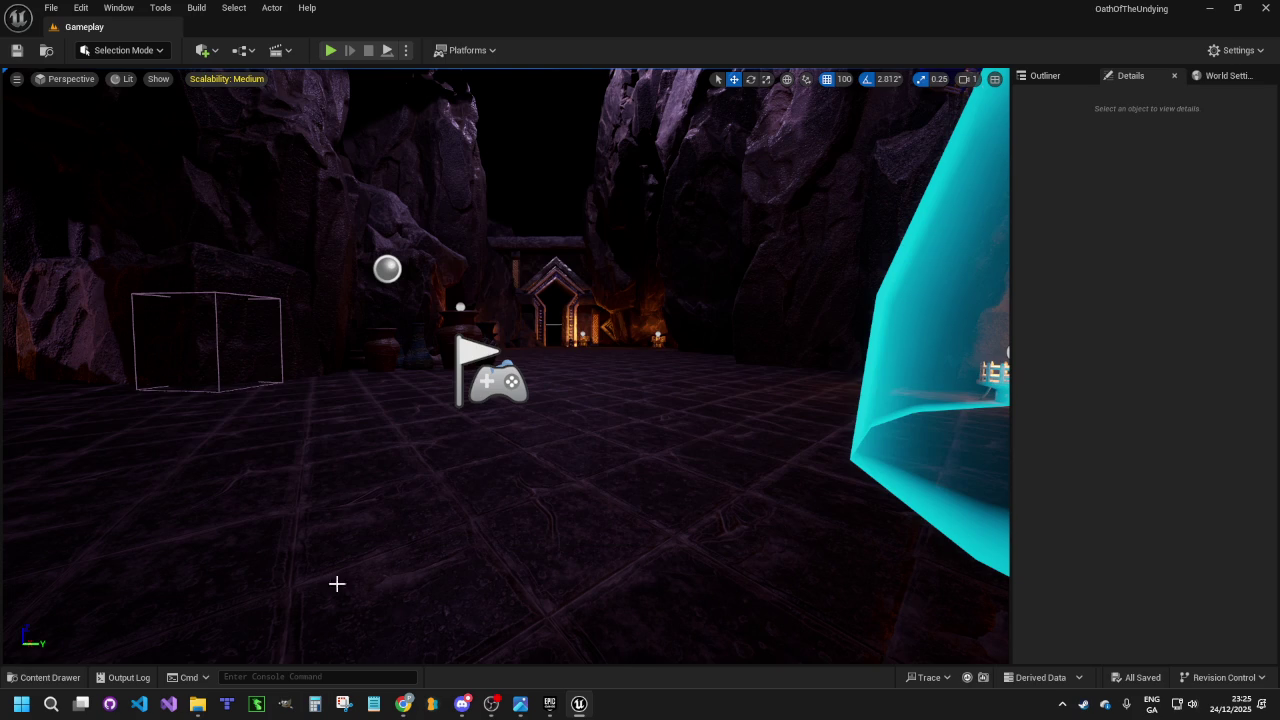
Open TheIsland1 from Content > TurnBasedJRPGTemplate > Maps in the Content Drawer
{"action": "left_click", "coordinate": [62, 681]}
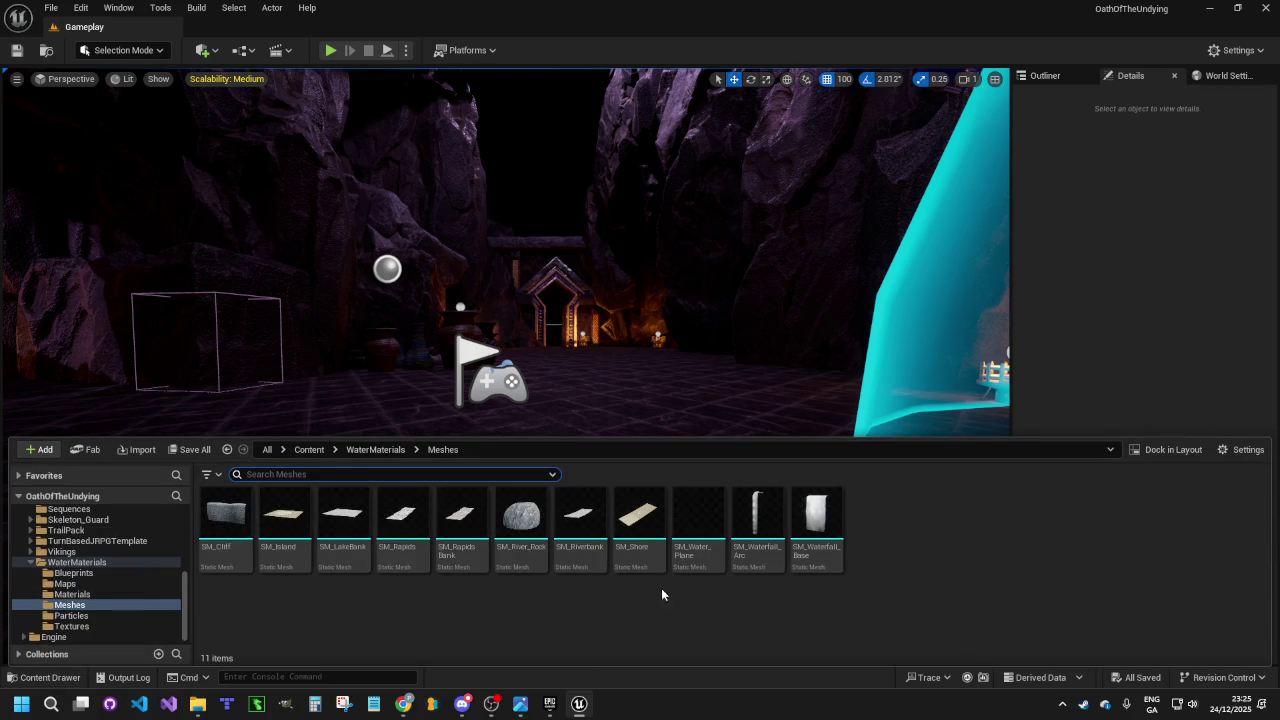
{"action": "left_click", "coordinate": [268, 450]}
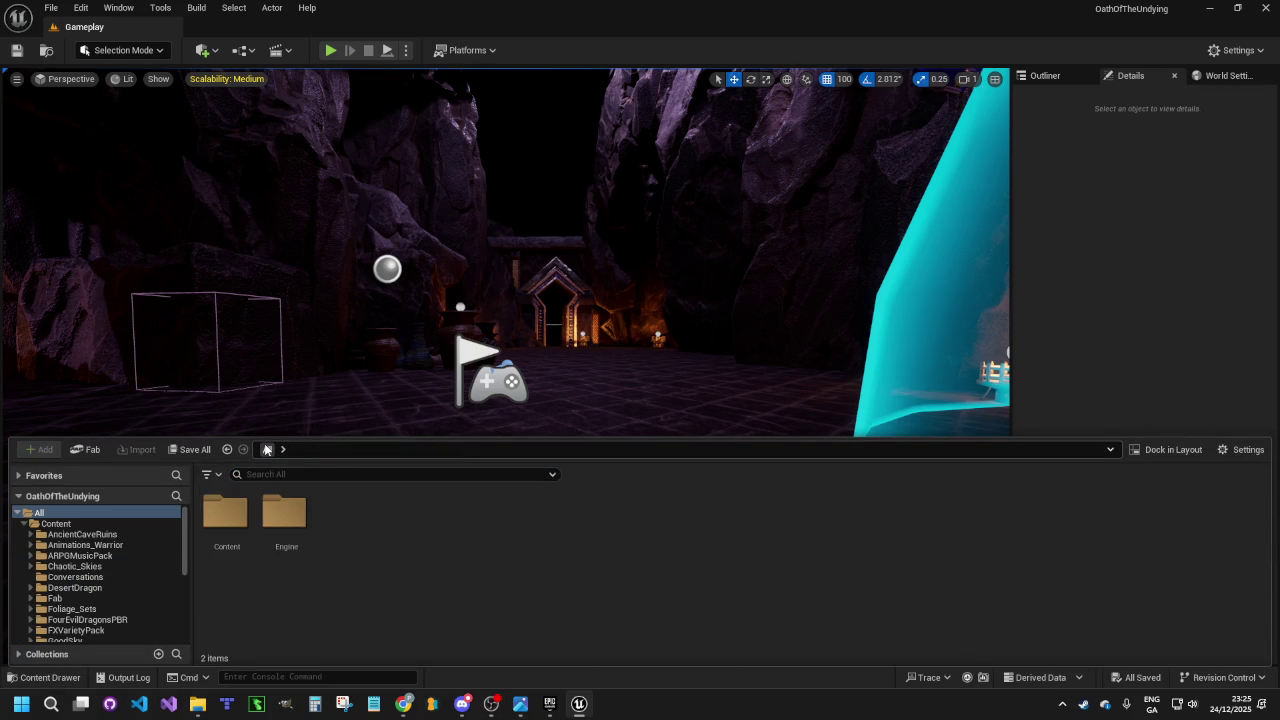
{"action": "double_click", "coordinate": [231, 517]}
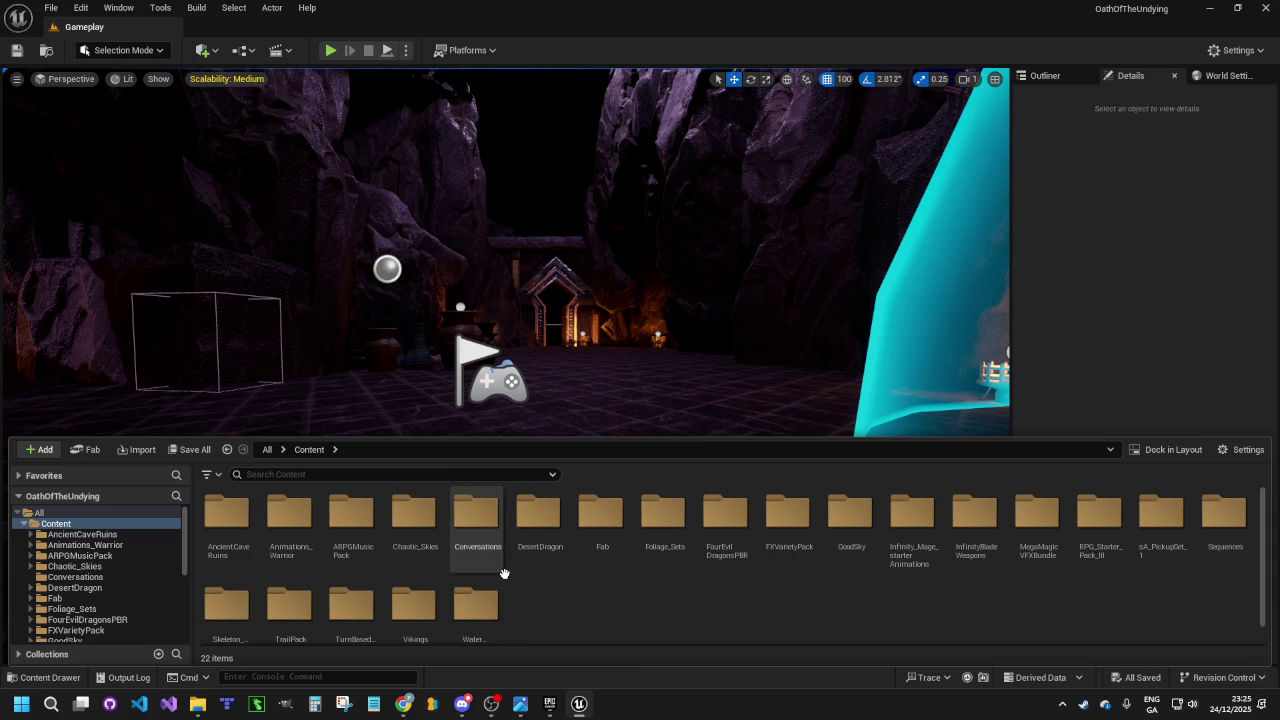
{"action": "scroll", "coordinate": [503, 575], "scroll_direction": "down", "scroll_amount": 1}
{"action": "double_click", "coordinate": [340, 582]}
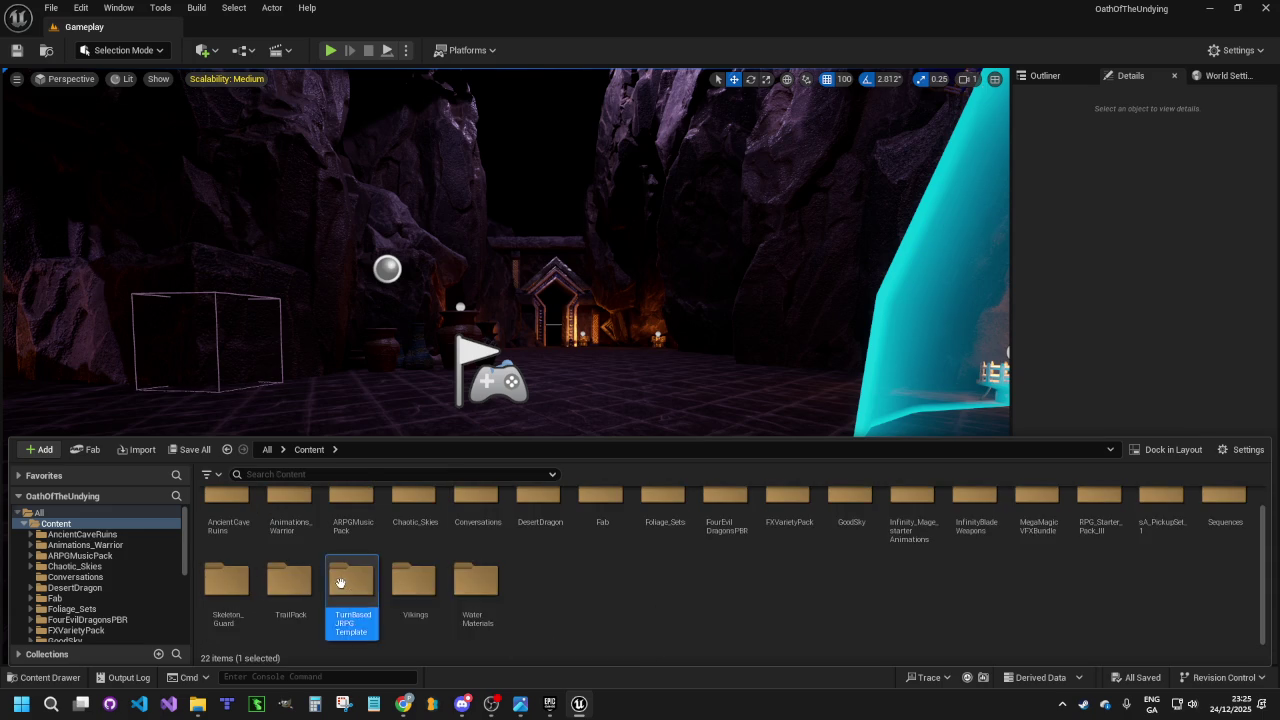
{"action": "left_click", "coordinate": [421, 521]}
{"action": "double_click", "coordinate": [421, 521]}
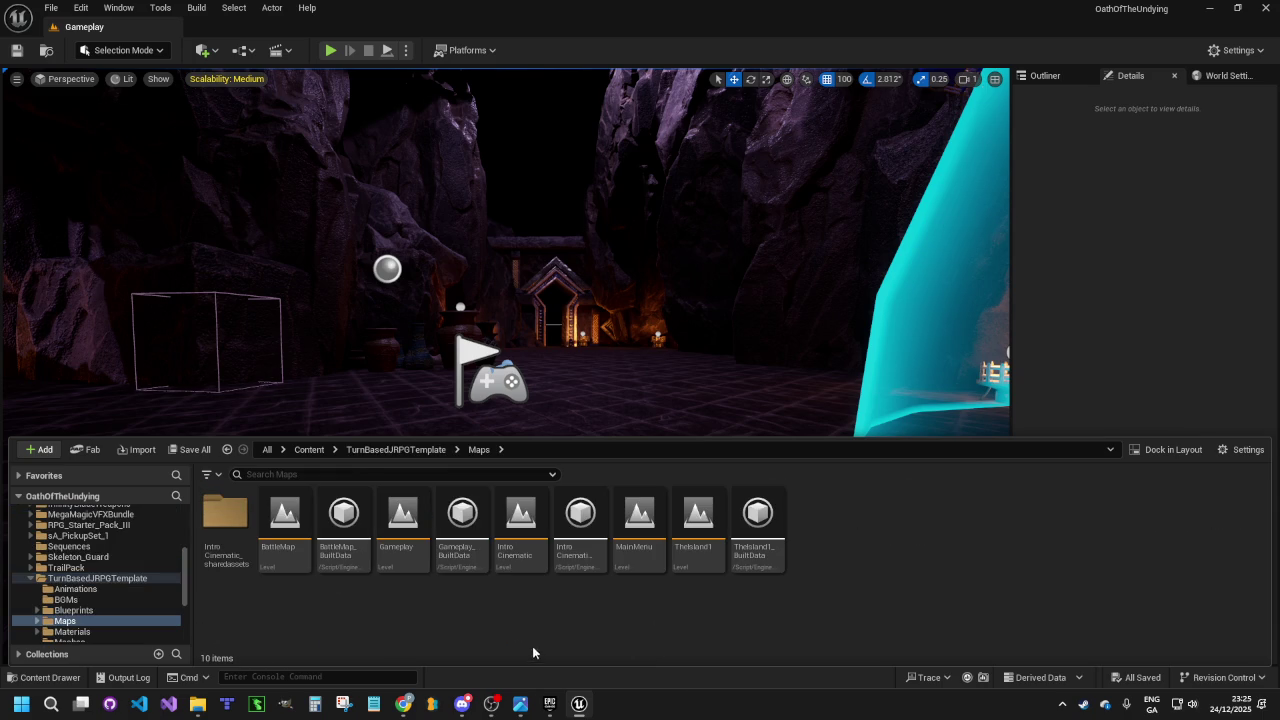
{"action": "double_click", "coordinate": [700, 522]}
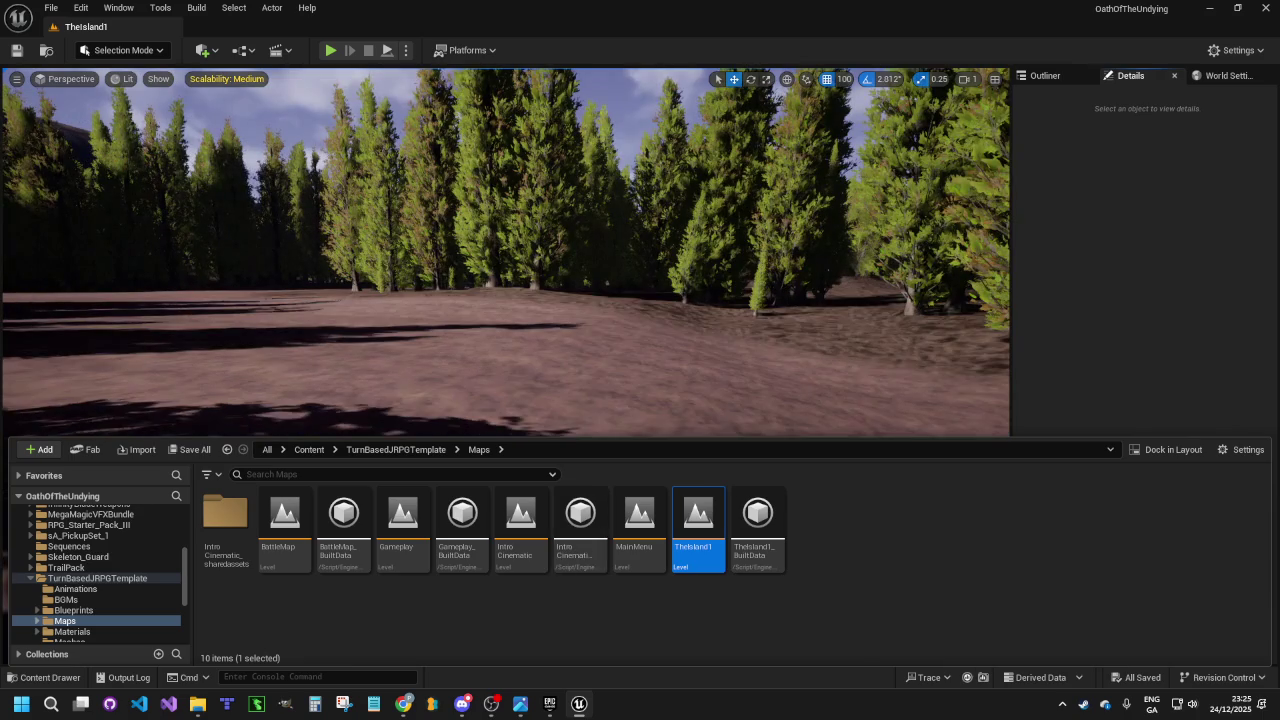
Tilt the view down to the dirt ground and enable Show FPS in the viewport
{"action": "mouse_move", "coordinate": [751, 277]}
{"action": "left_mouse_down"}
{"action": "mouse_move", "coordinate": [751, 340]}
{"action": "mouse_move", "coordinate": [640, 290]}
{"action": "mouse_move", "coordinate": [617, 257]}
{"action": "left_mouse_up"}
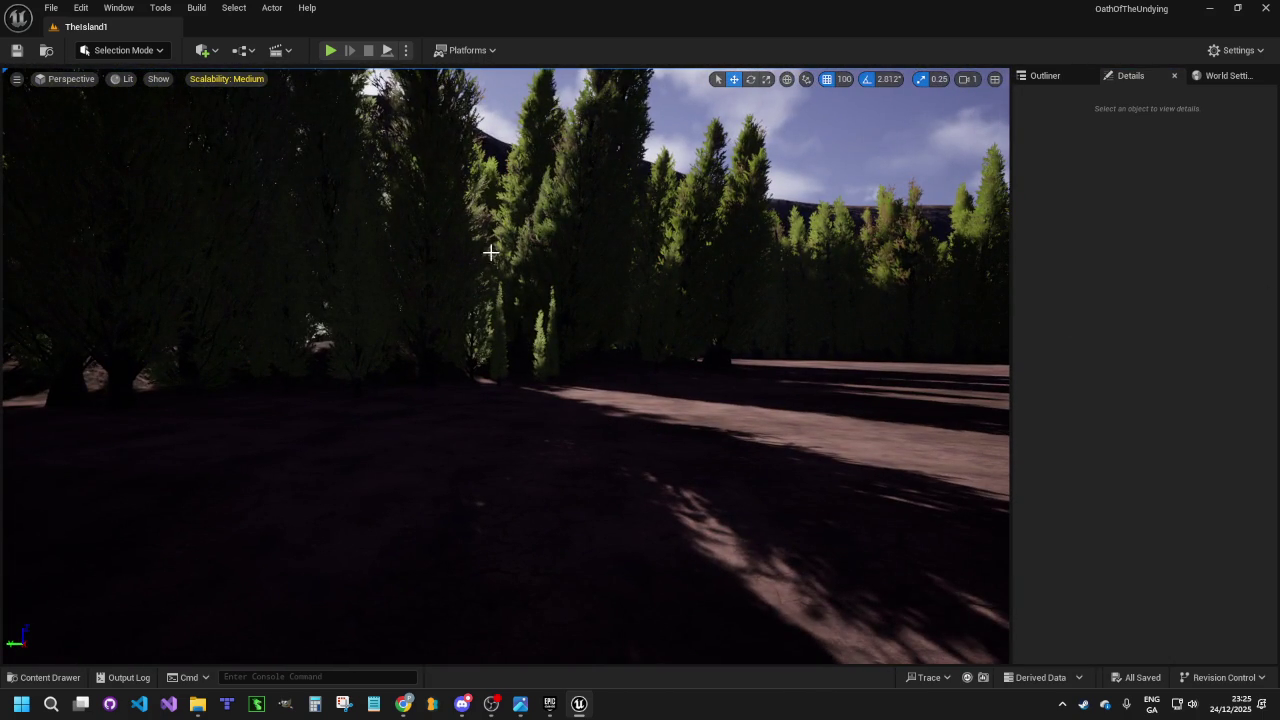
{"action": "left_click", "coordinate": [17, 79]}
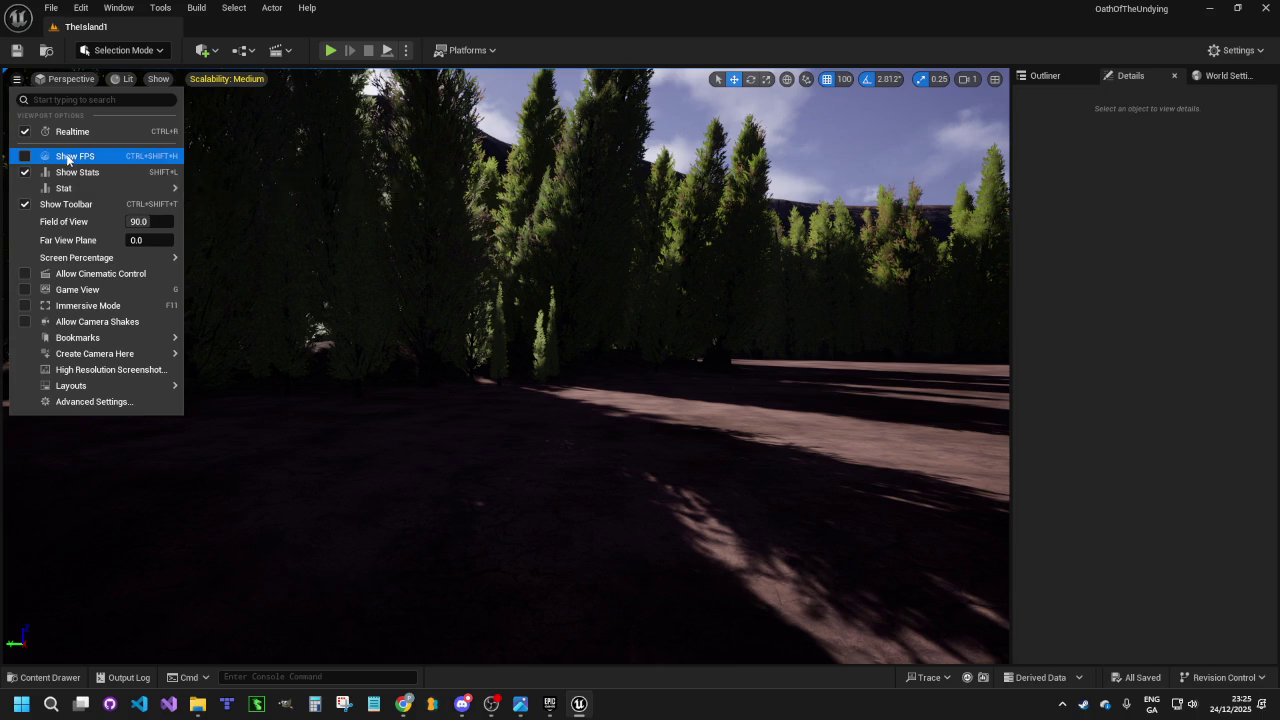
{"action": "left_click", "coordinate": [69, 156]}
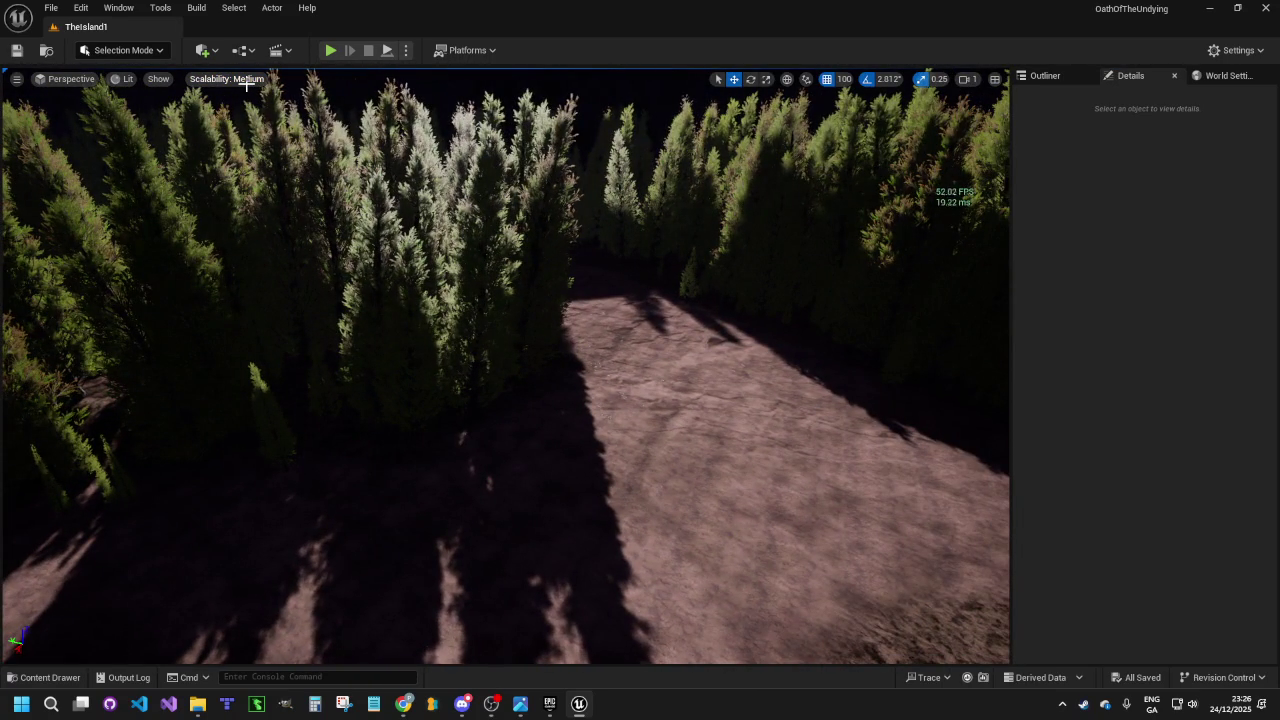
Set all scalability groups to High quality
{"action": "left_click", "coordinate": [244, 80]}
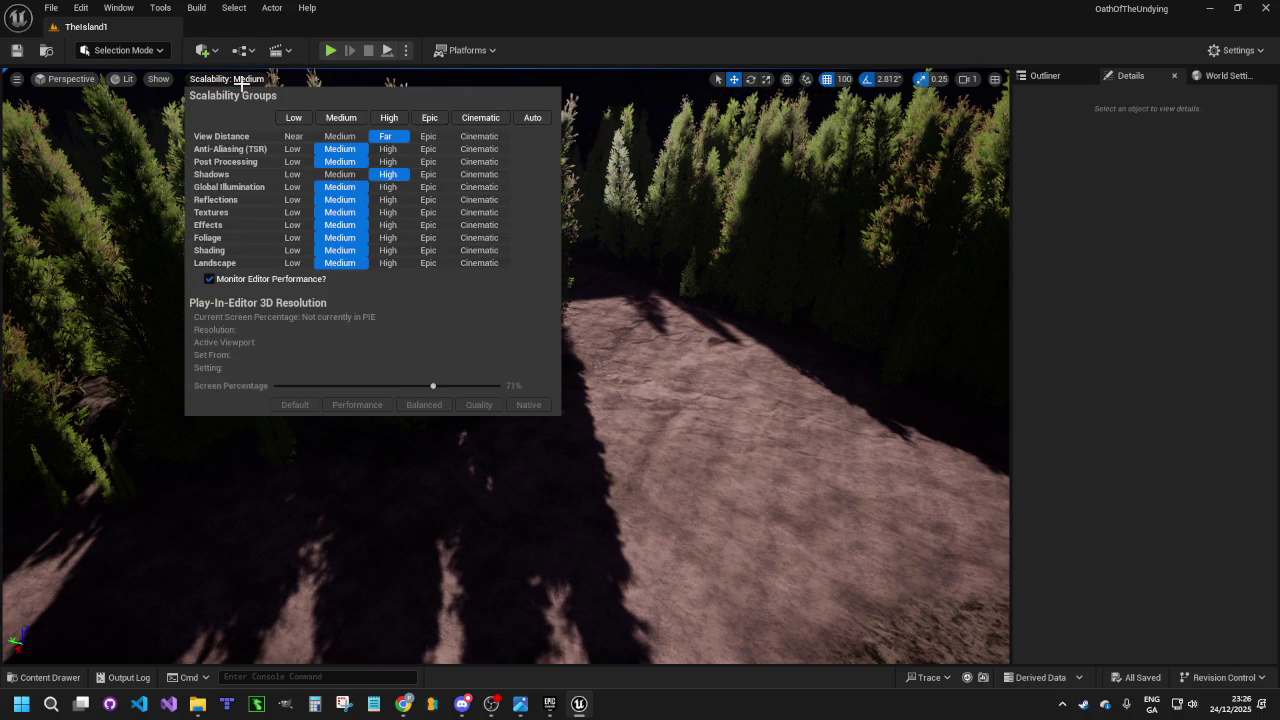
{"action": "left_click", "coordinate": [386, 118]}
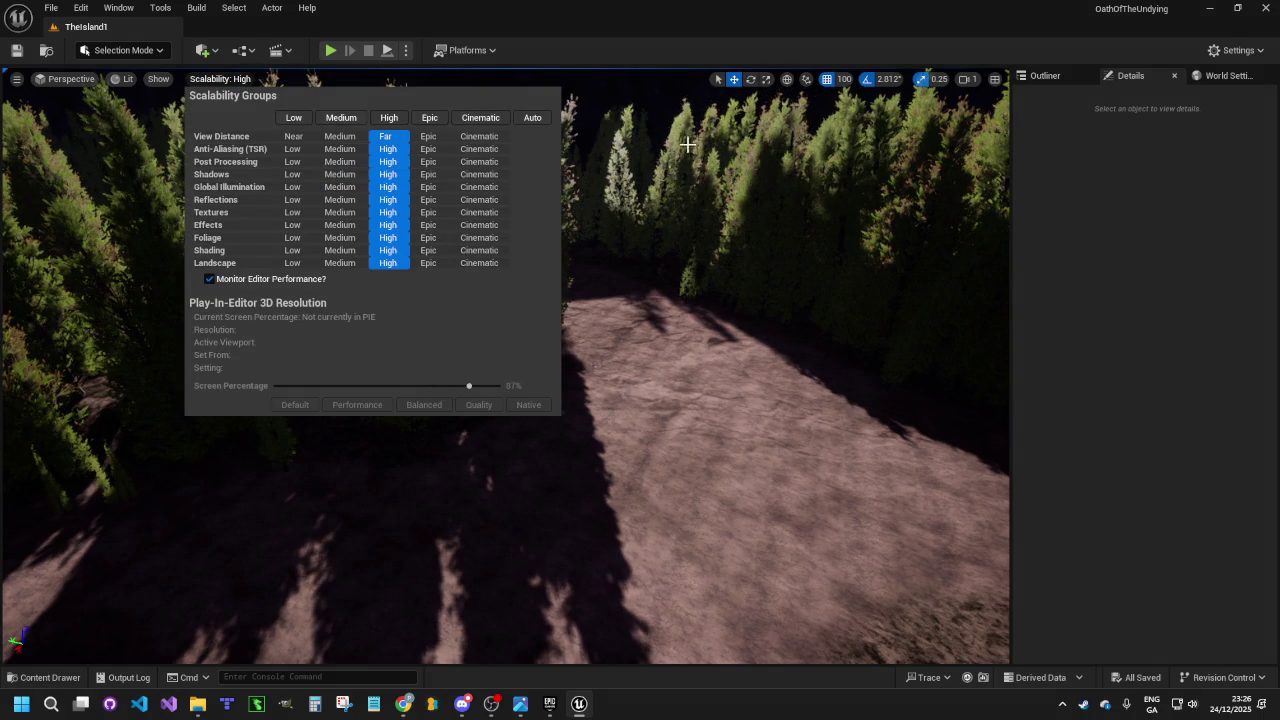
{"action": "left_click", "coordinate": [512, 230]}
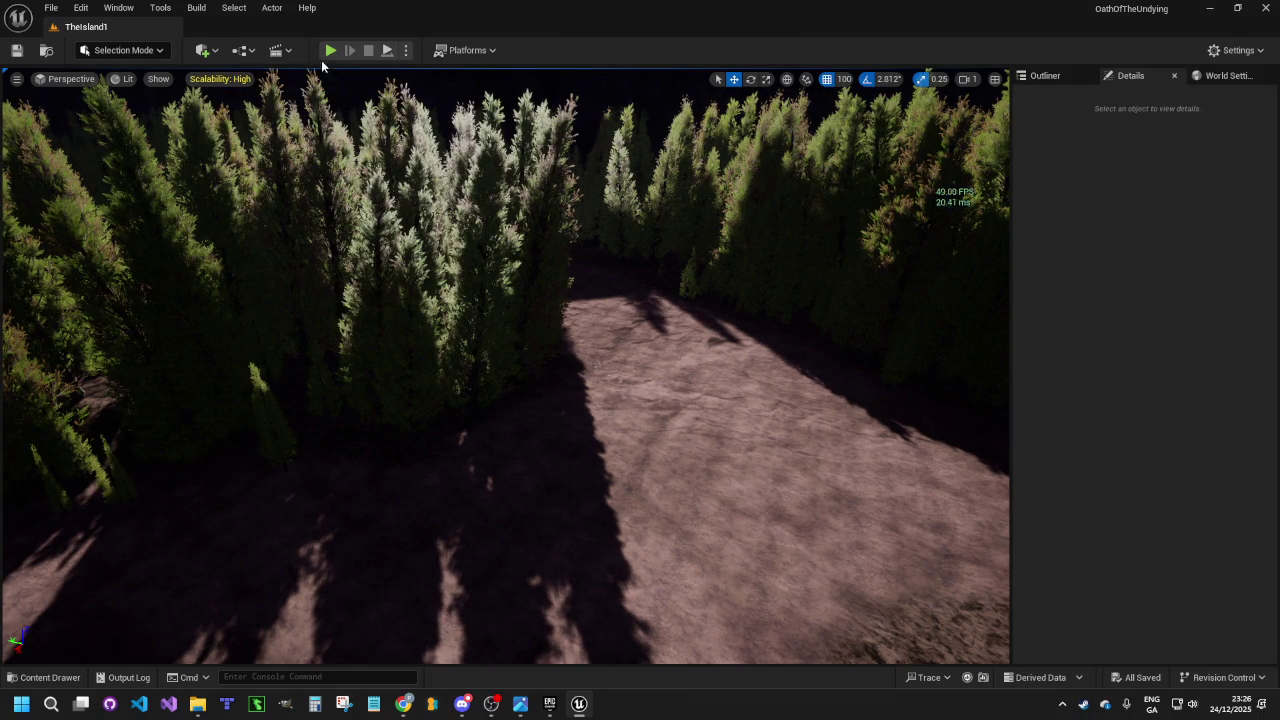
Save all levels and assets, then launch the level as a Standalone Game
{"action": "left_click", "coordinate": [406, 52]}
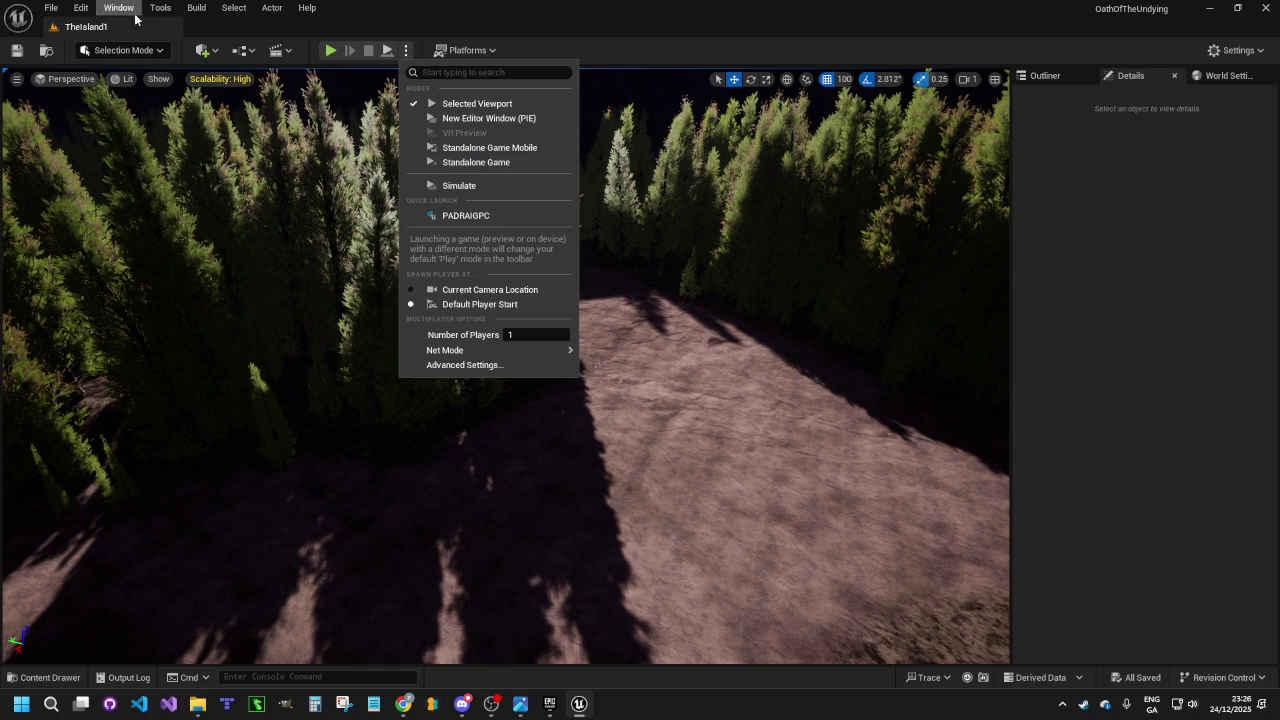
{"action": "left_click", "coordinate": [50, 8]}
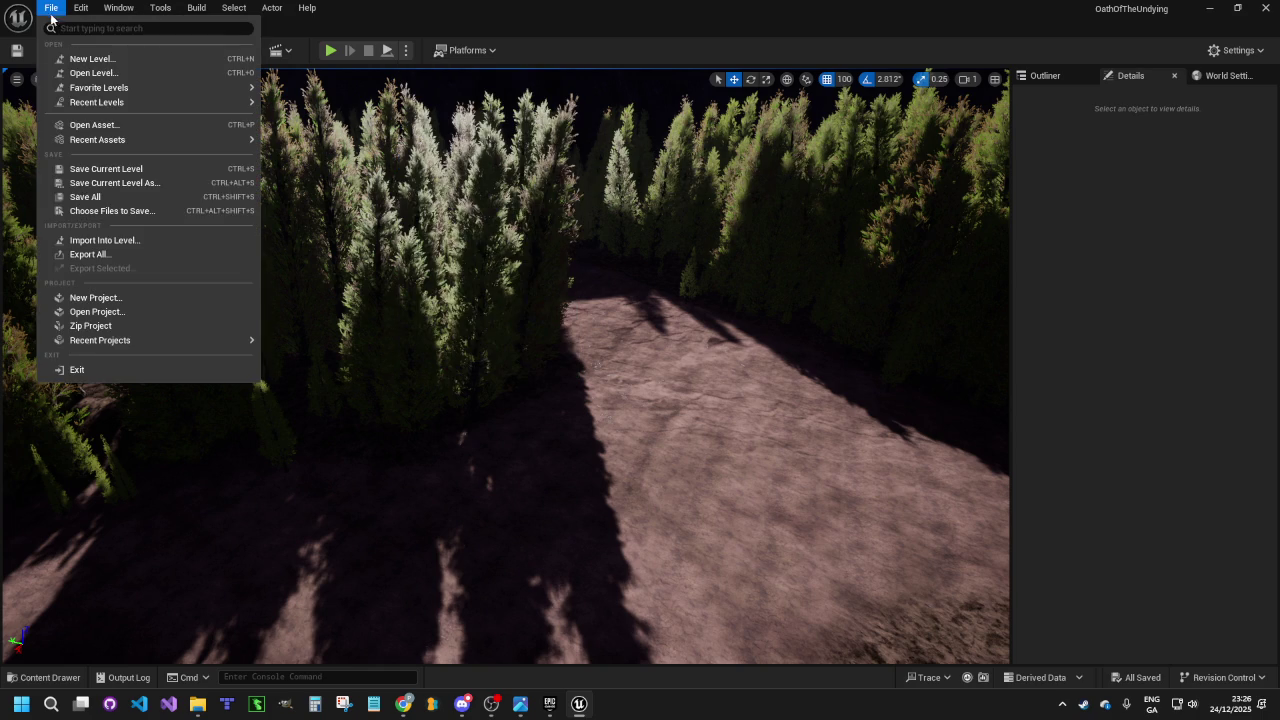
{"action": "left_click", "coordinate": [175, 198]}
{"action": "left_click", "coordinate": [406, 50]}
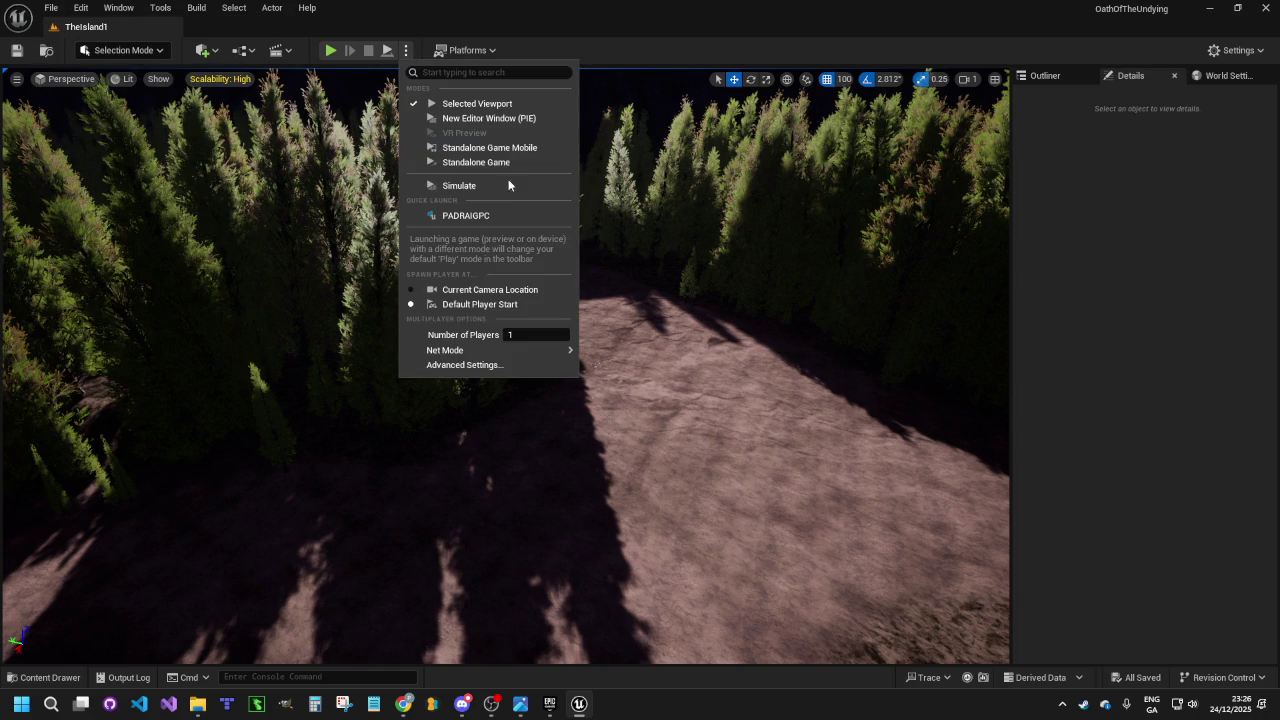
{"action": "key", "text": "Escape"}
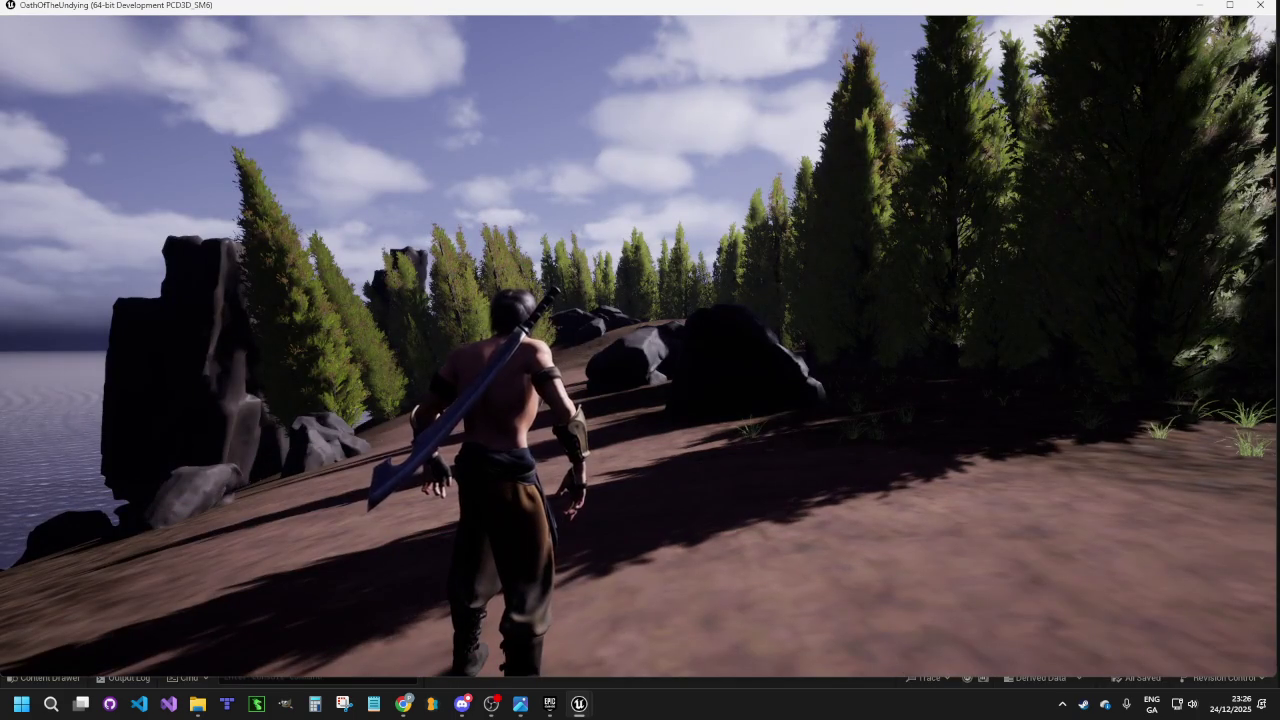
Run the character forward across the dirt ground into the shaded conifer stand
{"action": "key", "text": "w"}
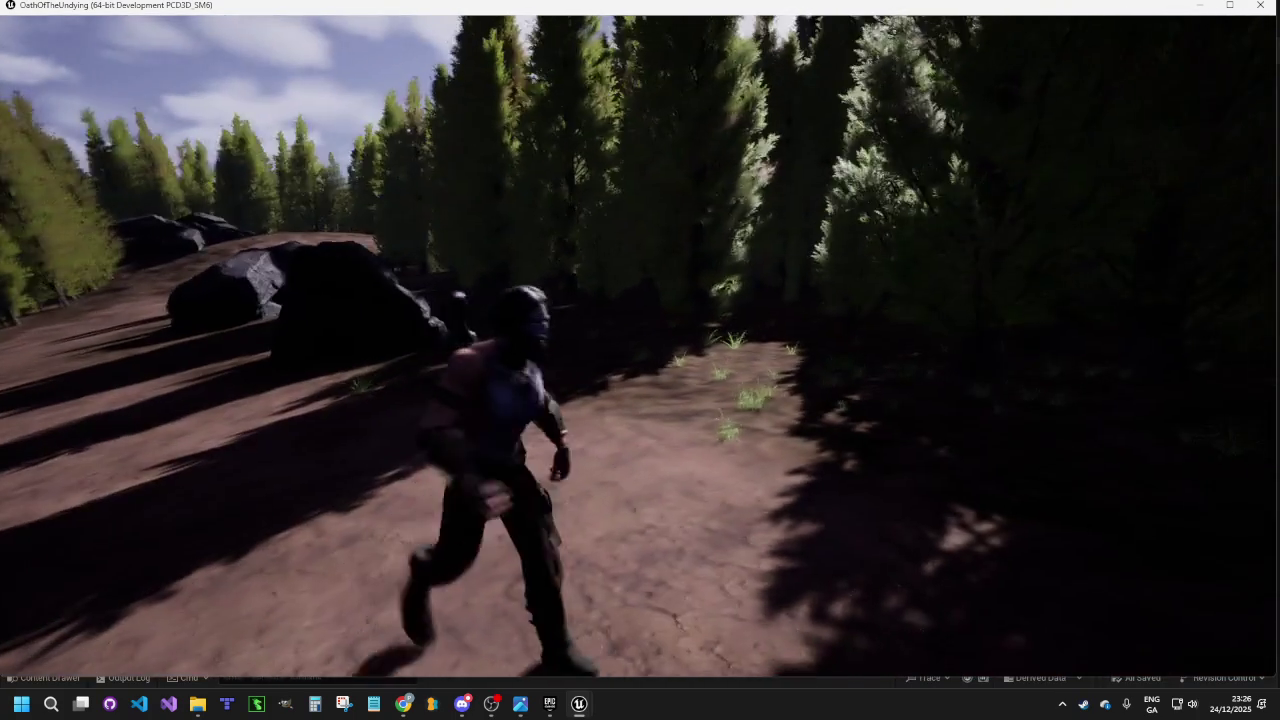